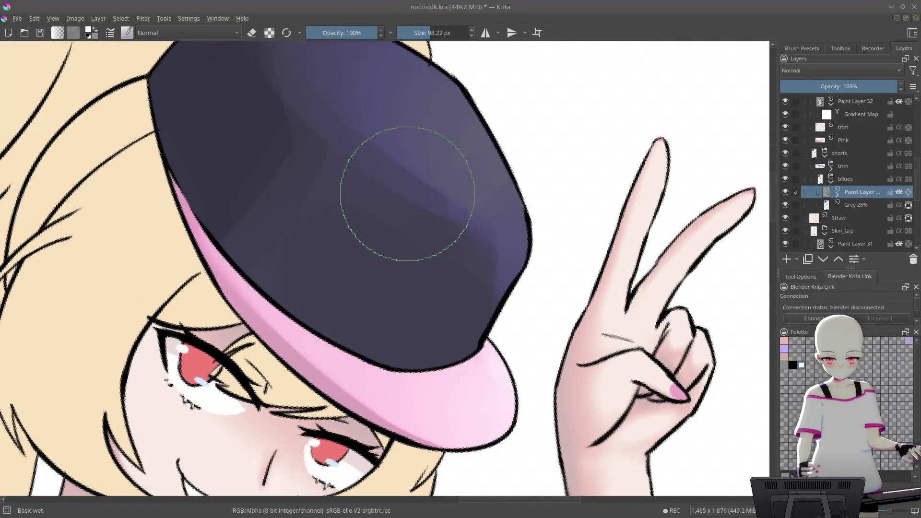
# - Paint darker shading under the purple hat's top edge with a smaller Basic wet brush
pyautogui.moveTo(477, 267)
pyautogui.mouseDown()
pyautogui.moveTo(490, 120)
pyautogui.moveTo(422, 195)
pyautogui.mouseUp()
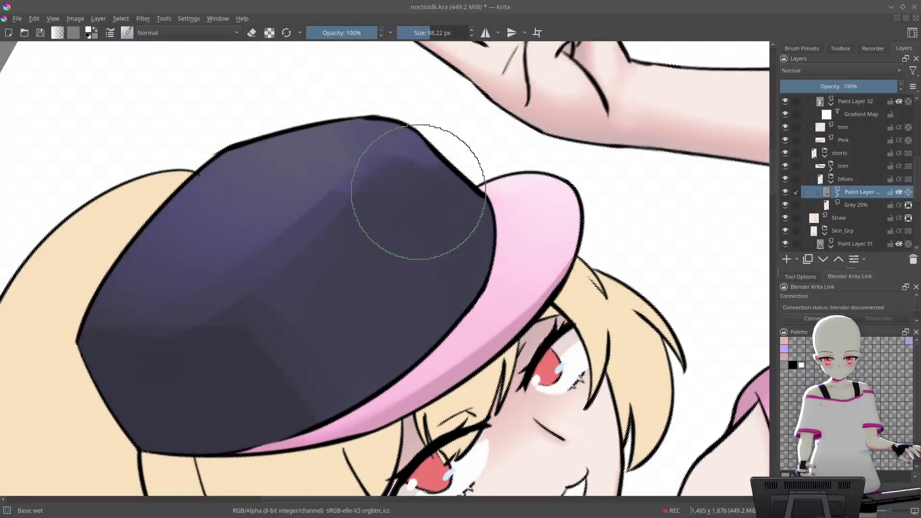
pyautogui.press('[')
pyautogui.press('[')
pyautogui.press('[')
pyautogui.moveTo(391, 148)
pyautogui.mouseDown()
pyautogui.moveTo(469, 206)
pyautogui.moveTo(488, 120)
pyautogui.moveTo(311, 222)
pyautogui.mouseUp()
pyautogui.press('[')
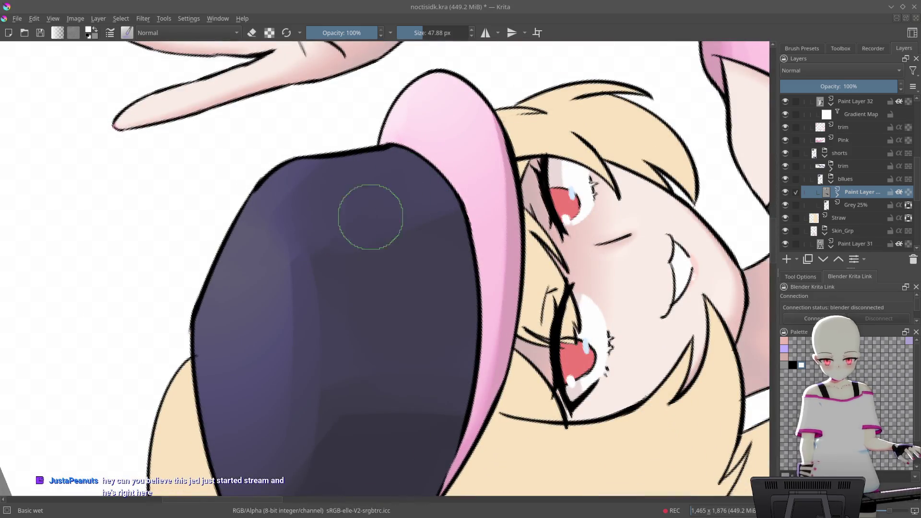
pyautogui.moveTo(473, 176); pyautogui.dragTo(390, 134)
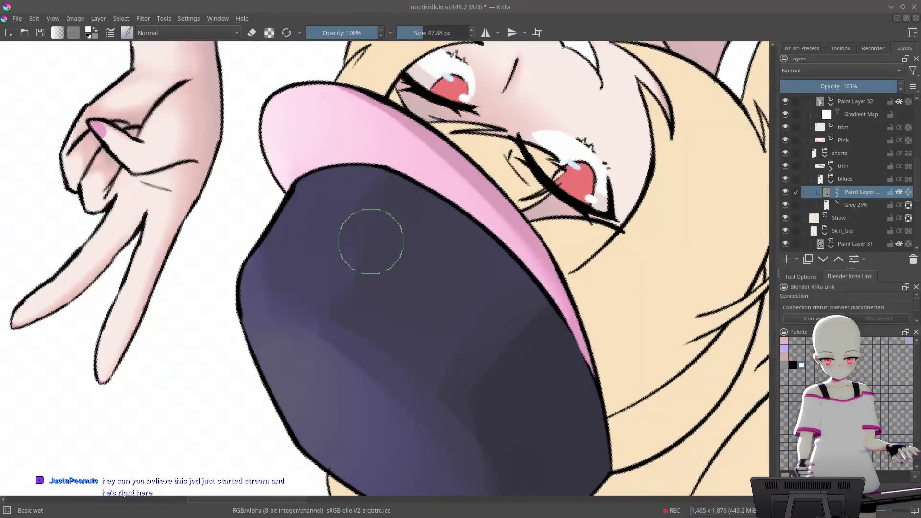
pyautogui.moveTo(407, 171)
pyautogui.mouseDown()
pyautogui.moveTo(515, 167)
pyautogui.moveTo(604, 336)
pyautogui.mouseUp()
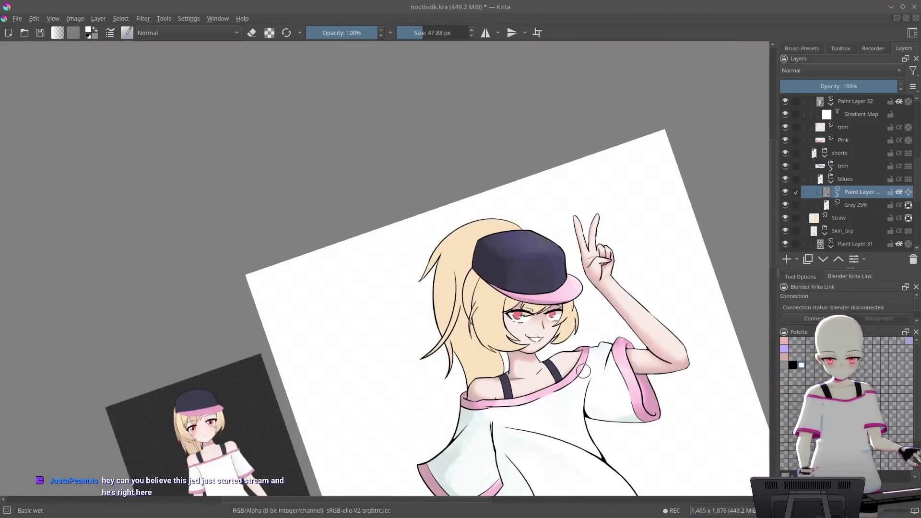
# - Switch to the b) Airbrush Soft preset and reframe the whole figure upright
pyautogui.press('5')
pyautogui.scroll(5, 555, 206)
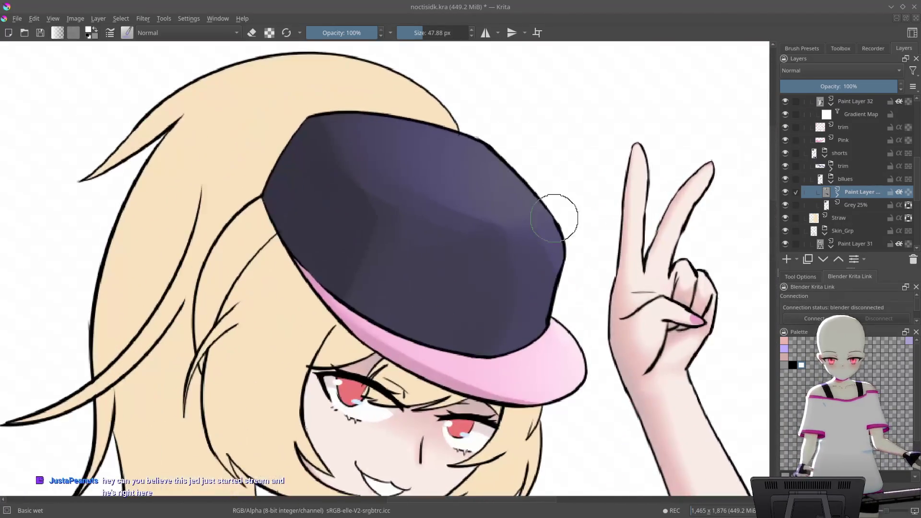
pyautogui.rightClick(547, 175)
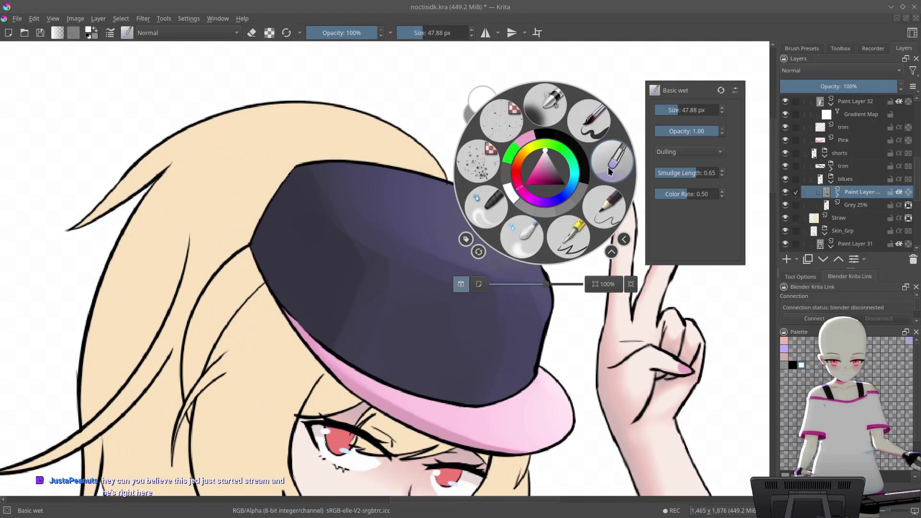
pyautogui.click(564, 102)
pyautogui.press('6')
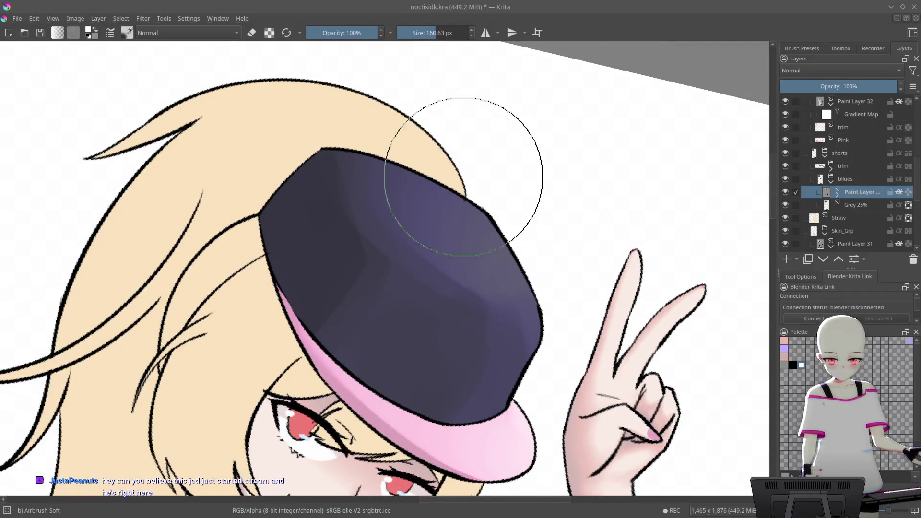
pyautogui.moveTo(504, 161)
pyautogui.mouseDown()
pyautogui.moveTo(507, 253)
pyautogui.moveTo(504, 175)
pyautogui.mouseUp()
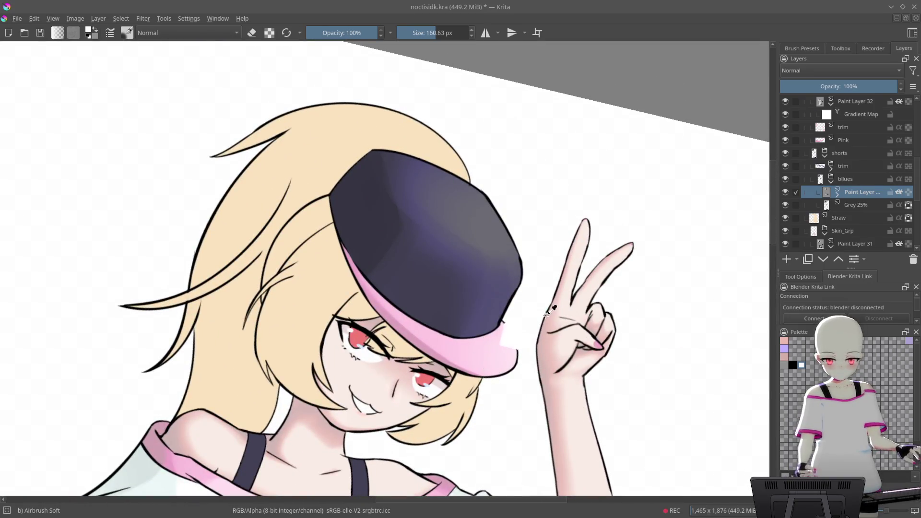
pyautogui.moveTo(552, 307); pyautogui.dragTo(525, 263)
pyautogui.moveTo(442, 175)
pyautogui.mouseDown()
pyautogui.moveTo(512, 304)
pyautogui.moveTo(568, 181)
pyautogui.moveTo(566, 261)
pyautogui.mouseUp()
pyautogui.moveTo(560, 294)
pyautogui.mouseDown()
pyautogui.moveTo(551, 319)
pyautogui.moveTo(567, 245)
pyautogui.mouseUp()
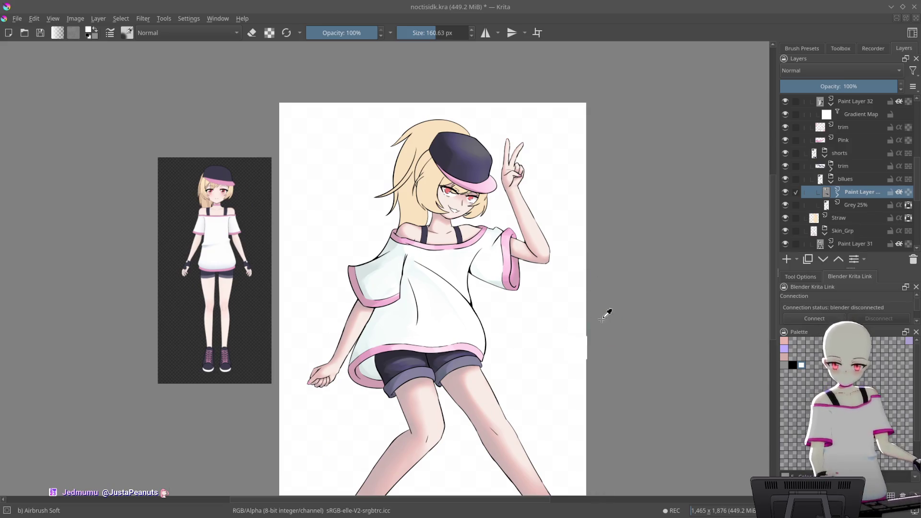
# - Save noctisidk.kra and shift the drawing and reference to the right
pyautogui.hotkey('ctrl', 's')
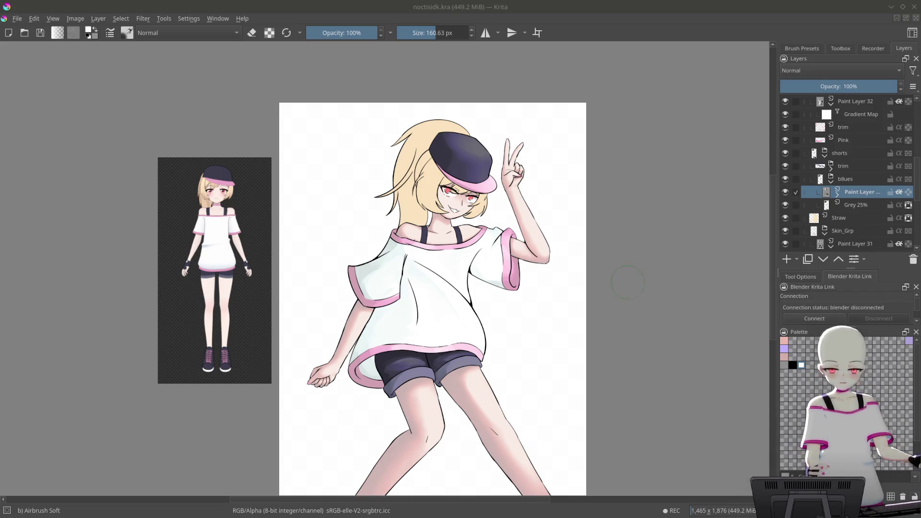
pyautogui.moveTo(561, 273)
pyautogui.mouseDown()
pyautogui.moveTo(570, 327)
pyautogui.moveTo(624, 271)
pyautogui.moveTo(609, 214)
pyautogui.moveTo(555, 220)
pyautogui.moveTo(465, 193)
pyautogui.mouseUp()
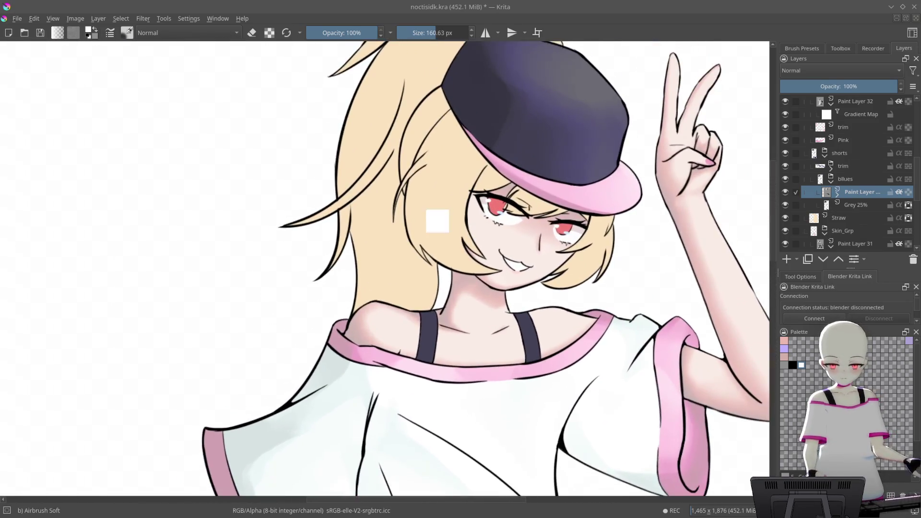
# - Save the document again
pyautogui.scroll(2, 464, 193)
pyautogui.hotkey('ctrl', 's')
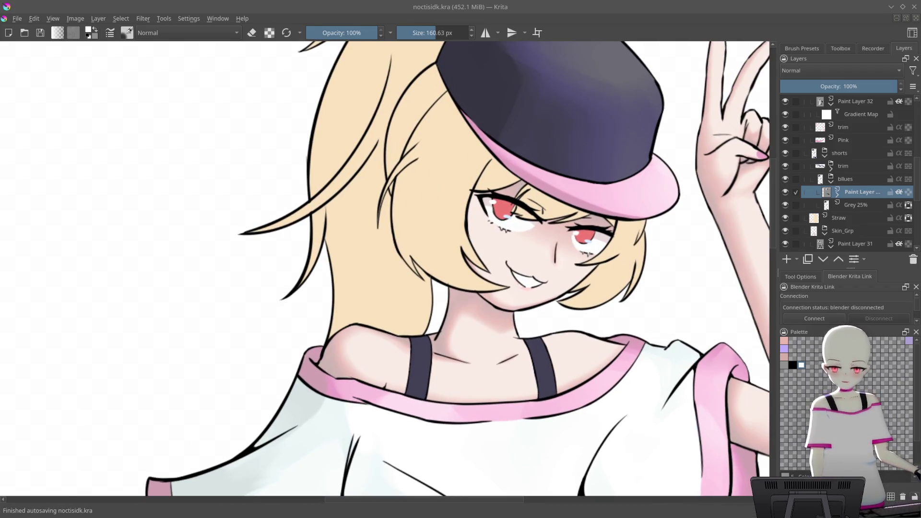
pyautogui.scroll(-3, 499, 206)
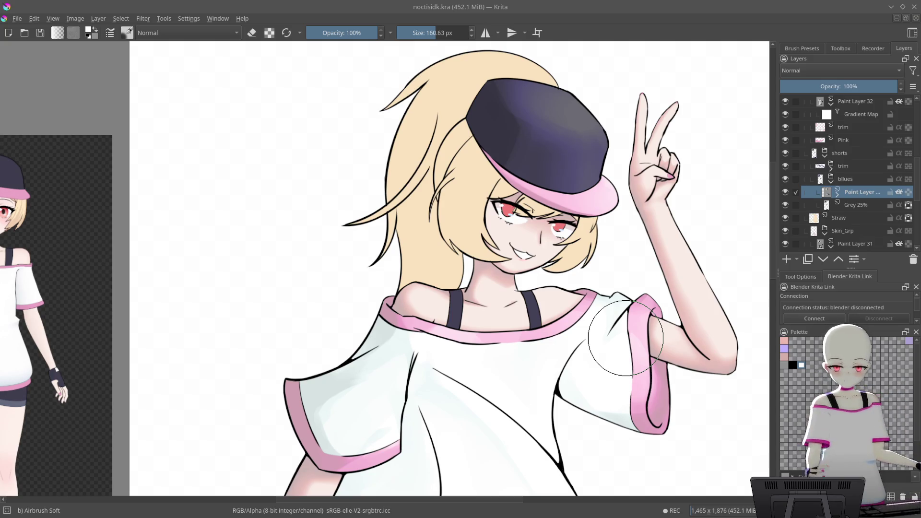
pyautogui.scroll(-1, 626, 338)
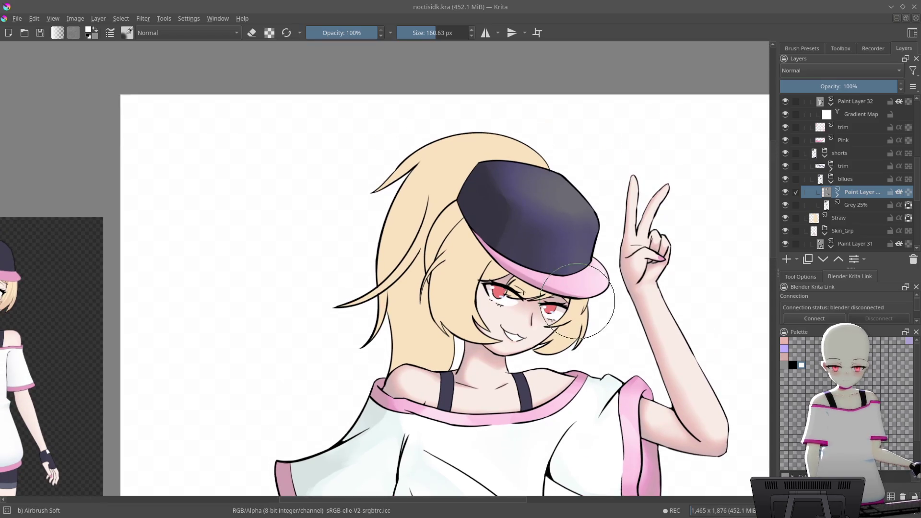
pyautogui.scroll(4, 552, 240)
# - Reduce the Airbrush Soft brush to 71.48 px for softer shading
pyautogui.moveTo(461, 259)
pyautogui.mouseDown()
pyautogui.moveTo(469, 267)
pyautogui.moveTo(487, 196)
pyautogui.mouseUp()
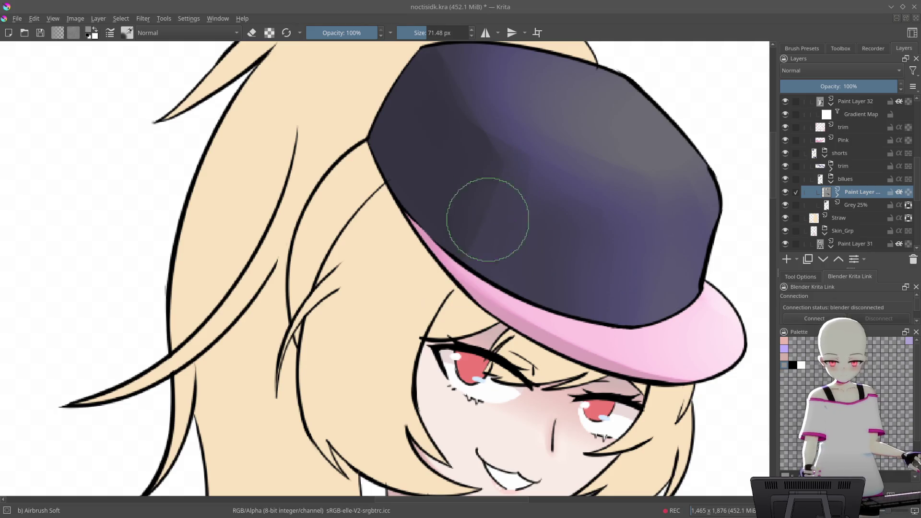
pyautogui.scroll(-8, 487, 195)
pyautogui.moveTo(610, 304)
pyautogui.mouseDown()
pyautogui.moveTo(605, 268)
pyautogui.moveTo(590, 298)
pyautogui.moveTo(528, 340)
pyautogui.mouseUp()
pyautogui.scroll(2, 578, 307)
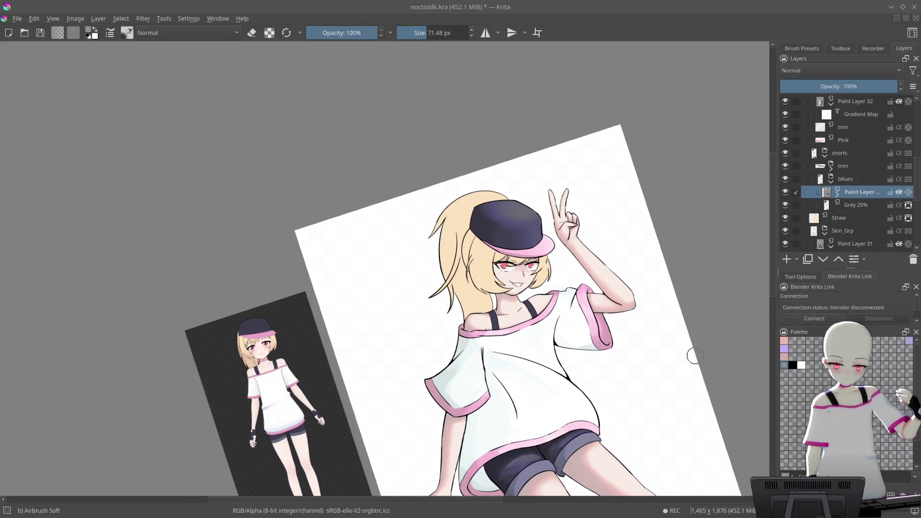
# - Zoom out and pan to view the whole figure beside the reference
pyautogui.moveTo(604, 366)
pyautogui.mouseDown()
pyautogui.moveTo(650, 273)
pyautogui.moveTo(668, 341)
pyautogui.moveTo(567, 391)
pyautogui.moveTo(565, 319)
pyautogui.moveTo(580, 325)
pyautogui.moveTo(576, 288)
pyautogui.moveTo(608, 177)
pyautogui.moveTo(588, 350)
pyautogui.moveTo(470, 472)
pyautogui.moveTo(572, 232)
pyautogui.moveTo(532, 269)
pyautogui.moveTo(605, 356)
pyautogui.mouseUp()
pyautogui.moveTo(551, 275)
pyautogui.mouseDown()
pyautogui.moveTo(639, 278)
pyautogui.moveTo(598, 312)
pyautogui.mouseUp()
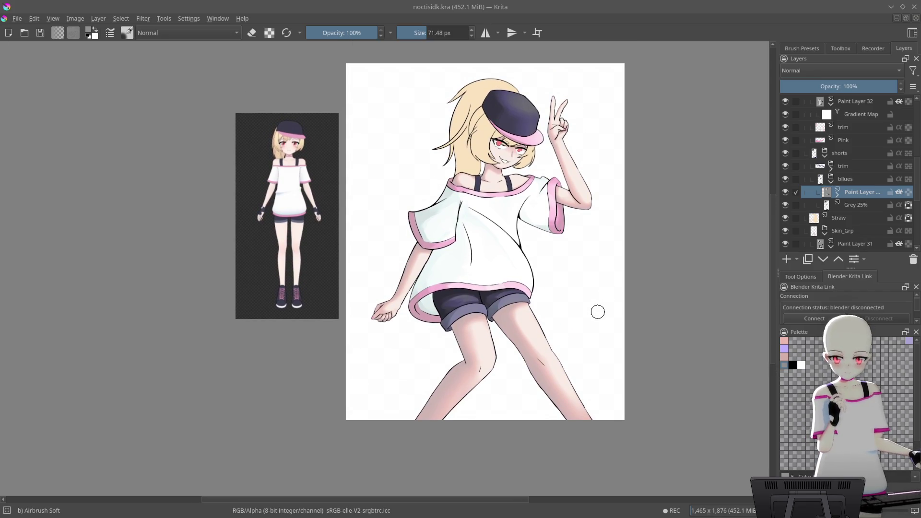
pyautogui.moveTo(504, 321)
pyautogui.mouseDown()
pyautogui.moveTo(602, 353)
pyautogui.moveTo(487, 189)
pyautogui.moveTo(654, 222)
pyautogui.moveTo(691, 339)
pyautogui.moveTo(530, 395)
pyautogui.moveTo(473, 451)
pyautogui.moveTo(404, 415)
pyautogui.mouseUp()
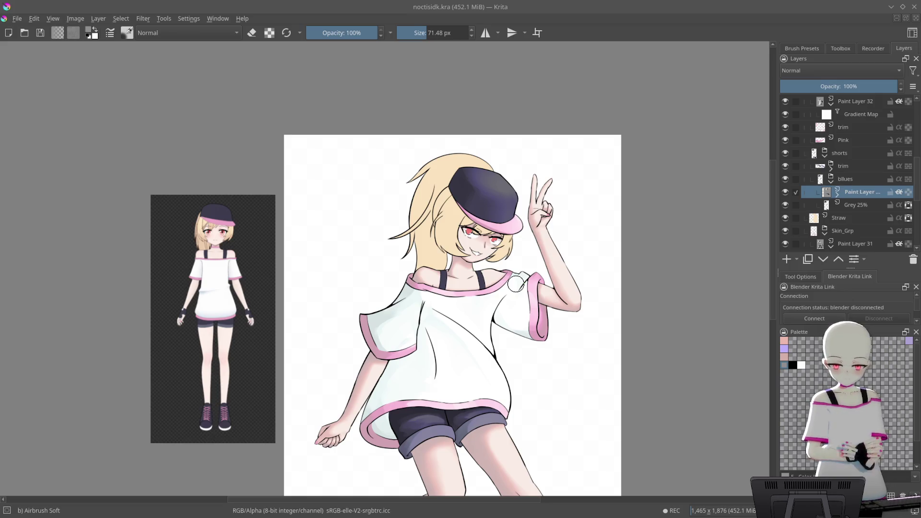
pyautogui.moveTo(516, 284)
pyautogui.mouseDown()
pyautogui.moveTo(580, 273)
pyautogui.moveTo(603, 191)
pyautogui.moveTo(594, 191)
pyautogui.moveTo(598, 152)
pyautogui.moveTo(595, 322)
pyautogui.moveTo(596, 278)
pyautogui.moveTo(609, 271)
pyautogui.mouseUp()
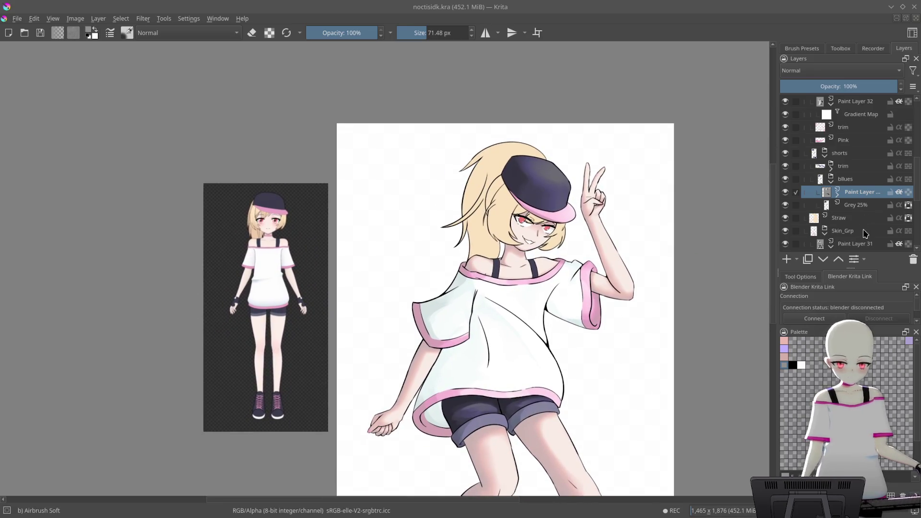
# - Lower Paint Layer 31's opacity in the skin group to 54%
pyautogui.scroll(-2, 864, 192)
pyautogui.click(864, 190)
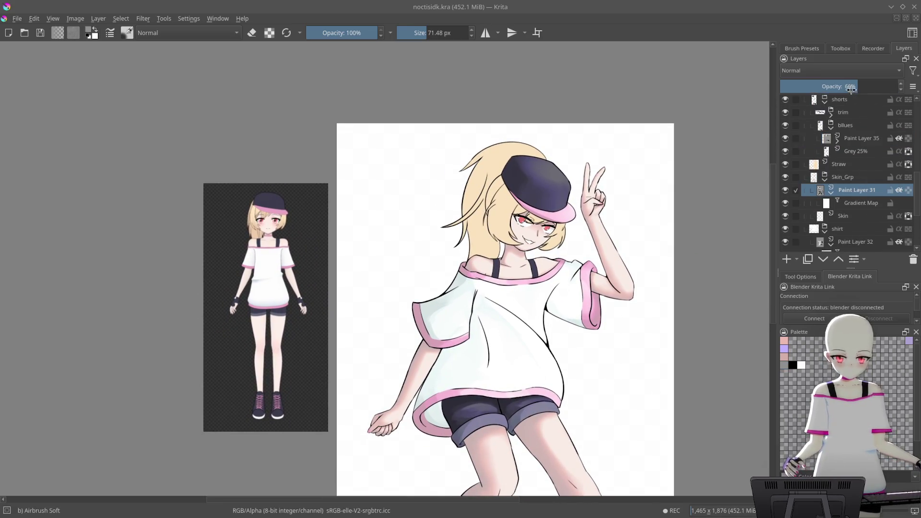
pyautogui.moveTo(851, 90); pyautogui.dragTo(835, 89)
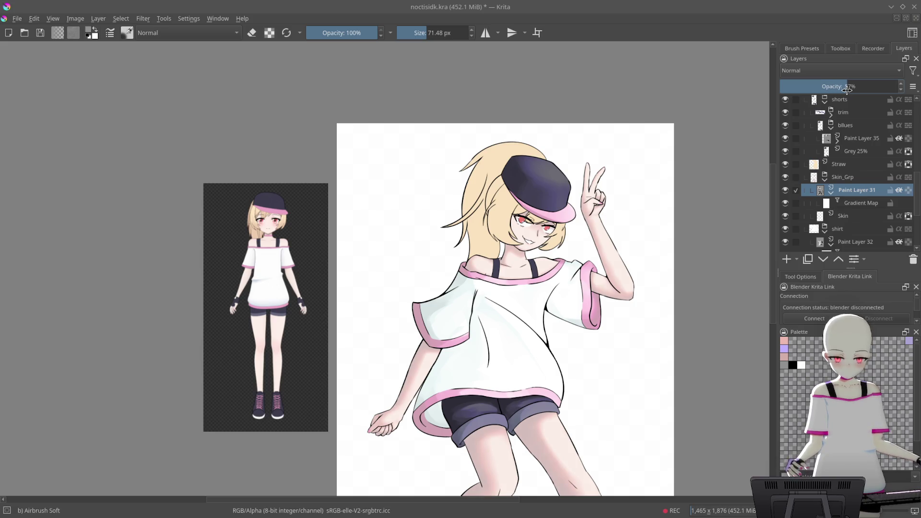
# - Reposition the drawing in view and select the Straw hair layer
pyautogui.moveTo(727, 204)
pyautogui.mouseDown()
pyautogui.moveTo(706, 262)
pyautogui.moveTo(686, 201)
pyautogui.mouseUp()
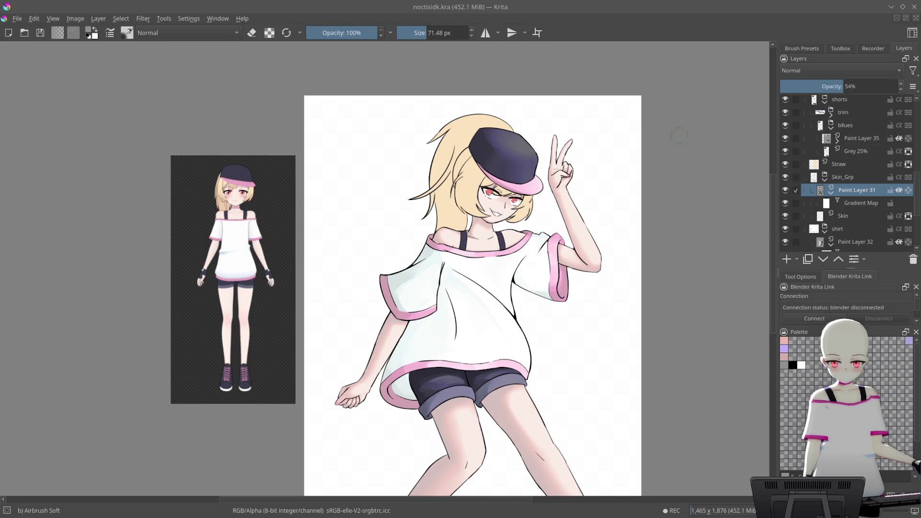
pyautogui.moveTo(671, 143); pyautogui.dragTo(668, 156)
pyautogui.moveTo(680, 198)
pyautogui.mouseDown()
pyautogui.moveTo(687, 152)
pyautogui.moveTo(670, 262)
pyautogui.mouseUp()
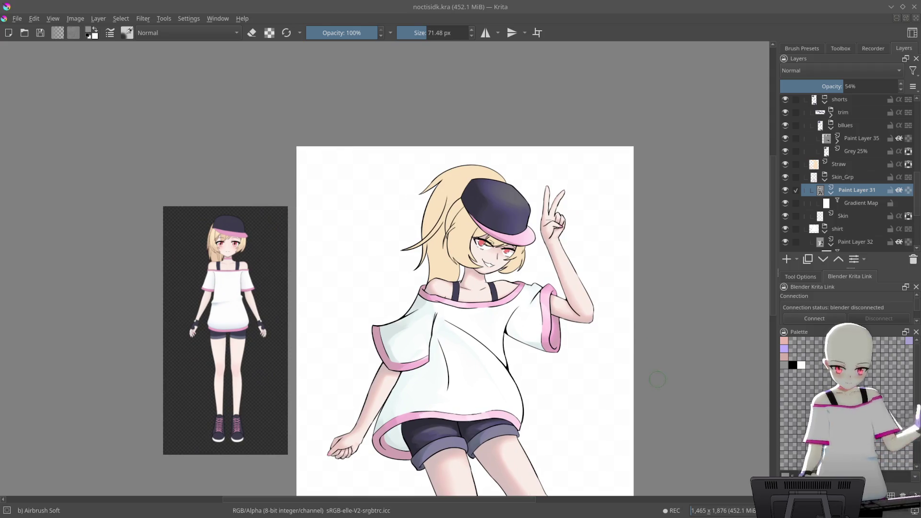
pyautogui.click(863, 166)
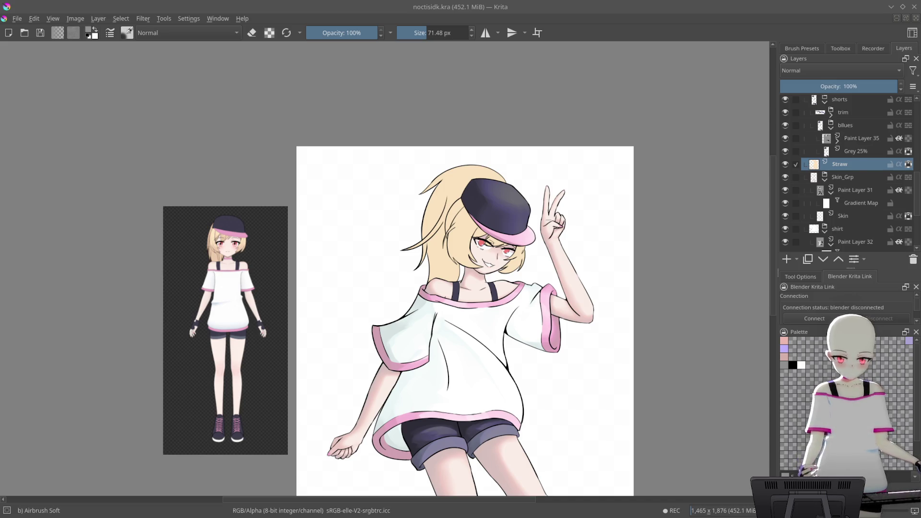
# - Group the Straw layer into Group 39 and add a grey-filled Paint Layer 40 above it
pyautogui.hotkey('ctrl', 'g')
pyautogui.scroll(-3, 692, 378)
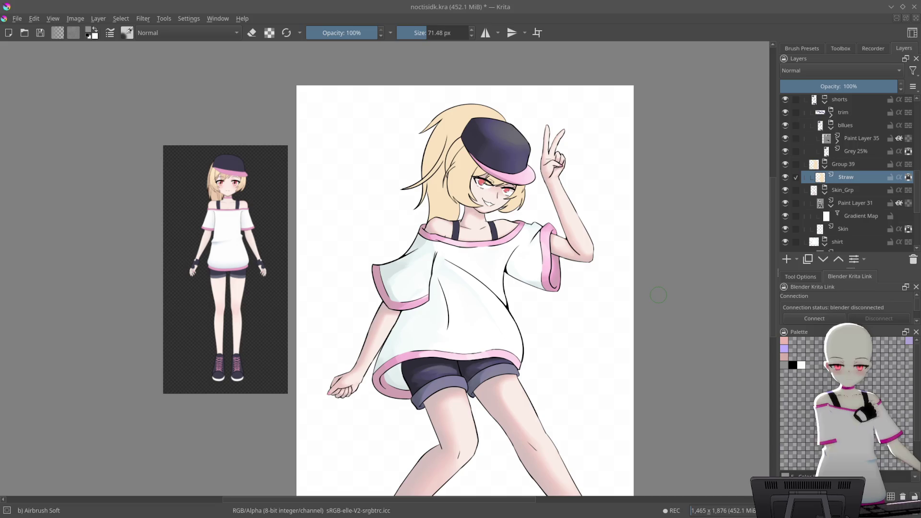
pyautogui.moveTo(674, 245)
pyautogui.mouseDown()
pyautogui.moveTo(607, 199)
pyautogui.moveTo(487, 201)
pyautogui.moveTo(542, 216)
pyautogui.moveTo(551, 185)
pyautogui.moveTo(562, 251)
pyautogui.moveTo(564, 220)
pyautogui.moveTo(561, 242)
pyautogui.moveTo(576, 251)
pyautogui.moveTo(562, 411)
pyautogui.moveTo(562, 289)
pyautogui.moveTo(550, 329)
pyautogui.moveTo(546, 307)
pyautogui.moveTo(597, 216)
pyautogui.moveTo(581, 199)
pyautogui.moveTo(684, 138)
pyautogui.moveTo(643, 233)
pyautogui.moveTo(573, 212)
pyautogui.moveTo(600, 212)
pyautogui.moveTo(597, 312)
pyautogui.moveTo(667, 249)
pyautogui.mouseUp()
pyautogui.press('5')
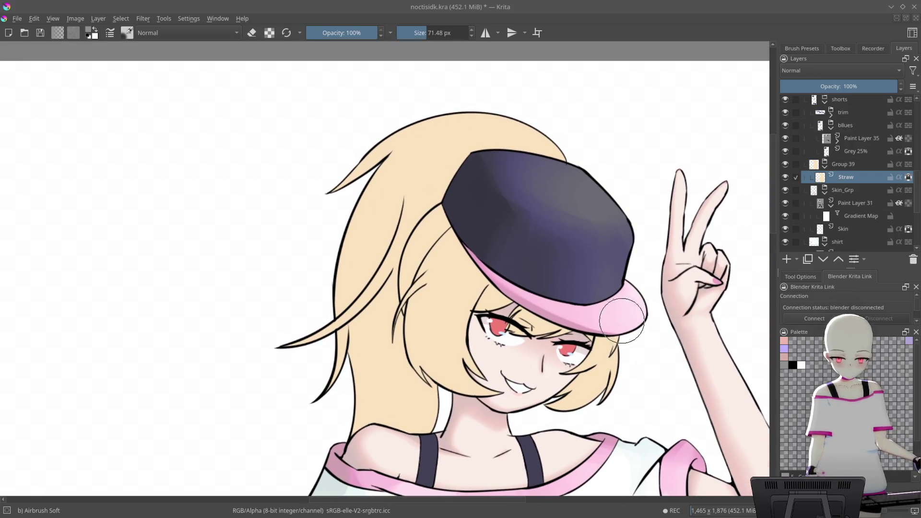
pyautogui.click(787, 259)
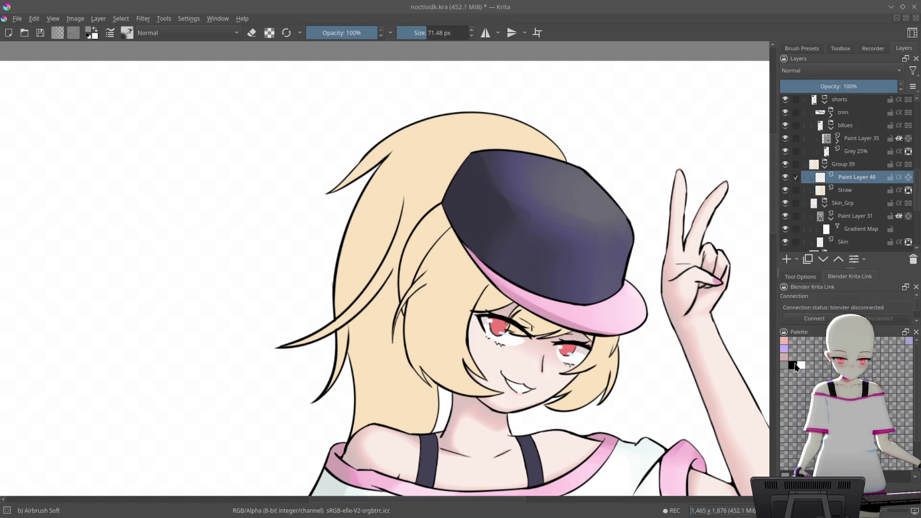
pyautogui.hotkey('shift', 'BackSpace')
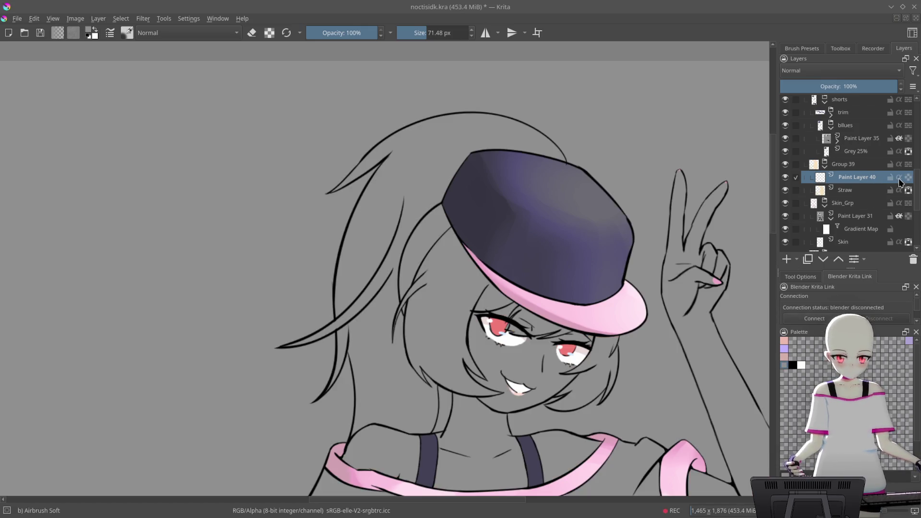
# - Clip the grey fill to the hair with Inherit Alpha and choose the Basic wet brush
pyautogui.click(900, 177)
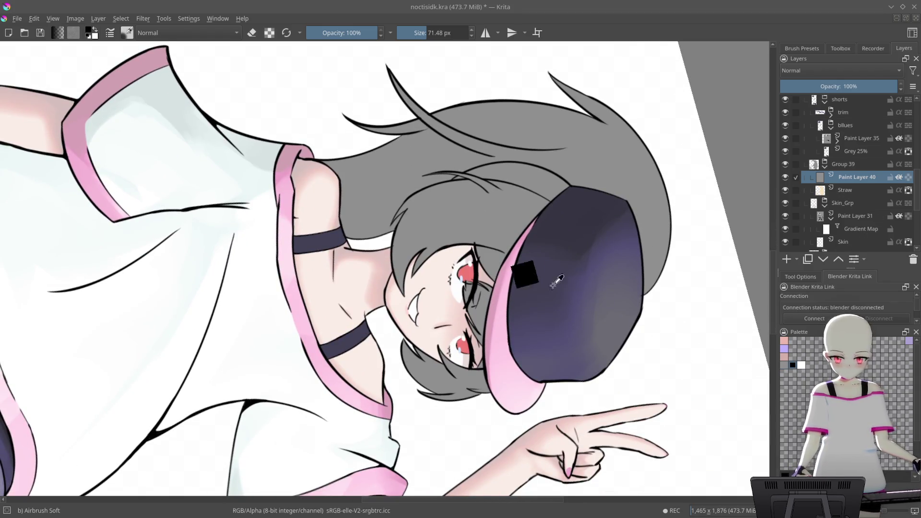
pyautogui.scroll(3, 527, 277)
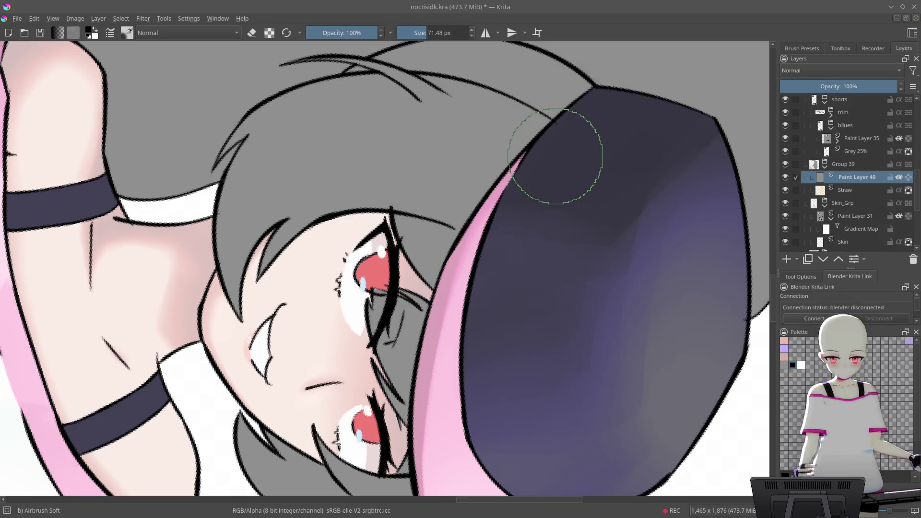
pyautogui.rightClick(553, 162)
pyautogui.click(619, 151)
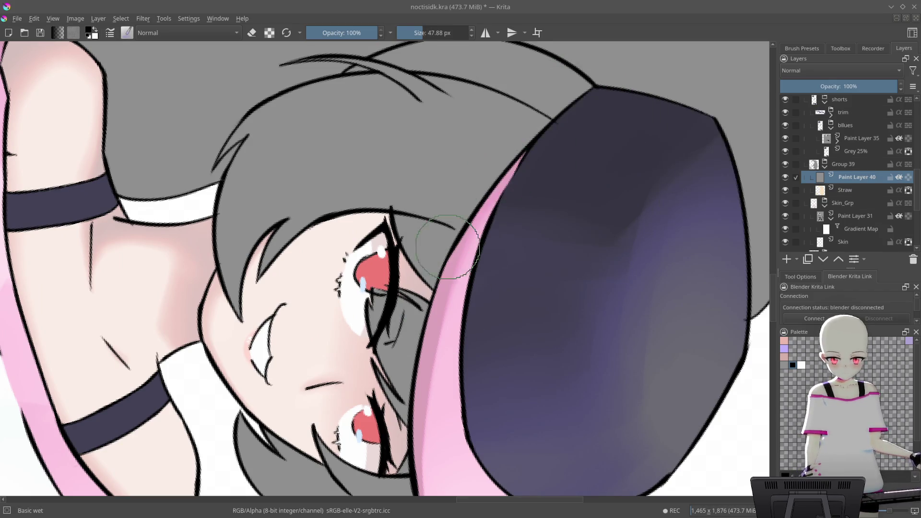
# - Try a dark stroke on the hair, undo it, and begin a selection around the hair
pyautogui.moveTo(417, 220); pyautogui.dragTo(576, 124)
pyautogui.hotkey('ctrl', 'z')
pyautogui.moveTo(586, 92); pyautogui.dragTo(463, 278)
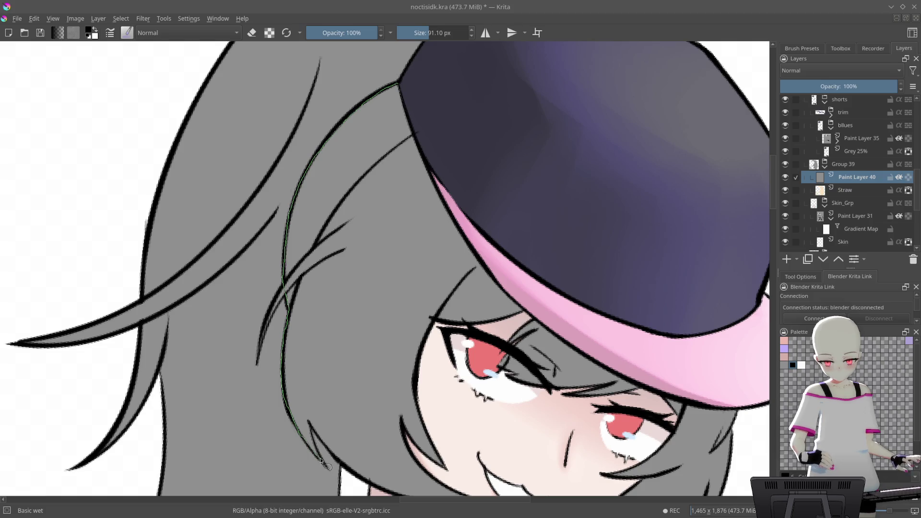
pyautogui.click(529, 130)
# - Build a freehand selection around the hair framing the face, up to the hat brim
pyautogui.moveTo(478, 136)
pyautogui.mouseDown()
pyautogui.moveTo(603, 197)
pyautogui.moveTo(303, 249)
pyautogui.moveTo(252, 332)
pyautogui.mouseUp()
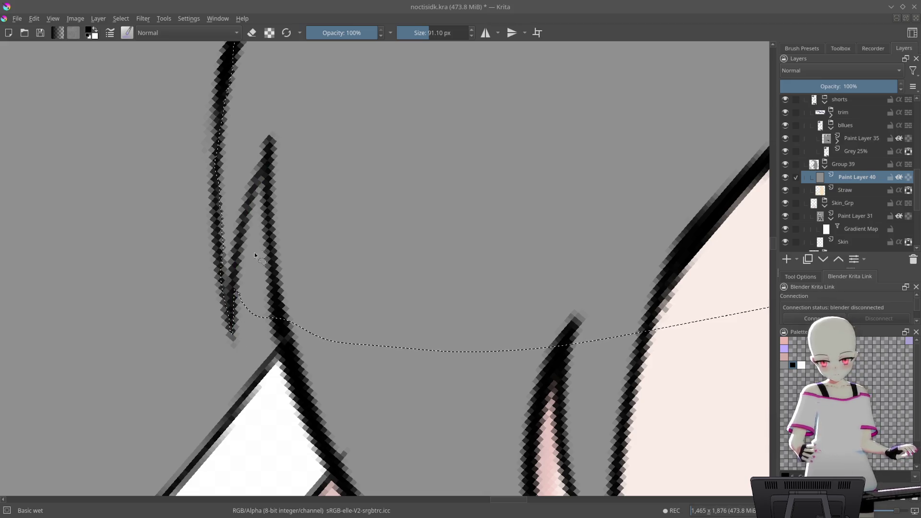
pyautogui.moveTo(282, 417); pyautogui.dragTo(283, 419)
pyautogui.moveTo(352, 290)
pyautogui.mouseDown()
pyautogui.moveTo(407, 129)
pyautogui.moveTo(572, 252)
pyautogui.moveTo(551, 219)
pyautogui.mouseUp()
pyautogui.moveTo(394, 344)
pyautogui.mouseDown()
pyautogui.moveTo(573, 402)
pyautogui.moveTo(667, 211)
pyautogui.mouseUp()
pyautogui.moveTo(677, 304)
pyautogui.mouseDown()
pyautogui.moveTo(639, 233)
pyautogui.moveTo(386, 201)
pyautogui.moveTo(368, 222)
pyautogui.mouseUp()
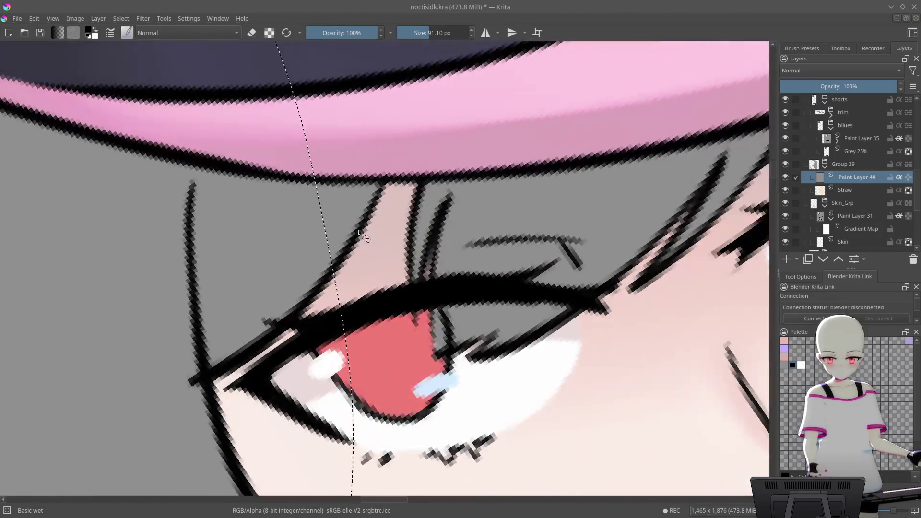
pyautogui.moveTo(309, 298)
pyautogui.mouseDown()
pyautogui.moveTo(379, 192)
pyautogui.moveTo(387, 153)
pyautogui.moveTo(305, 132)
pyautogui.mouseUp()
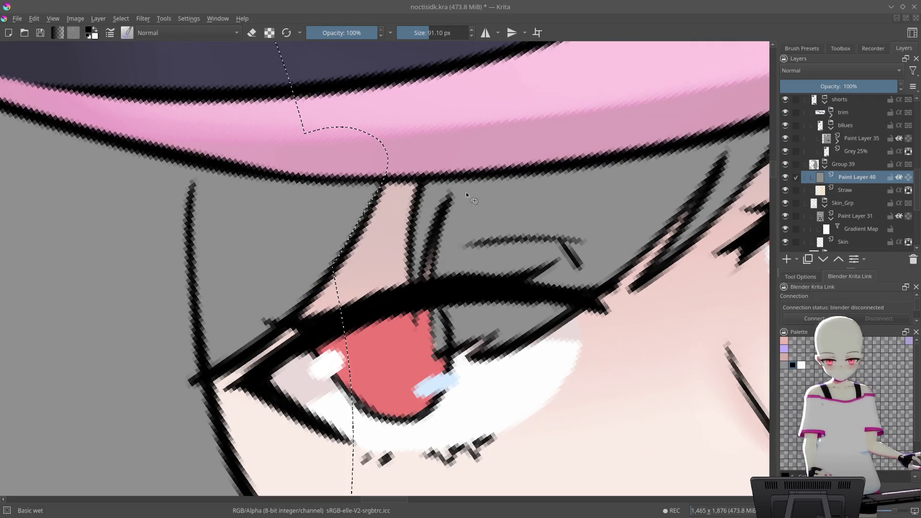
pyautogui.moveTo(411, 296)
pyautogui.mouseDown()
pyautogui.moveTo(384, 147)
pyautogui.moveTo(593, 223)
pyautogui.mouseUp()
pyautogui.moveTo(494, 172)
pyautogui.mouseDown()
pyautogui.moveTo(468, 355)
pyautogui.moveTo(677, 417)
pyautogui.moveTo(664, 129)
pyautogui.moveTo(471, 173)
pyautogui.mouseUp()
pyautogui.moveTo(575, 205); pyautogui.dragTo(669, 196)
pyautogui.moveTo(508, 173); pyautogui.dragTo(338, 192)
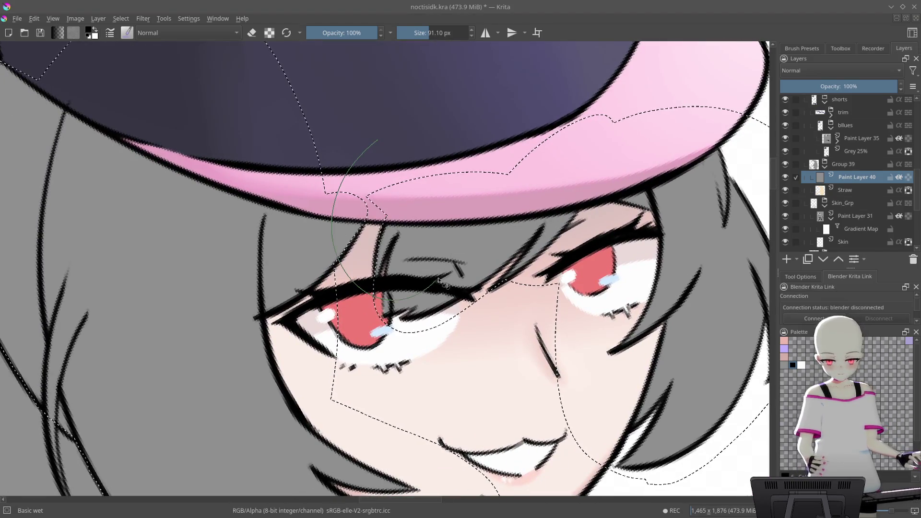
# - Paint darker grey shading into the hair along the hat edge
pyautogui.scroll(-5, 456, 184)
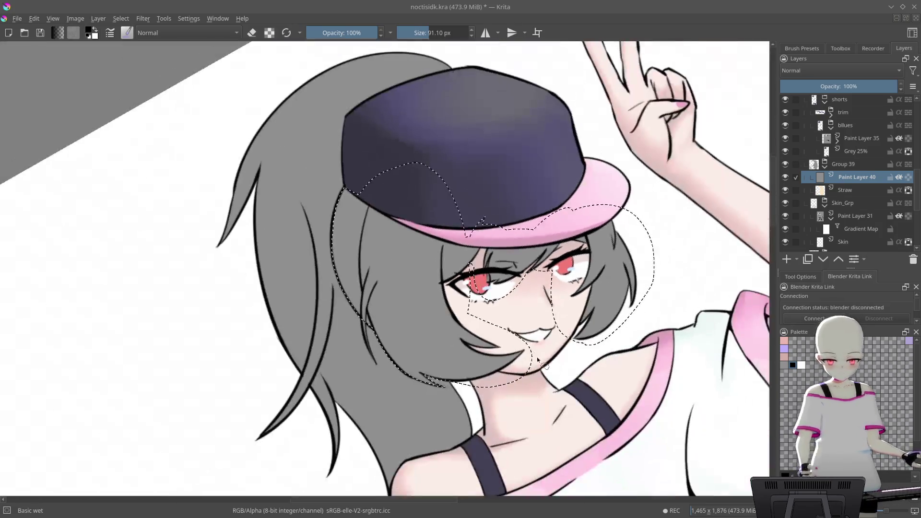
pyautogui.moveTo(537, 357); pyautogui.dragTo(632, 333)
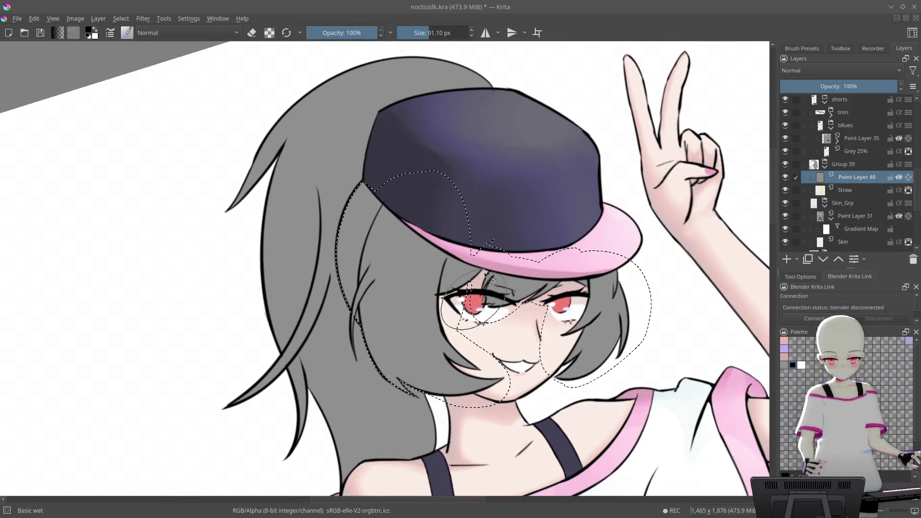
pyautogui.scroll(-2, 652, 293)
pyautogui.moveTo(652, 294); pyautogui.dragTo(560, 261)
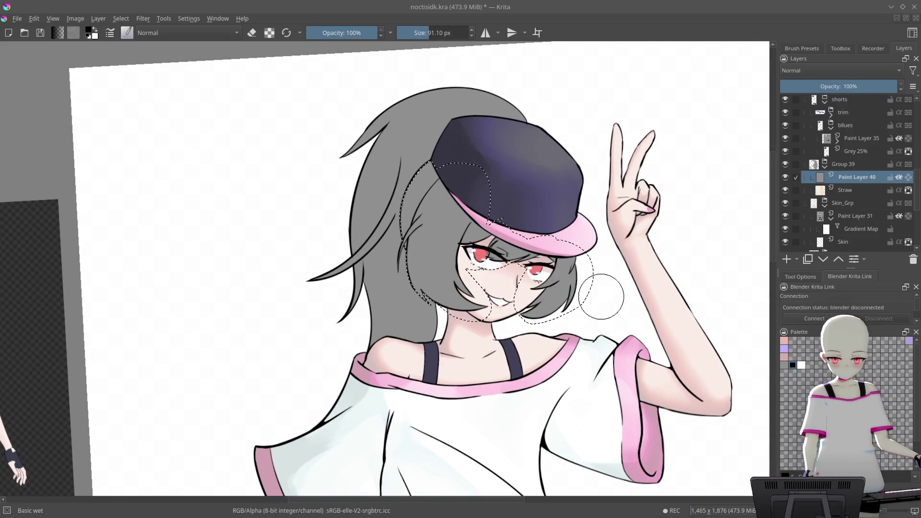
pyautogui.moveTo(617, 288)
pyautogui.mouseDown()
pyautogui.moveTo(635, 288)
pyautogui.moveTo(561, 323)
pyautogui.moveTo(537, 295)
pyautogui.moveTo(566, 242)
pyautogui.moveTo(477, 226)
pyautogui.moveTo(456, 274)
pyautogui.moveTo(473, 263)
pyautogui.moveTo(444, 450)
pyautogui.mouseUp()
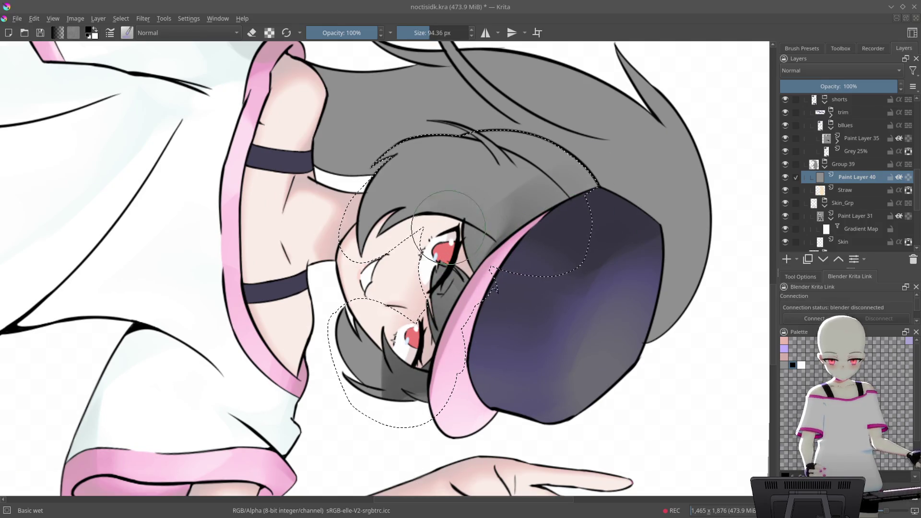
pyautogui.moveTo(494, 233)
pyautogui.mouseDown()
pyautogui.moveTo(508, 240)
pyautogui.moveTo(480, 191)
pyautogui.mouseUp()
pyautogui.moveTo(528, 259); pyautogui.dragTo(526, 137)
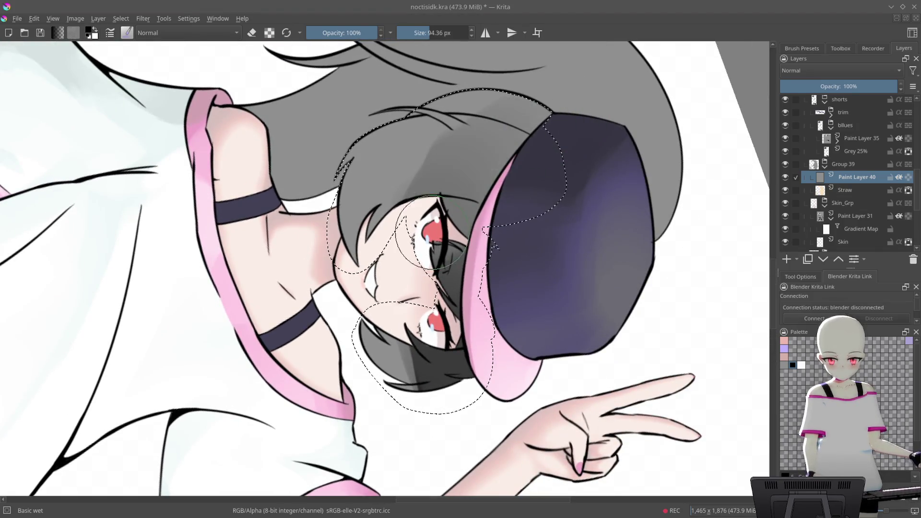
pyautogui.press('5')
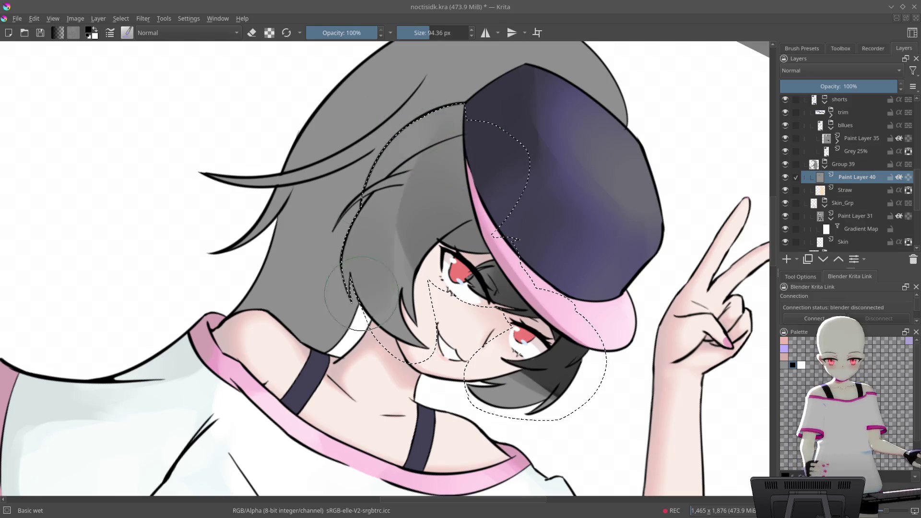
# - Add lighter grey bands across the hair and deepen the dark band between them
pyautogui.moveTo(430, 379); pyautogui.dragTo(490, 189)
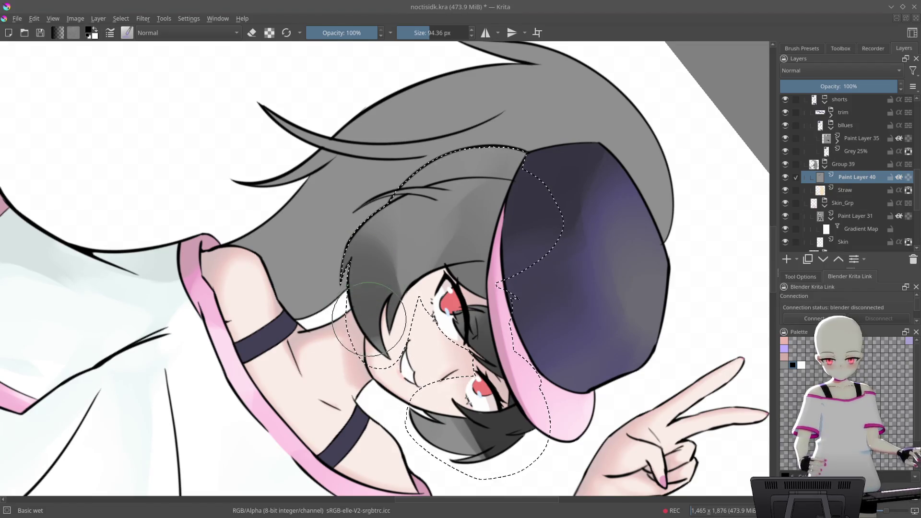
pyautogui.scroll(1, 379, 264)
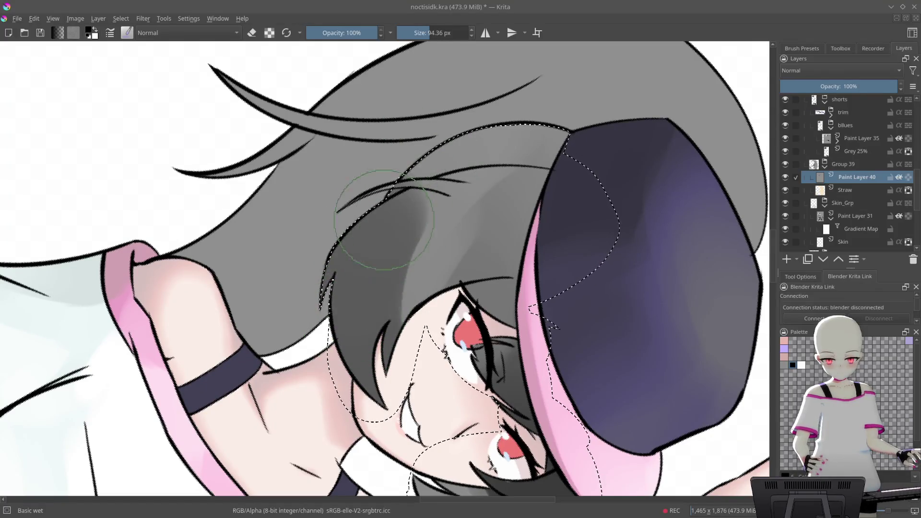
pyautogui.moveTo(366, 278); pyautogui.dragTo(485, 152)
pyautogui.moveTo(574, 91); pyautogui.dragTo(397, 119)
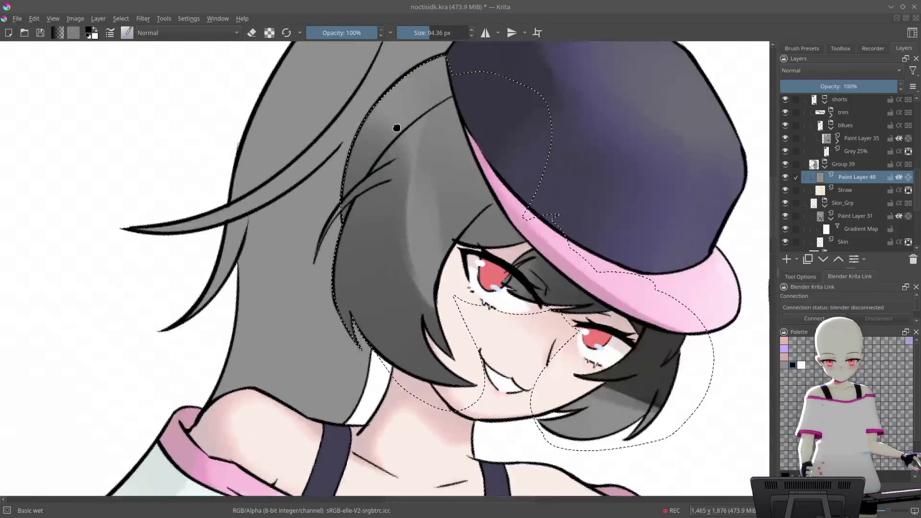
pyautogui.scroll(2, 454, 150)
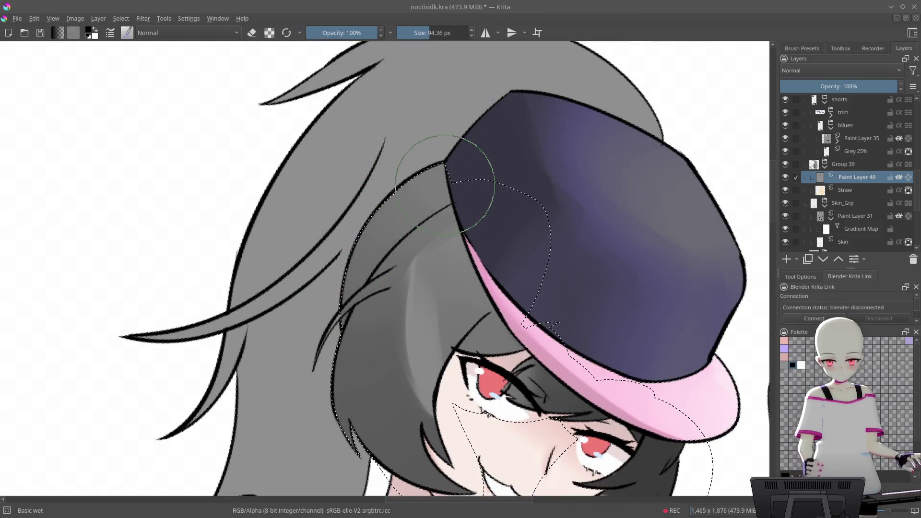
pyautogui.moveTo(549, 190)
pyautogui.mouseDown()
pyautogui.moveTo(499, 152)
pyautogui.moveTo(567, 243)
pyautogui.moveTo(497, 190)
pyautogui.moveTo(509, 206)
pyautogui.moveTo(493, 212)
pyautogui.moveTo(520, 159)
pyautogui.moveTo(476, 262)
pyautogui.mouseUp()
pyautogui.moveTo(537, 132); pyautogui.dragTo(438, 331)
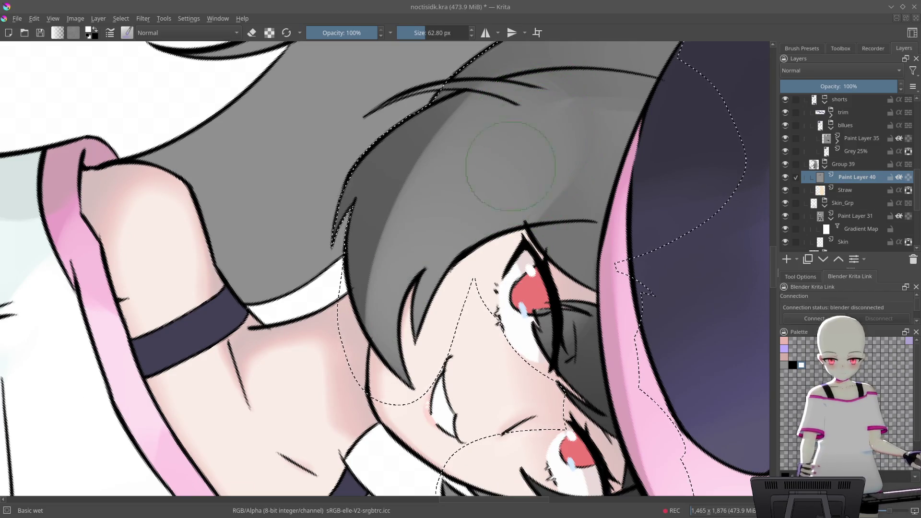
pyautogui.moveTo(502, 176); pyautogui.dragTo(432, 317)
pyautogui.moveTo(552, 81); pyautogui.dragTo(431, 271)
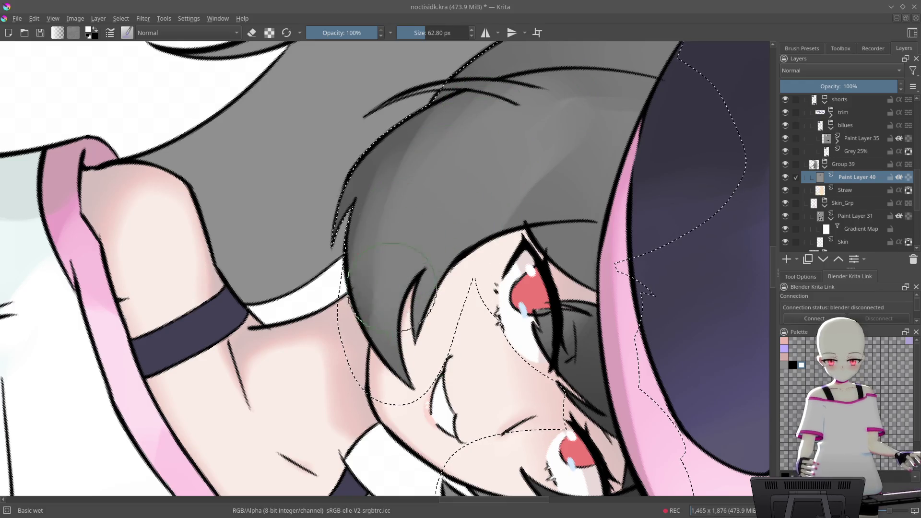
pyautogui.moveTo(468, 137)
pyautogui.mouseDown()
pyautogui.moveTo(475, 202)
pyautogui.moveTo(443, 226)
pyautogui.mouseUp()
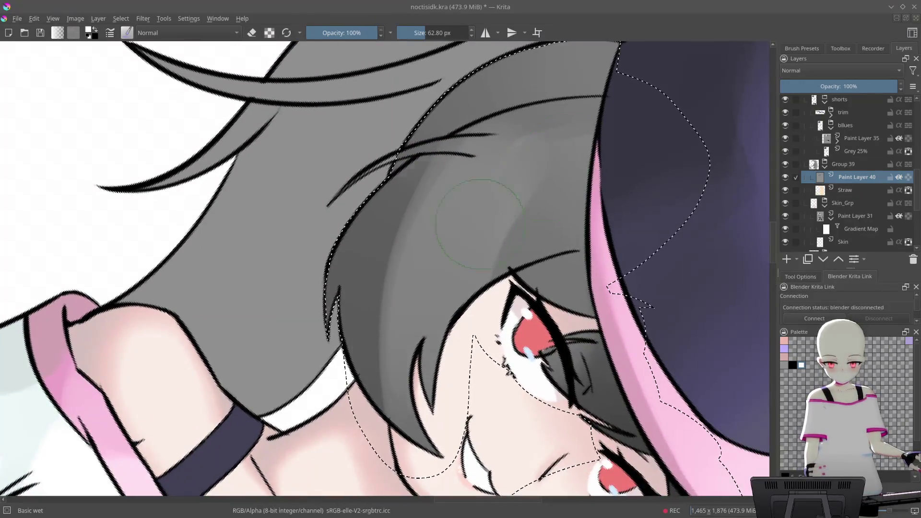
pyautogui.moveTo(477, 177)
pyautogui.mouseDown()
pyautogui.moveTo(481, 202)
pyautogui.moveTo(432, 175)
pyautogui.mouseUp()
pyautogui.moveTo(600, 230)
pyautogui.mouseDown()
pyautogui.moveTo(612, 253)
pyautogui.moveTo(607, 232)
pyautogui.moveTo(585, 226)
pyautogui.moveTo(612, 147)
pyautogui.mouseUp()
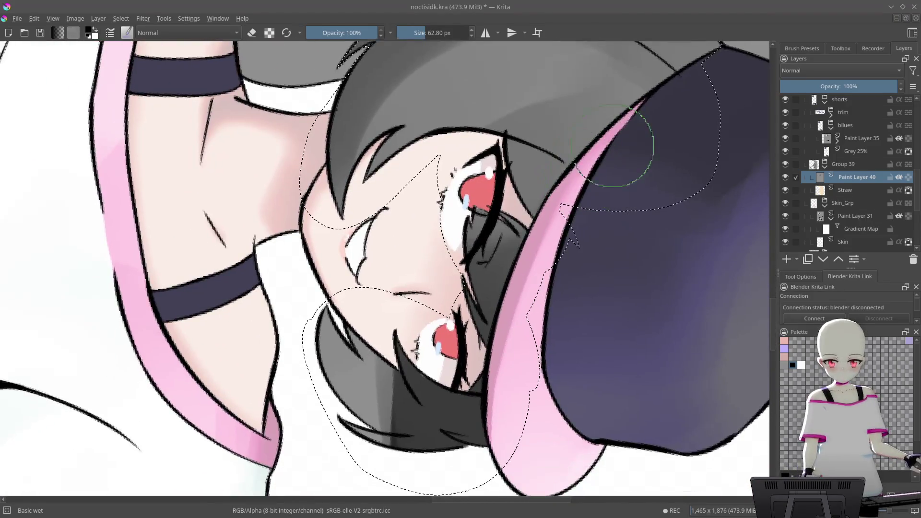
# - Enlarge the brush to about 92 px and reshade the hair left of the eye
pyautogui.press(']')
pyautogui.press(']')
pyautogui.press(']')
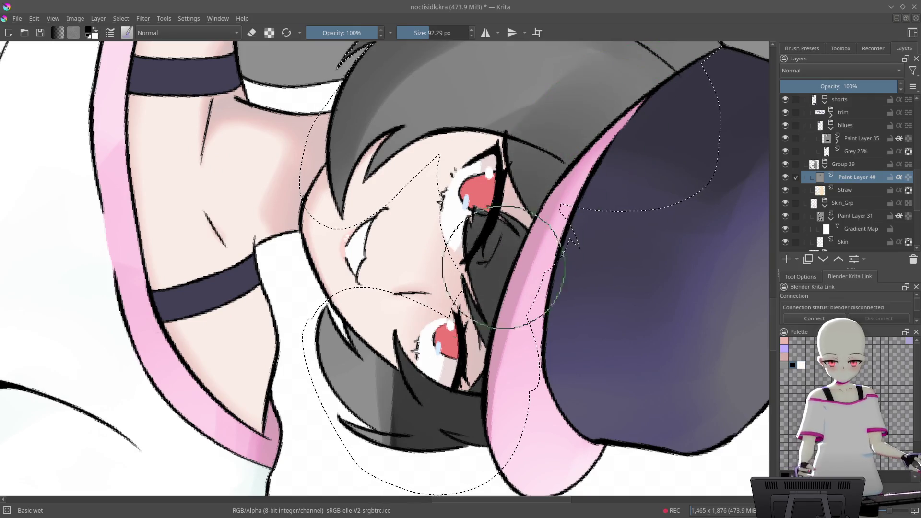
pyautogui.moveTo(417, 293)
pyautogui.mouseDown()
pyautogui.moveTo(537, 199)
pyautogui.moveTo(464, 234)
pyautogui.mouseUp()
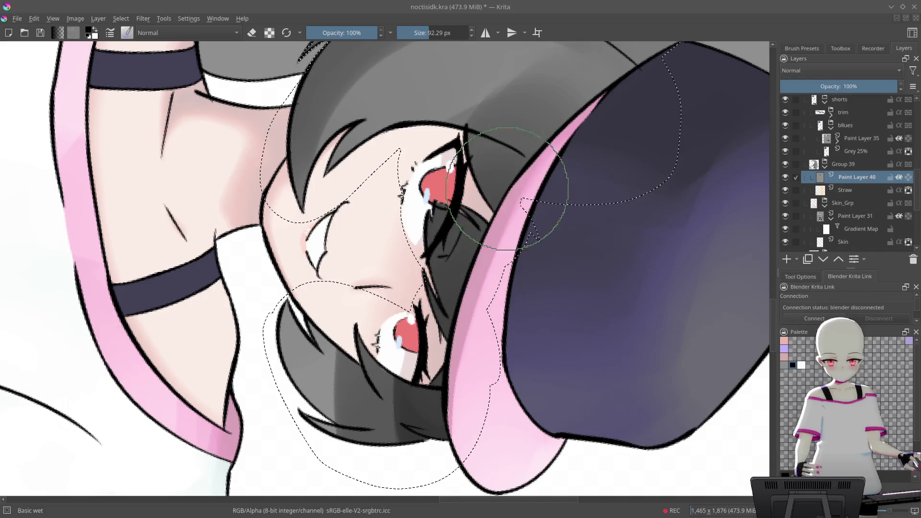
pyautogui.moveTo(486, 256)
pyautogui.mouseDown()
pyautogui.moveTo(484, 137)
pyautogui.moveTo(370, 144)
pyautogui.moveTo(314, 294)
pyautogui.mouseUp()
pyautogui.moveTo(475, 125); pyautogui.dragTo(336, 288)
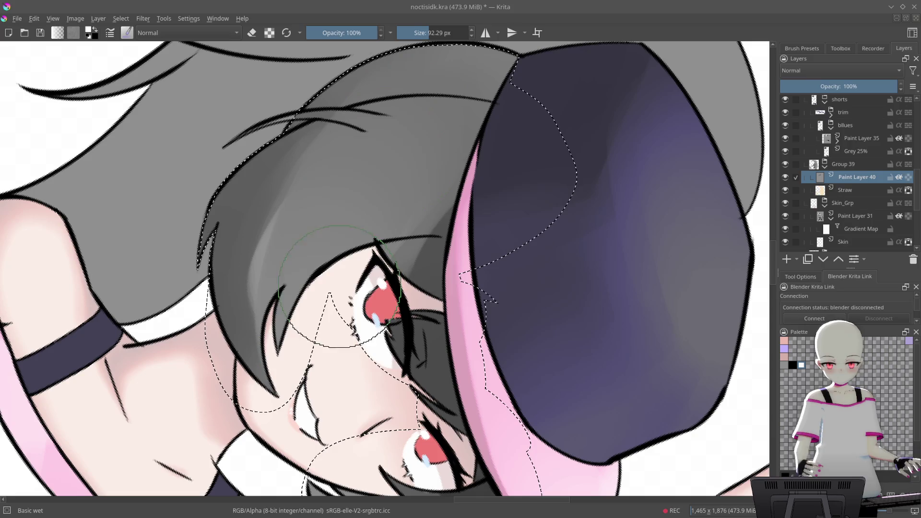
pyautogui.moveTo(268, 240); pyautogui.dragTo(284, 173)
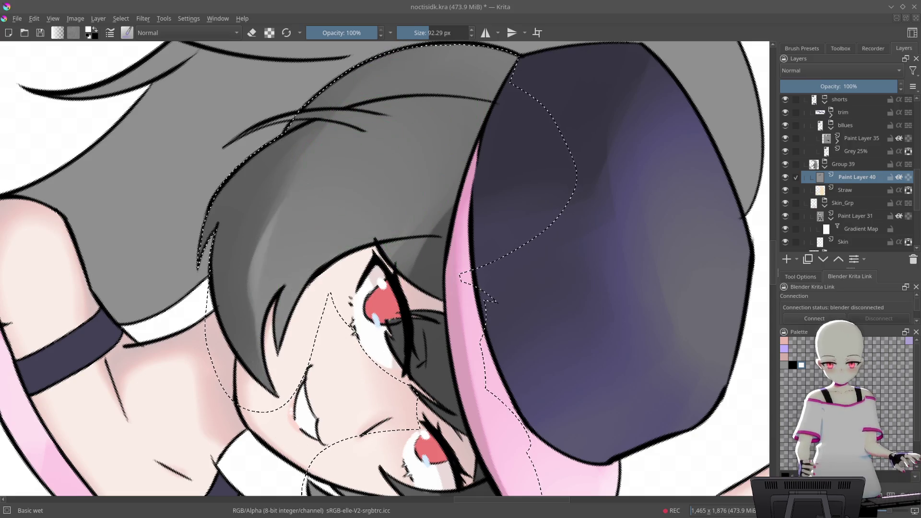
pyautogui.moveTo(283, 225); pyautogui.dragTo(392, 162)
pyautogui.moveTo(362, 191); pyautogui.dragTo(322, 216)
pyautogui.moveTo(336, 153)
pyautogui.mouseDown()
pyautogui.moveTo(276, 221)
pyautogui.moveTo(283, 216)
pyautogui.mouseUp()
pyautogui.press('4')
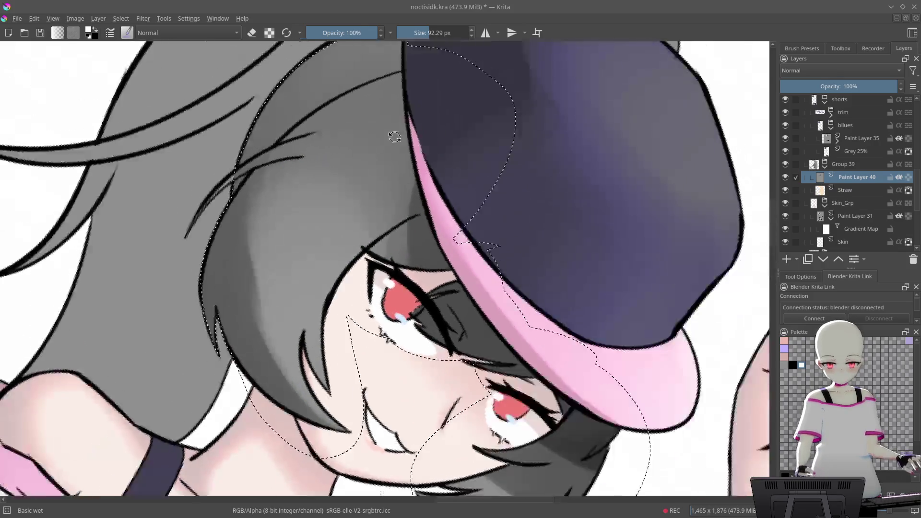
pyautogui.press('4')
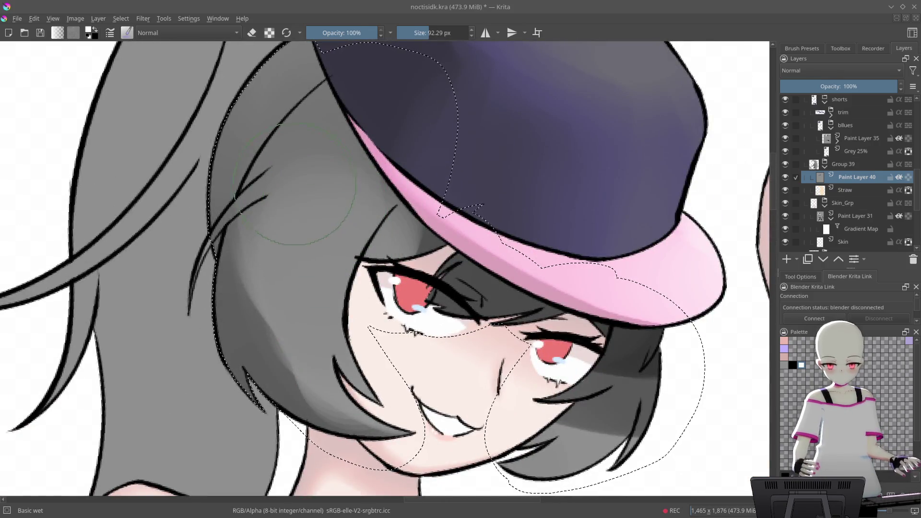
pyautogui.moveTo(363, 118)
pyautogui.mouseDown()
pyautogui.moveTo(638, 206)
pyautogui.moveTo(592, 257)
pyautogui.mouseUp()
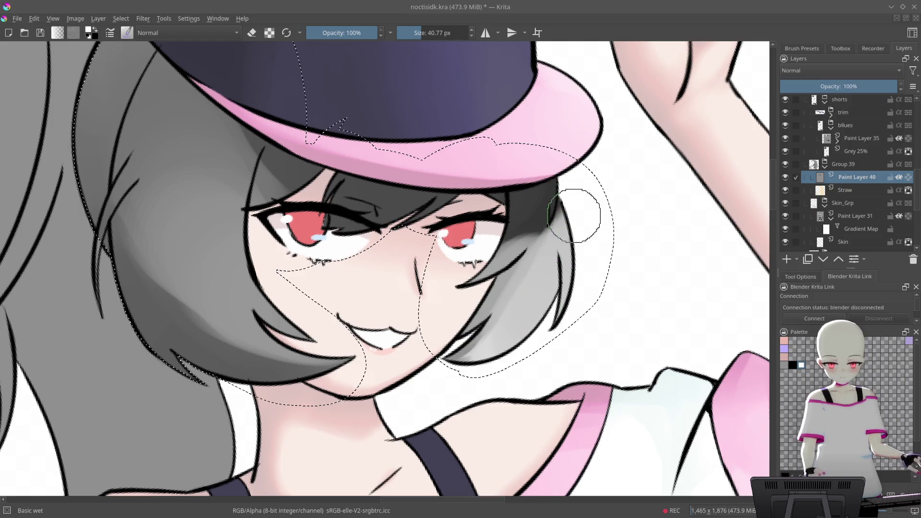
# - Shrink the brush to about 17 px and paint dark and light grey strokes along the hair strip
pyautogui.moveTo(587, 210); pyautogui.dragTo(506, 250)
pyautogui.moveTo(548, 211)
pyautogui.mouseDown()
pyautogui.moveTo(596, 206)
pyautogui.moveTo(539, 279)
pyautogui.moveTo(503, 216)
pyautogui.moveTo(432, 168)
pyautogui.moveTo(362, 142)
pyautogui.moveTo(485, 192)
pyautogui.mouseUp()
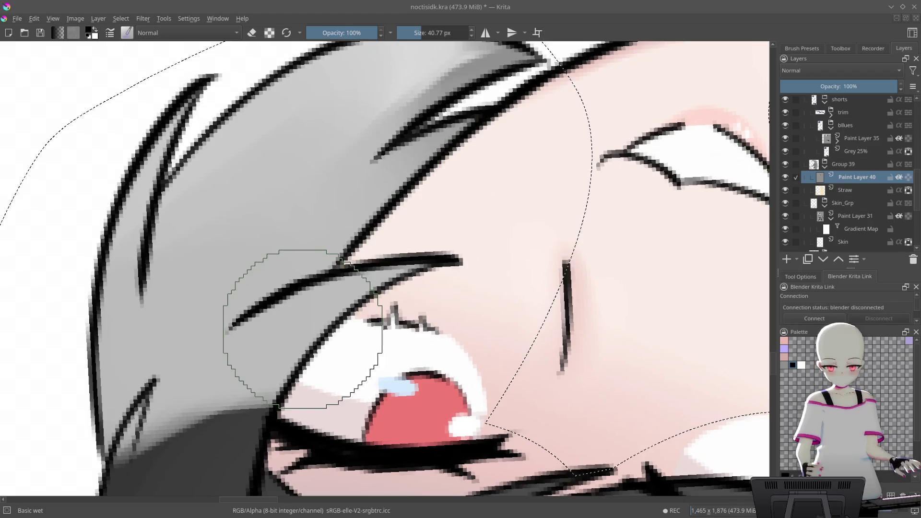
pyautogui.press('[')
pyautogui.press('[')
pyautogui.press('[')
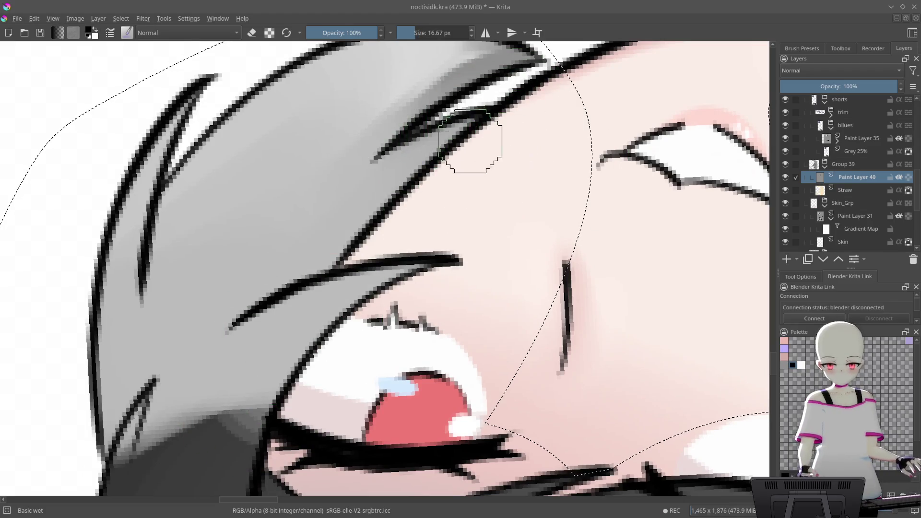
pyautogui.moveTo(477, 144); pyautogui.dragTo(504, 154)
pyautogui.moveTo(442, 183)
pyautogui.mouseDown()
pyautogui.moveTo(365, 239)
pyautogui.moveTo(432, 113)
pyautogui.moveTo(395, 144)
pyautogui.moveTo(345, 221)
pyautogui.mouseUp()
pyautogui.moveTo(436, 205)
pyautogui.mouseDown()
pyautogui.moveTo(537, 185)
pyautogui.moveTo(520, 180)
pyautogui.moveTo(374, 405)
pyautogui.moveTo(594, 158)
pyautogui.moveTo(526, 162)
pyautogui.moveTo(336, 394)
pyautogui.moveTo(312, 288)
pyautogui.moveTo(436, 370)
pyautogui.moveTo(562, 266)
pyautogui.moveTo(535, 206)
pyautogui.moveTo(569, 147)
pyautogui.mouseUp()
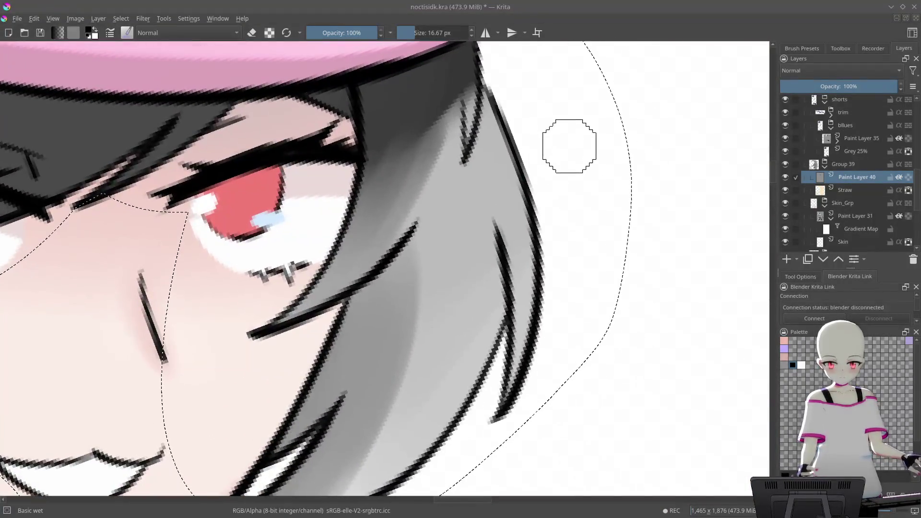
pyautogui.moveTo(509, 143)
pyautogui.mouseDown()
pyautogui.moveTo(539, 232)
pyautogui.moveTo(527, 305)
pyautogui.mouseUp()
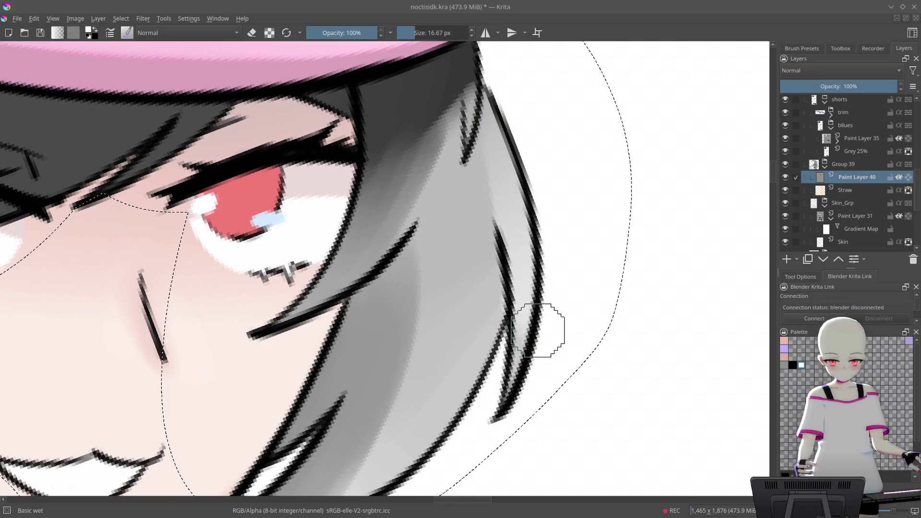
# - Darken the hair tip and blend the light edge band into the grey, undoing the last stroke
pyautogui.moveTo(514, 82); pyautogui.dragTo(525, 175)
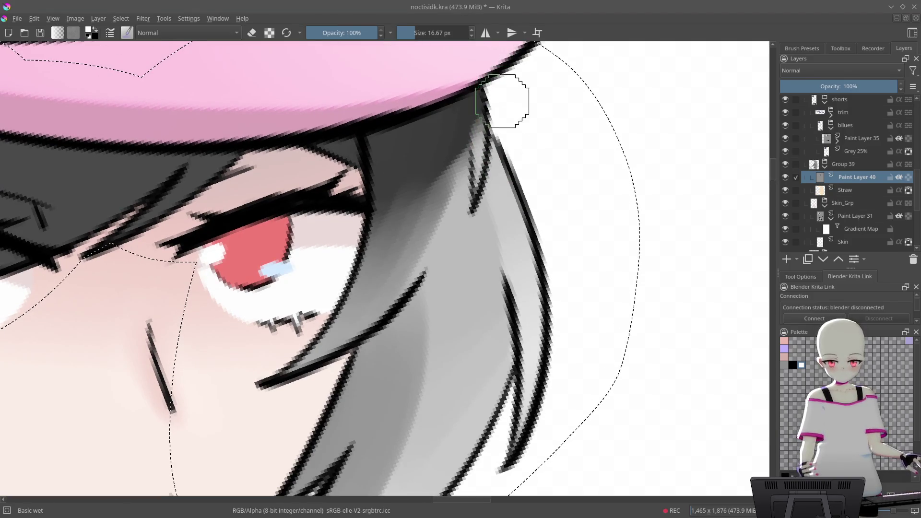
pyautogui.moveTo(514, 92); pyautogui.dragTo(520, 123)
pyautogui.moveTo(488, 86)
pyautogui.mouseDown()
pyautogui.moveTo(501, 147)
pyautogui.moveTo(494, 123)
pyautogui.moveTo(520, 127)
pyautogui.moveTo(551, 206)
pyautogui.moveTo(534, 156)
pyautogui.moveTo(543, 128)
pyautogui.moveTo(317, 247)
pyautogui.moveTo(473, 160)
pyautogui.moveTo(316, 225)
pyautogui.mouseUp()
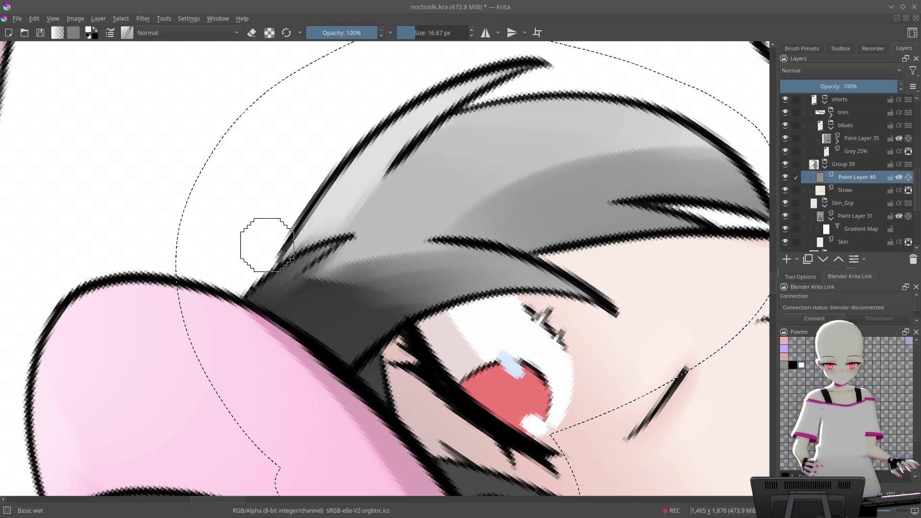
pyautogui.moveTo(361, 185)
pyautogui.mouseDown()
pyautogui.moveTo(415, 140)
pyautogui.moveTo(366, 185)
pyautogui.mouseUp()
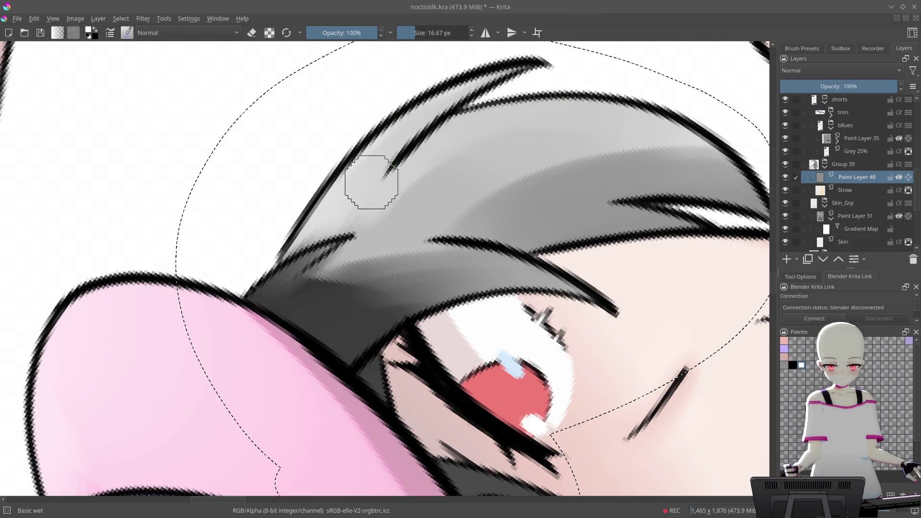
pyautogui.moveTo(597, 103)
pyautogui.mouseDown()
pyautogui.moveTo(689, 107)
pyautogui.moveTo(557, 70)
pyautogui.moveTo(497, 181)
pyautogui.mouseUp()
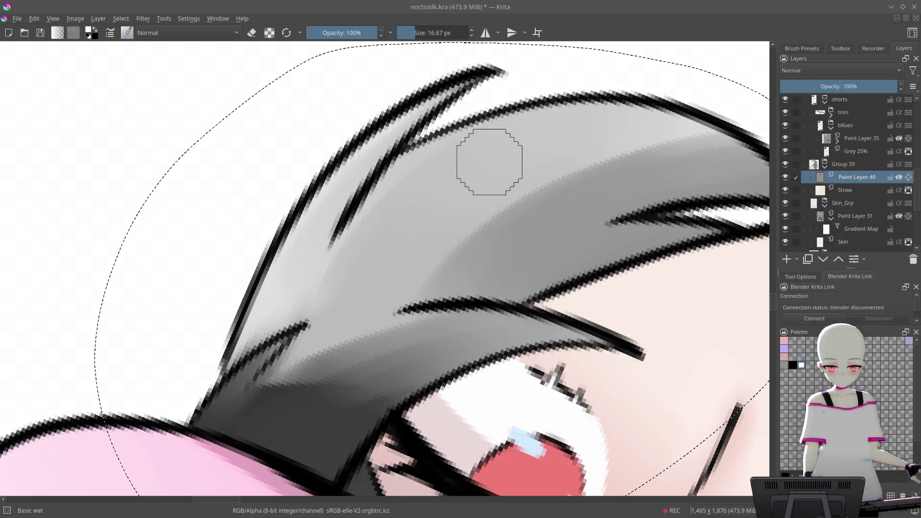
pyautogui.moveTo(418, 264)
pyautogui.mouseDown()
pyautogui.moveTo(504, 199)
pyautogui.moveTo(538, 205)
pyautogui.mouseUp()
pyautogui.moveTo(539, 258); pyautogui.dragTo(549, 195)
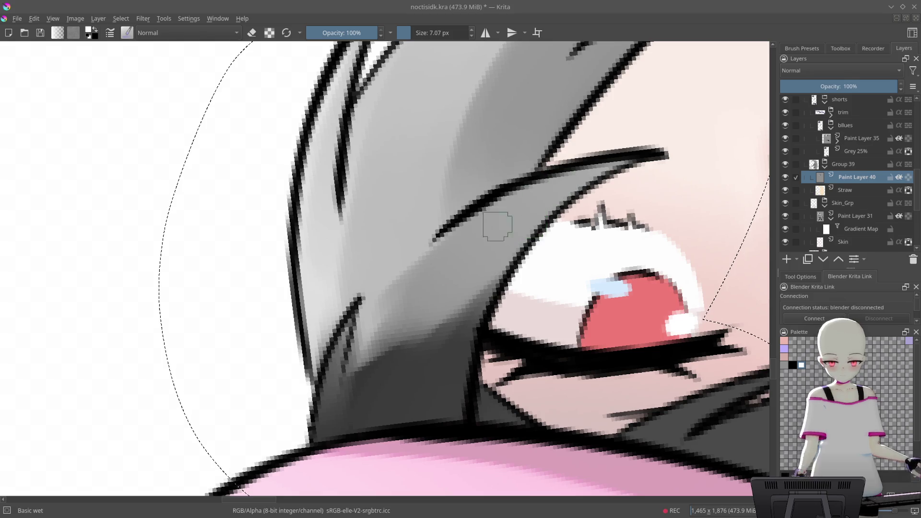
pyautogui.hotkey('ctrl', 'z')
# - Lighten and blend the dark grey shadow band beside the eye
pyautogui.moveTo(413, 295); pyautogui.dragTo(442, 337)
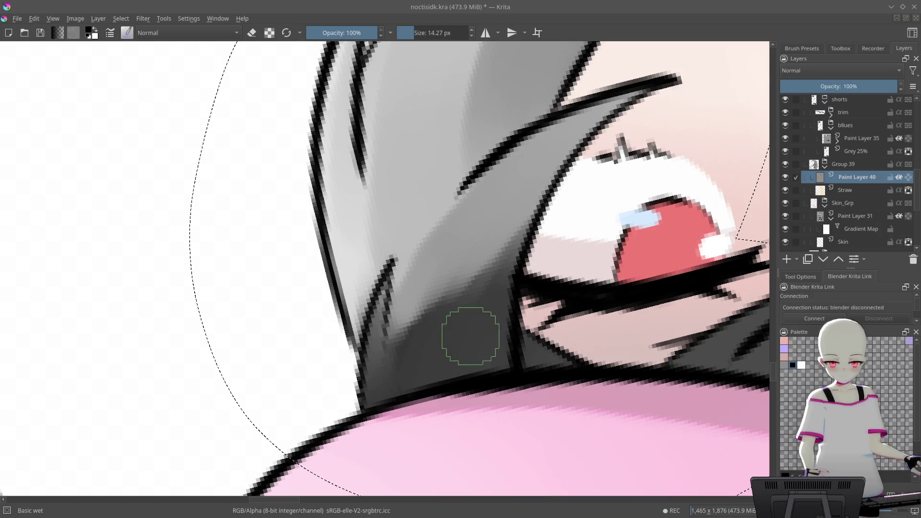
pyautogui.moveTo(566, 183); pyautogui.dragTo(480, 268)
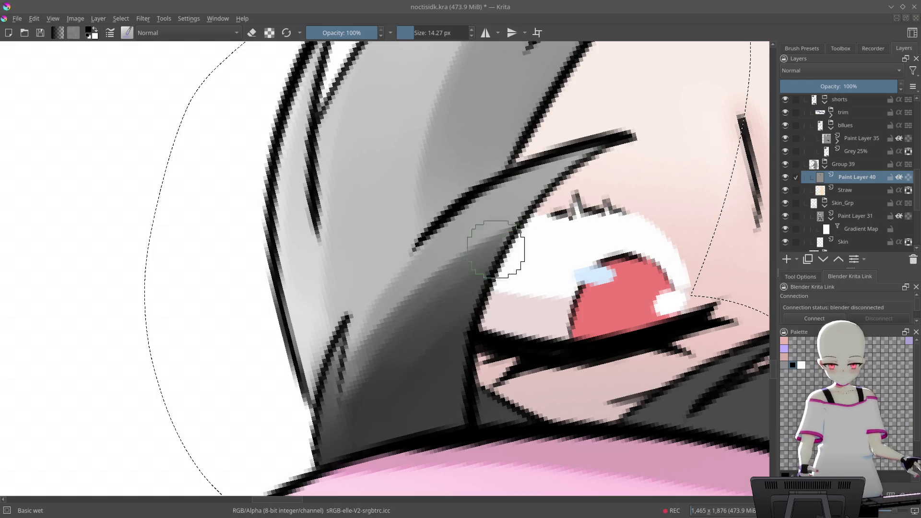
pyautogui.moveTo(531, 192); pyautogui.dragTo(531, 271)
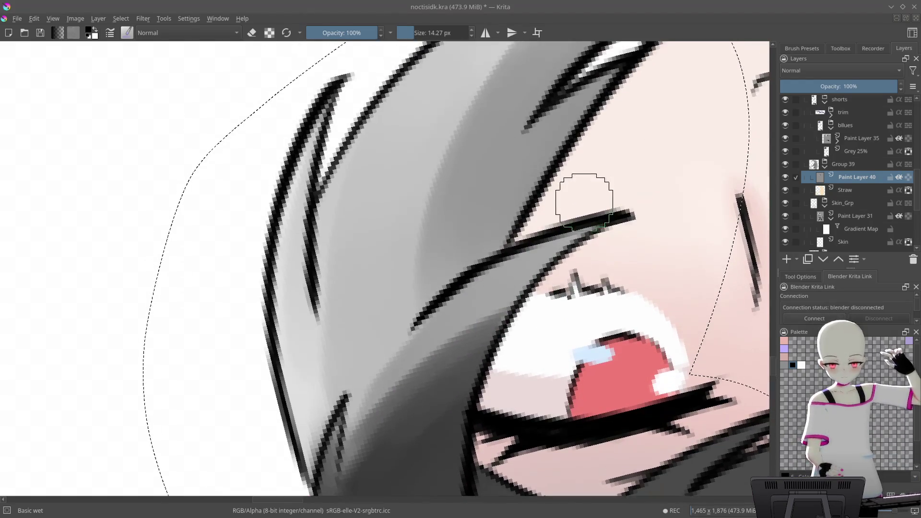
pyautogui.scroll(-5, 609, 129)
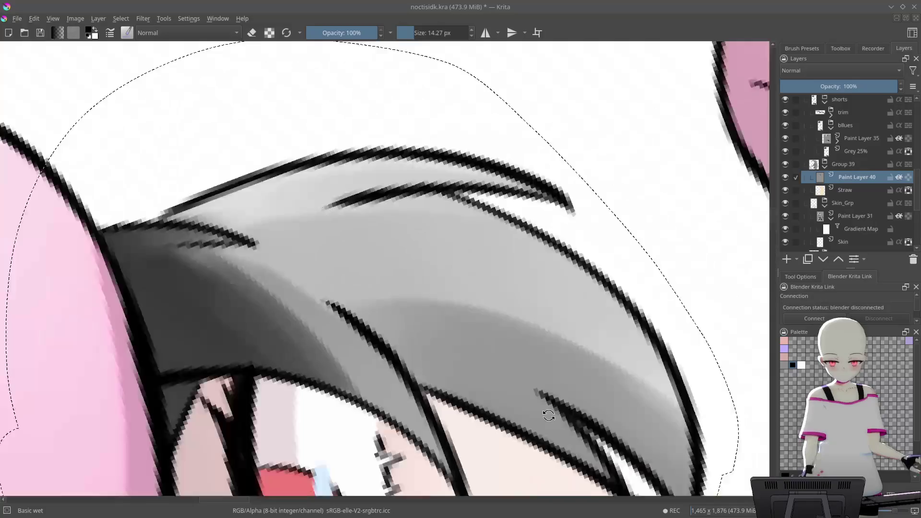
pyautogui.scroll(5, 636, 243)
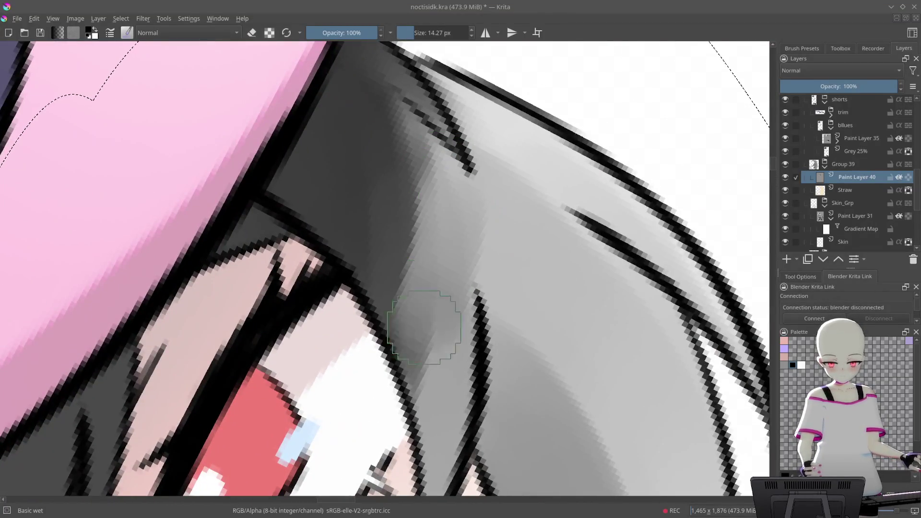
pyautogui.moveTo(424, 327)
pyautogui.mouseDown()
pyautogui.moveTo(452, 185)
pyautogui.moveTo(366, 397)
pyautogui.moveTo(345, 416)
pyautogui.mouseUp()
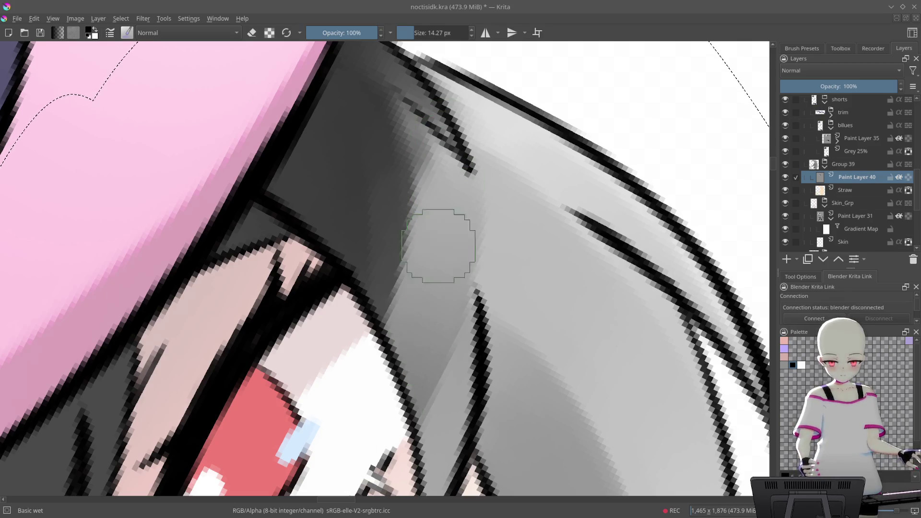
pyautogui.scroll(3, 504, 195)
pyautogui.moveTo(520, 173); pyautogui.dragTo(460, 252)
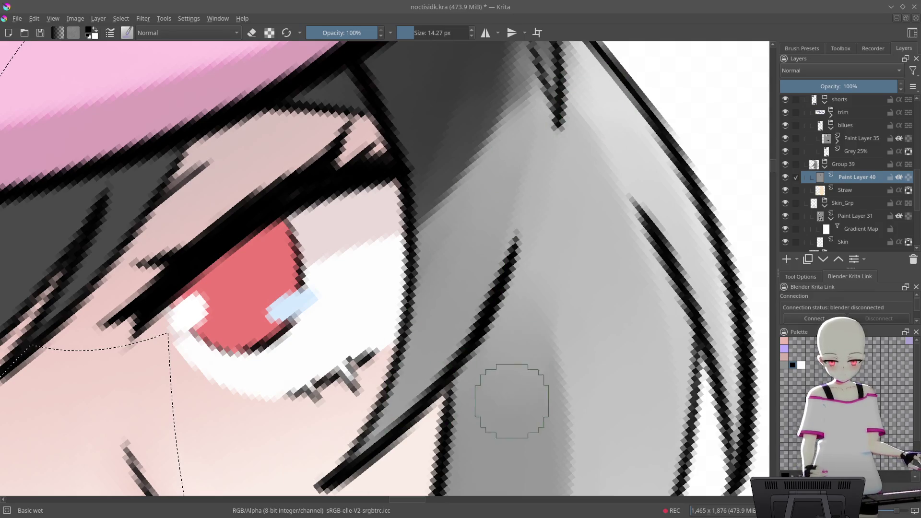
# - Reframe the view on the hair lock and enlarge the brush to 36.51 px
pyautogui.moveTo(603, 189)
pyautogui.mouseDown()
pyautogui.moveTo(596, 117)
pyautogui.moveTo(335, 260)
pyautogui.moveTo(318, 319)
pyautogui.mouseUp()
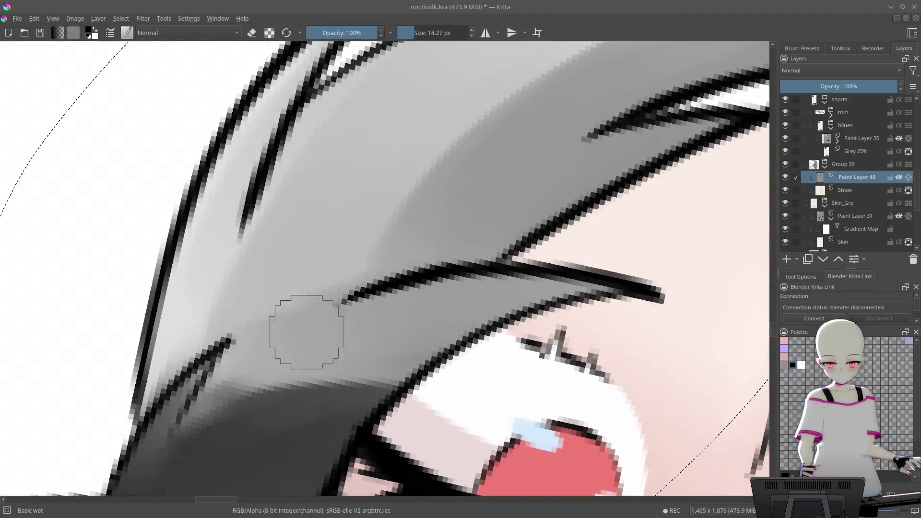
pyautogui.moveTo(532, 106); pyautogui.dragTo(483, 232)
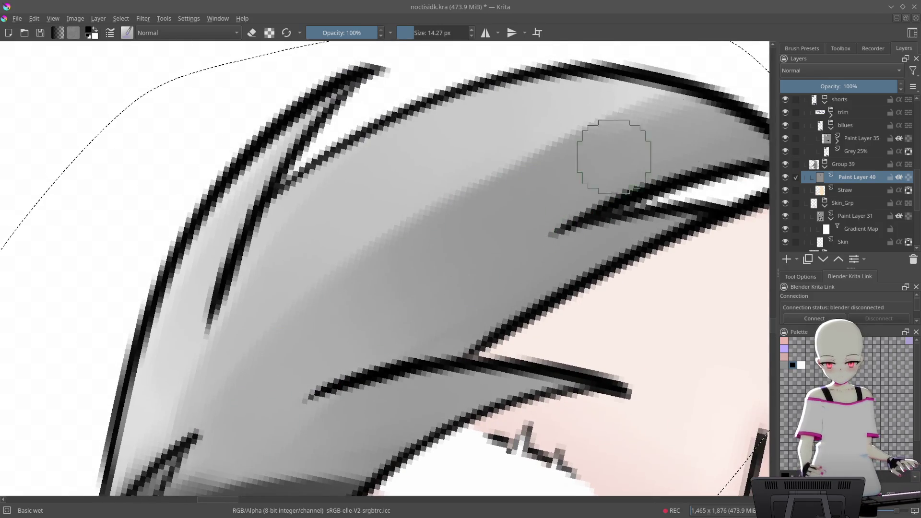
pyautogui.scroll(-5, 645, 163)
pyautogui.scroll(4, 518, 145)
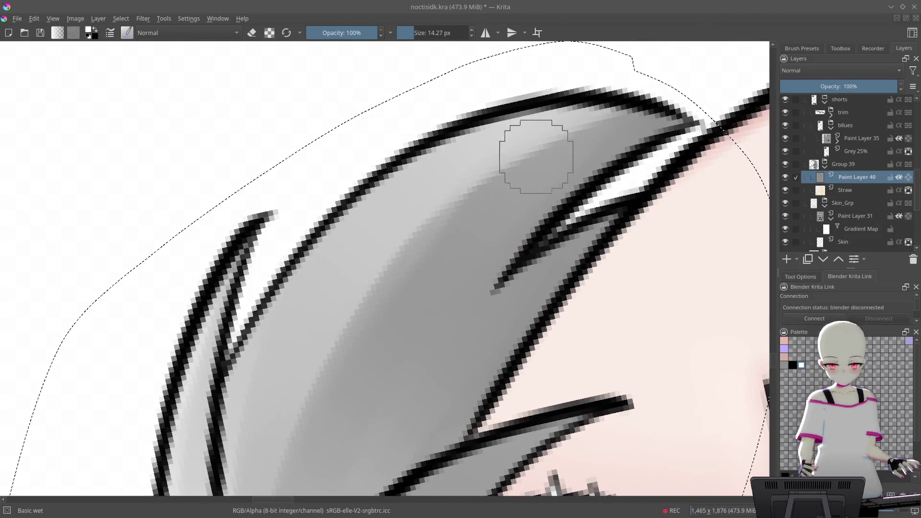
pyautogui.press('1')
pyautogui.press('5')
pyautogui.moveTo(492, 336)
pyautogui.mouseDown()
pyautogui.moveTo(678, 250)
pyautogui.moveTo(531, 269)
pyautogui.moveTo(585, 144)
pyautogui.moveTo(365, 101)
pyautogui.mouseUp()
pyautogui.scroll(3, 493, 117)
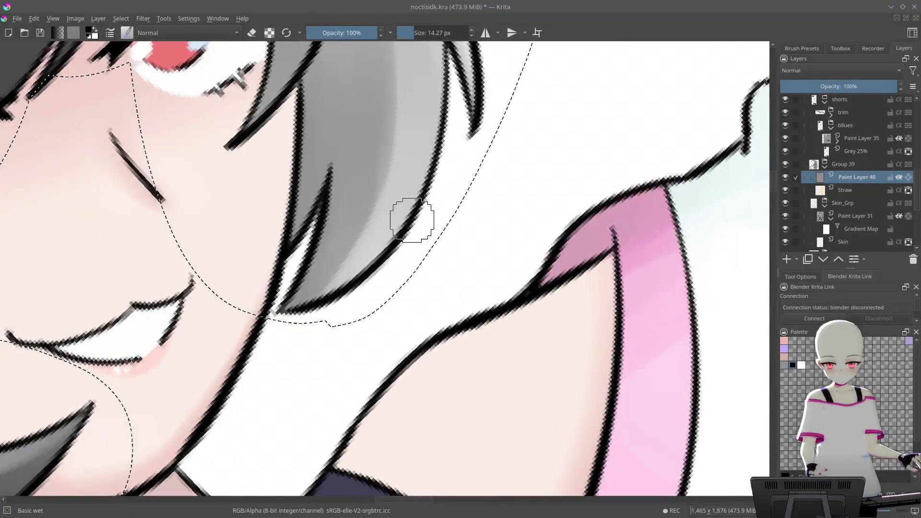
pyautogui.scroll(4, 516, 160)
pyautogui.moveTo(431, 240)
pyautogui.mouseDown()
pyautogui.moveTo(406, 278)
pyautogui.moveTo(493, 144)
pyautogui.moveTo(531, 148)
pyautogui.mouseUp()
pyautogui.press(']')
pyautogui.press(']')
pyautogui.press(']')
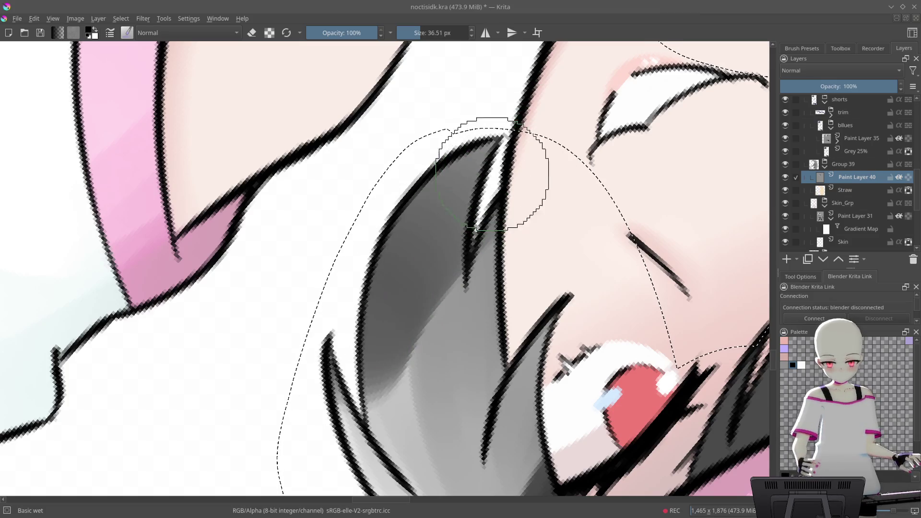
# - Darken and smooth the grey shading on the lower hair strand
pyautogui.moveTo(555, 154)
pyautogui.mouseDown()
pyautogui.moveTo(257, 413)
pyautogui.moveTo(504, 214)
pyautogui.mouseUp()
pyautogui.scroll(-2, 504, 214)
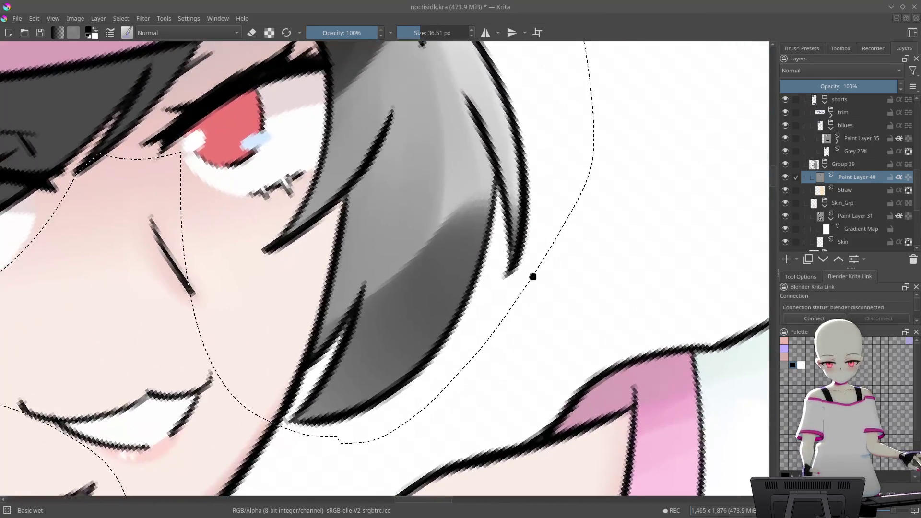
pyautogui.scroll(3, 545, 199)
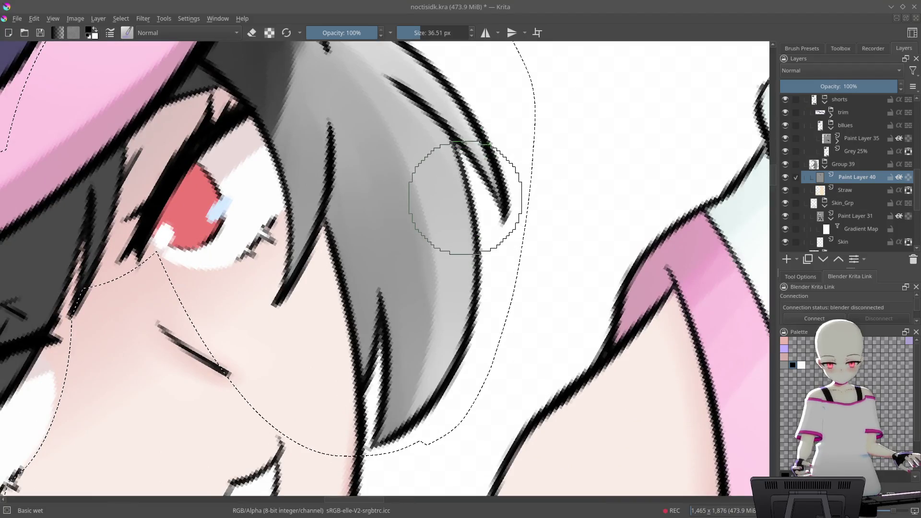
pyautogui.moveTo(442, 339); pyautogui.dragTo(423, 393)
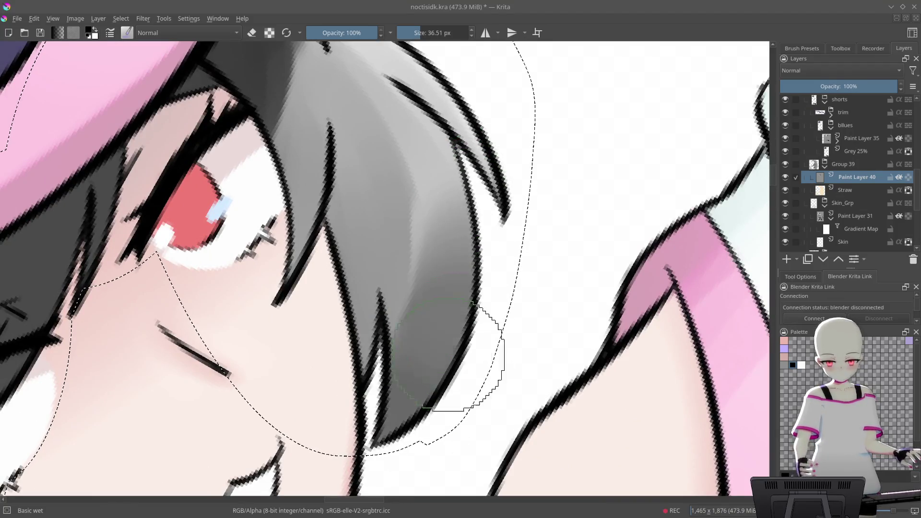
# - Paint a lighter diagonal band across the hair and blend it into smooth grey
pyautogui.moveTo(504, 225)
pyautogui.mouseDown()
pyautogui.moveTo(450, 156)
pyautogui.moveTo(422, 139)
pyautogui.mouseUp()
pyautogui.moveTo(476, 170)
pyautogui.mouseDown()
pyautogui.moveTo(477, 212)
pyautogui.moveTo(401, 268)
pyautogui.mouseUp()
pyautogui.scroll(2, 411, 321)
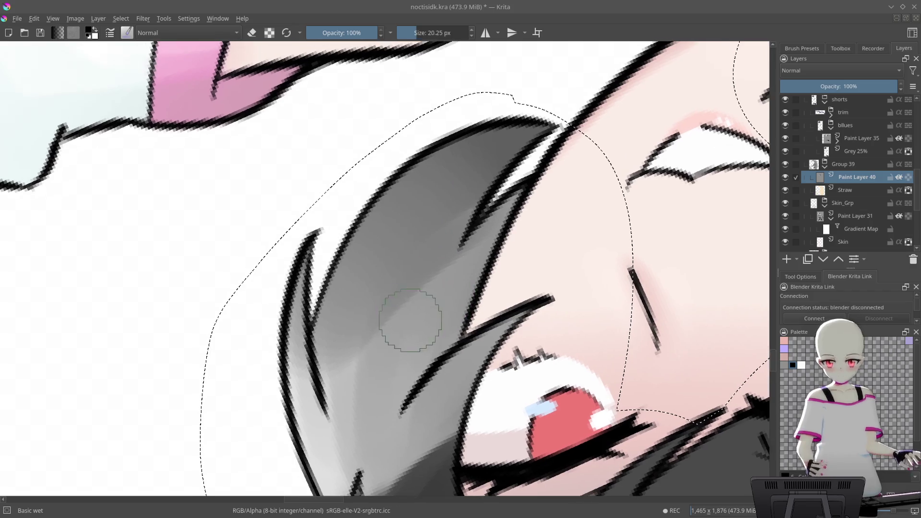
pyautogui.moveTo(339, 380); pyautogui.dragTo(448, 274)
pyautogui.moveTo(358, 405)
pyautogui.mouseDown()
pyautogui.moveTo(470, 230)
pyautogui.moveTo(360, 391)
pyautogui.mouseUp()
pyautogui.moveTo(547, 159)
pyautogui.mouseDown()
pyautogui.moveTo(354, 366)
pyautogui.moveTo(555, 154)
pyautogui.moveTo(421, 247)
pyautogui.moveTo(549, 136)
pyautogui.moveTo(472, 230)
pyautogui.mouseUp()
# - Darken the top of the grey hair shape and the shading along the strand
pyautogui.scroll(-2, 377, 421)
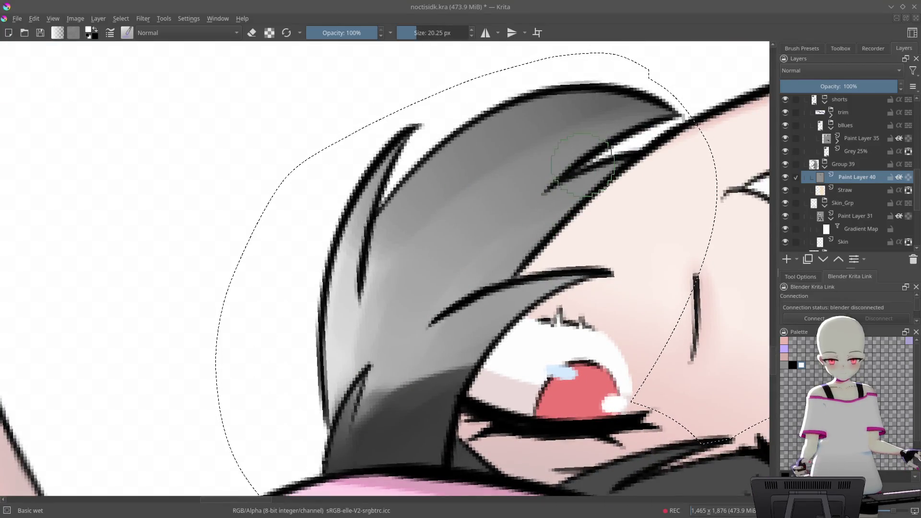
pyautogui.moveTo(672, 110)
pyautogui.mouseDown()
pyautogui.moveTo(585, 206)
pyautogui.moveTo(400, 219)
pyautogui.moveTo(530, 269)
pyautogui.moveTo(503, 168)
pyautogui.moveTo(548, 143)
pyautogui.moveTo(397, 323)
pyautogui.mouseUp()
pyautogui.moveTo(421, 267)
pyautogui.mouseDown()
pyautogui.moveTo(545, 148)
pyautogui.moveTo(508, 227)
pyautogui.mouseUp()
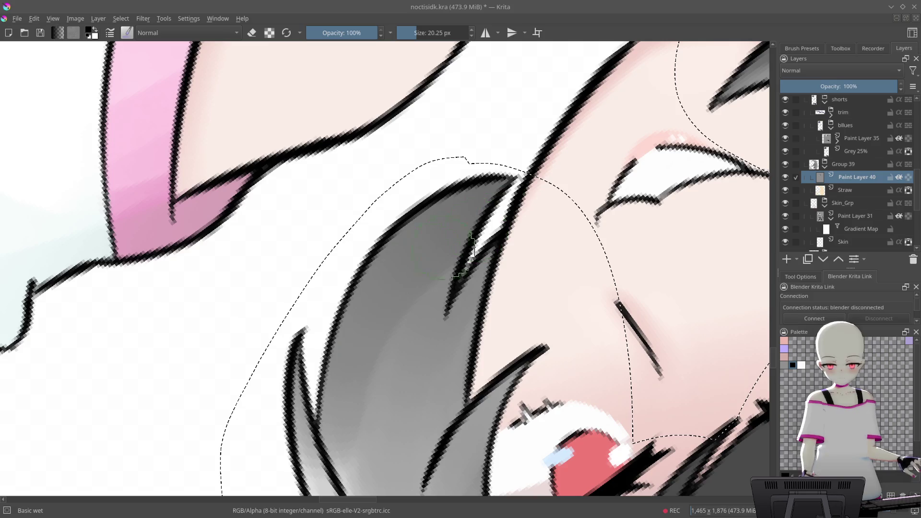
pyautogui.moveTo(482, 255); pyautogui.dragTo(492, 192)
pyautogui.hotkey('ctrl', 'z')
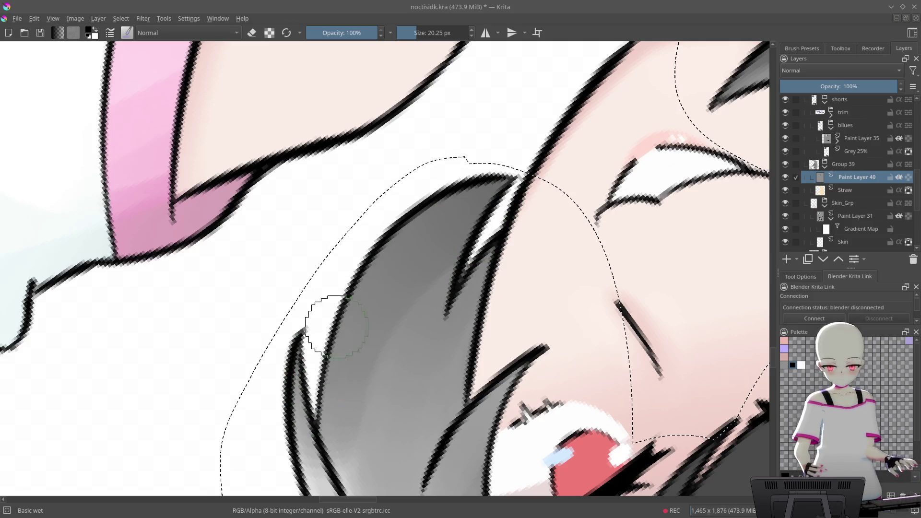
pyautogui.hotkey('ctrl', 'shift', 'z')
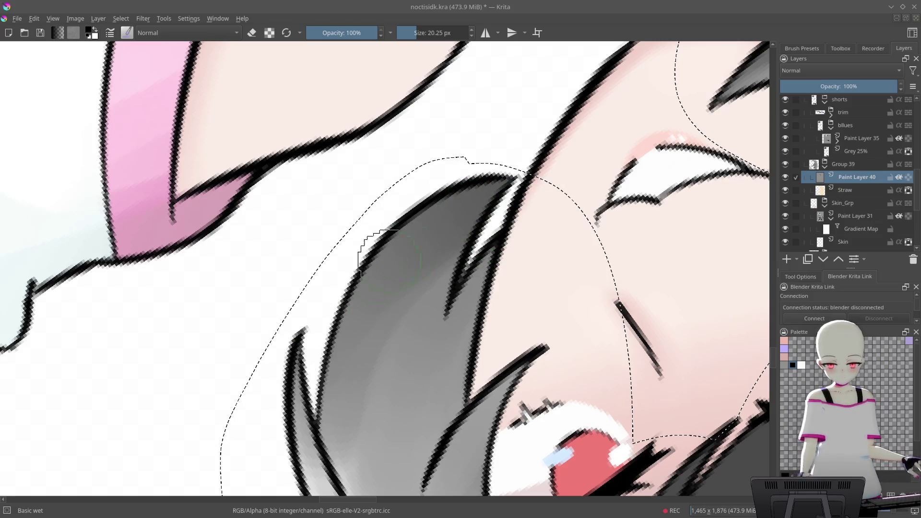
pyautogui.moveTo(428, 283); pyautogui.dragTo(419, 259)
pyautogui.moveTo(451, 312)
pyautogui.mouseDown()
pyautogui.moveTo(482, 309)
pyautogui.moveTo(465, 367)
pyautogui.mouseUp()
# - Darken the light strip between the hair strands
pyautogui.moveTo(493, 205)
pyautogui.mouseDown()
pyautogui.moveTo(526, 209)
pyautogui.moveTo(591, 135)
pyautogui.moveTo(537, 274)
pyautogui.mouseUp()
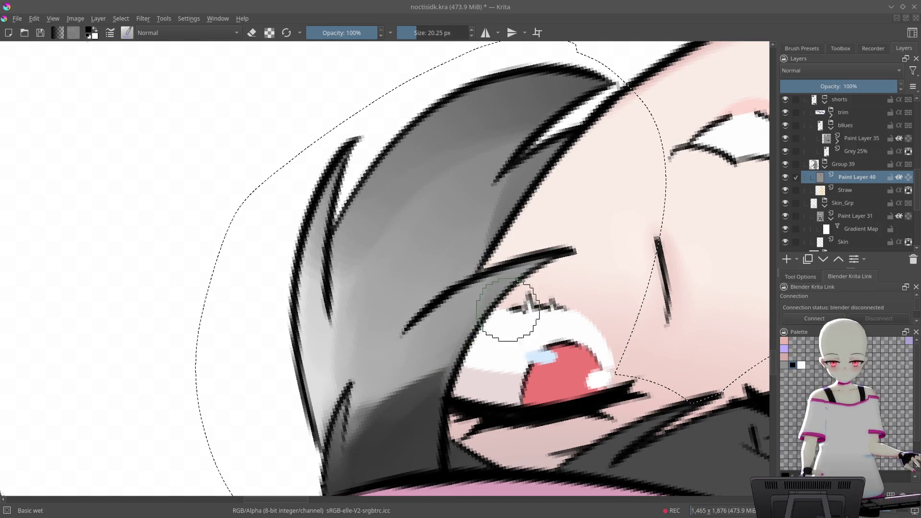
pyautogui.moveTo(555, 247)
pyautogui.mouseDown()
pyautogui.moveTo(615, 277)
pyautogui.moveTo(477, 286)
pyautogui.moveTo(617, 286)
pyautogui.moveTo(552, 275)
pyautogui.moveTo(628, 232)
pyautogui.moveTo(610, 329)
pyautogui.moveTo(521, 400)
pyautogui.moveTo(437, 242)
pyautogui.mouseUp()
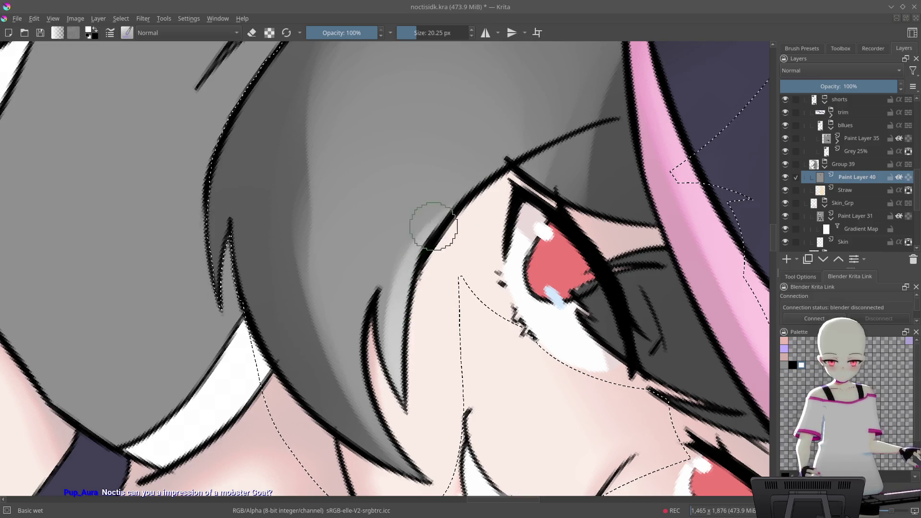
pyautogui.moveTo(392, 326); pyautogui.dragTo(373, 402)
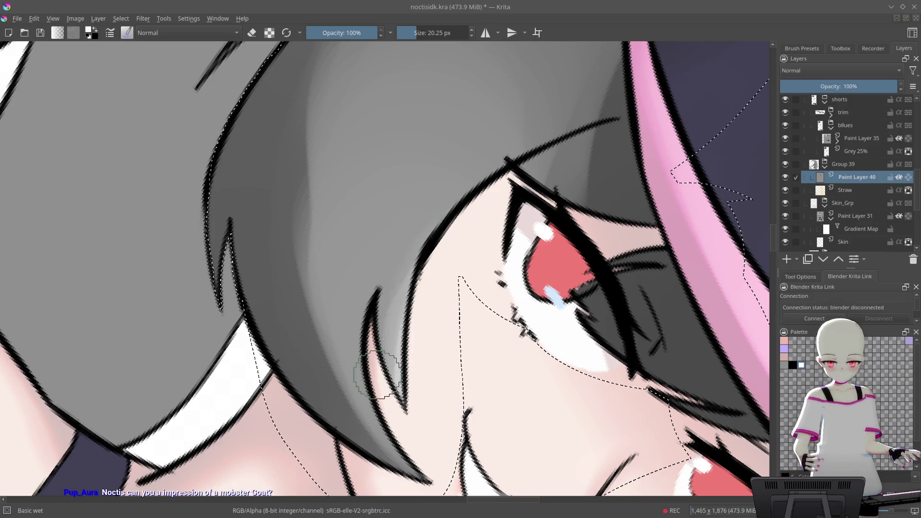
pyautogui.hotkey('ctrl', 'z')
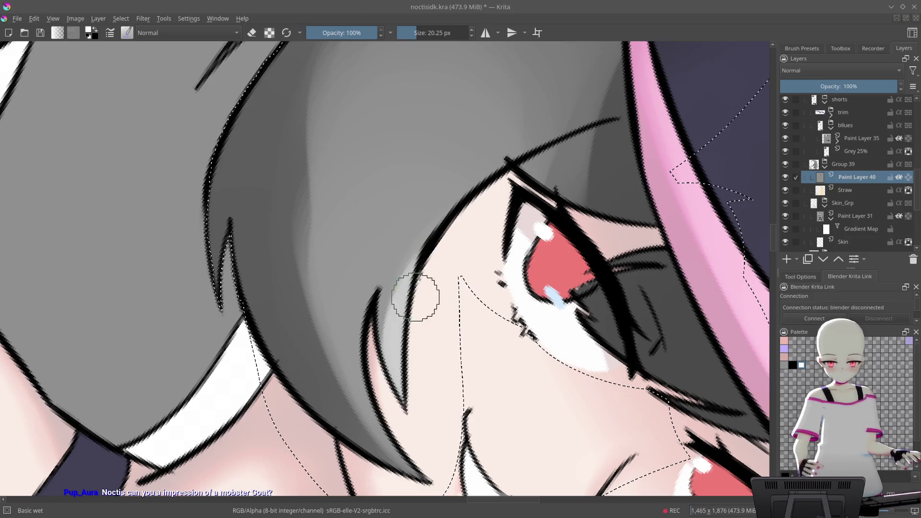
pyautogui.moveTo(408, 275); pyautogui.dragTo(384, 365)
pyautogui.moveTo(381, 267); pyautogui.dragTo(390, 422)
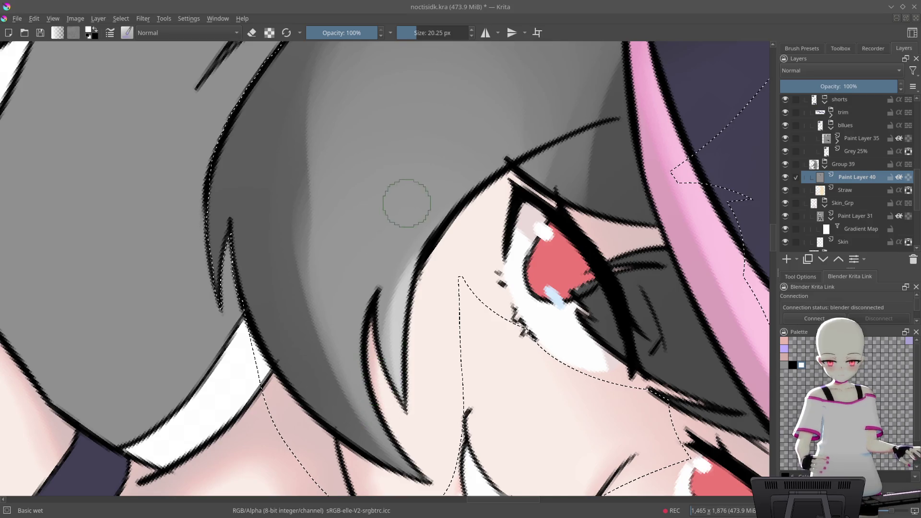
# - Widen the dark grey shading along the hair's inner edge beside the eye
pyautogui.scroll(3, 404, 208)
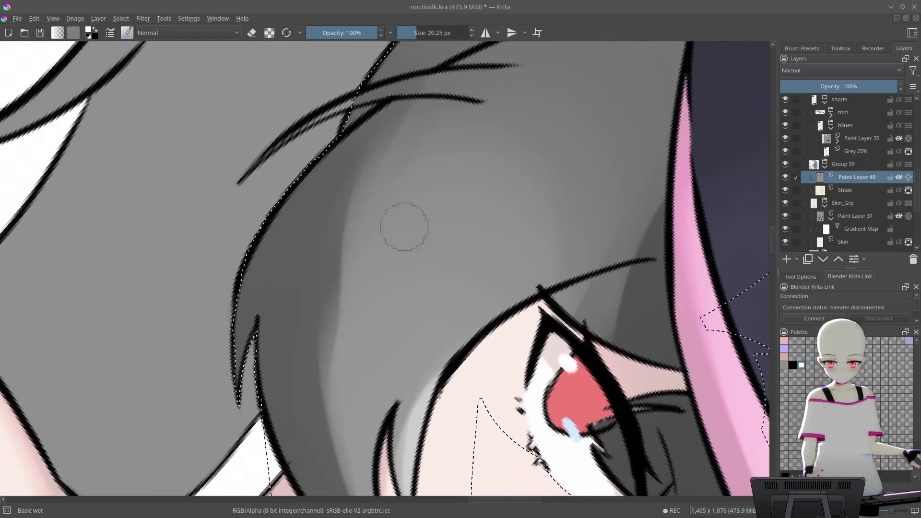
pyautogui.scroll(1, 405, 226)
pyautogui.moveTo(284, 330)
pyautogui.mouseDown()
pyautogui.moveTo(286, 418)
pyautogui.moveTo(426, 173)
pyautogui.mouseUp()
pyautogui.moveTo(527, 60); pyautogui.dragTo(480, 156)
pyautogui.moveTo(272, 379)
pyautogui.mouseDown()
pyautogui.moveTo(350, 246)
pyautogui.moveTo(465, 99)
pyautogui.moveTo(431, 140)
pyautogui.moveTo(413, 198)
pyautogui.moveTo(376, 220)
pyautogui.moveTo(489, 88)
pyautogui.moveTo(443, 122)
pyautogui.mouseUp()
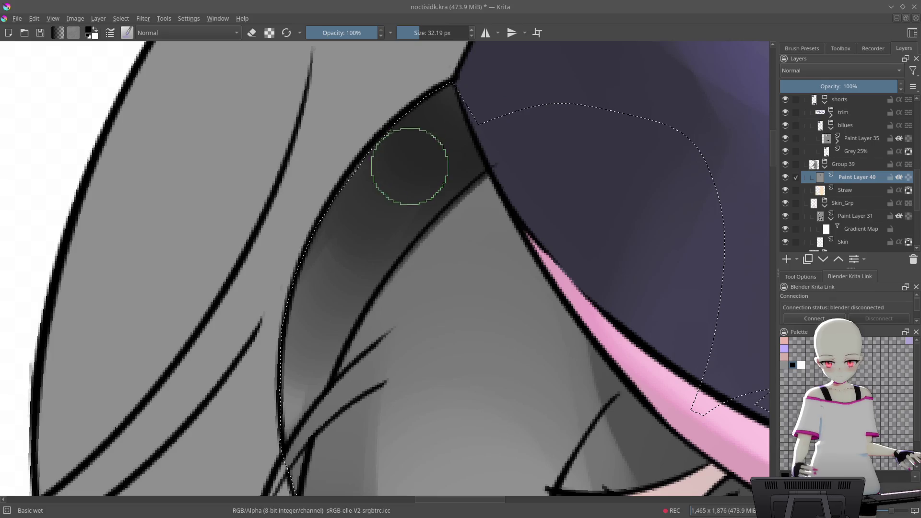
# - Paint dark grey along the hair band under the cap beside the crossing hair lines
pyautogui.moveTo(402, 192)
pyautogui.mouseDown()
pyautogui.moveTo(358, 226)
pyautogui.moveTo(329, 290)
pyautogui.mouseUp()
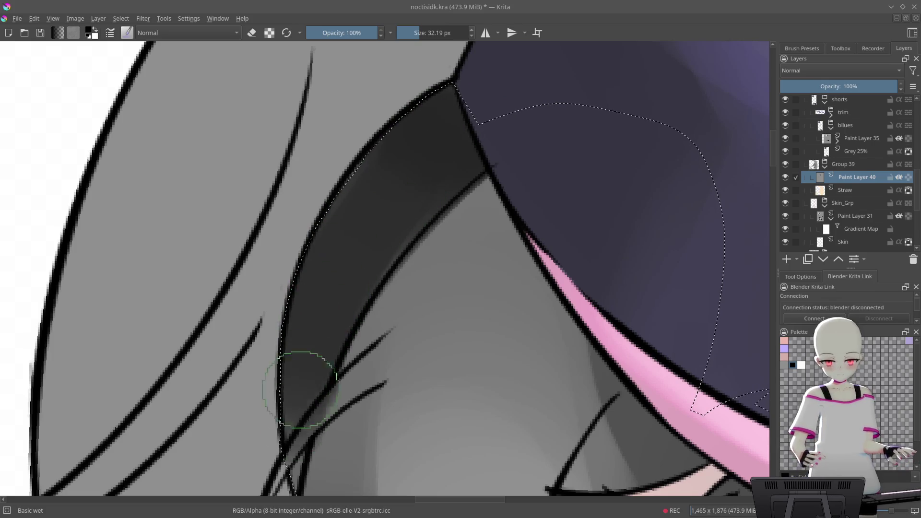
pyautogui.scroll(-3, 334, 307)
pyautogui.scroll(2, 338, 317)
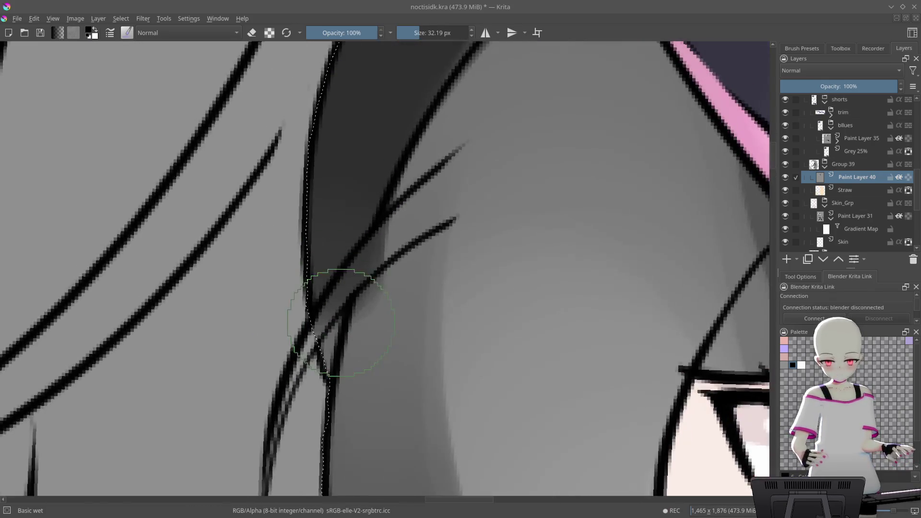
pyautogui.moveTo(337, 302); pyautogui.dragTo(335, 314)
# - Enlarge the Basic wet brush to 35.44 px and zoom out to view the whole head
pyautogui.moveTo(400, 191)
pyautogui.mouseDown()
pyautogui.moveTo(540, 202)
pyautogui.moveTo(494, 220)
pyautogui.moveTo(328, 367)
pyautogui.mouseUp()
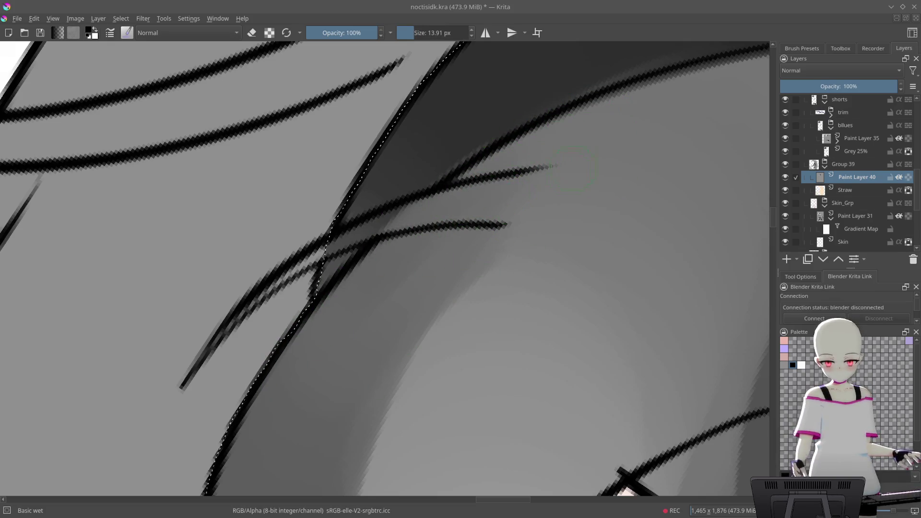
pyautogui.scroll(-1, 478, 223)
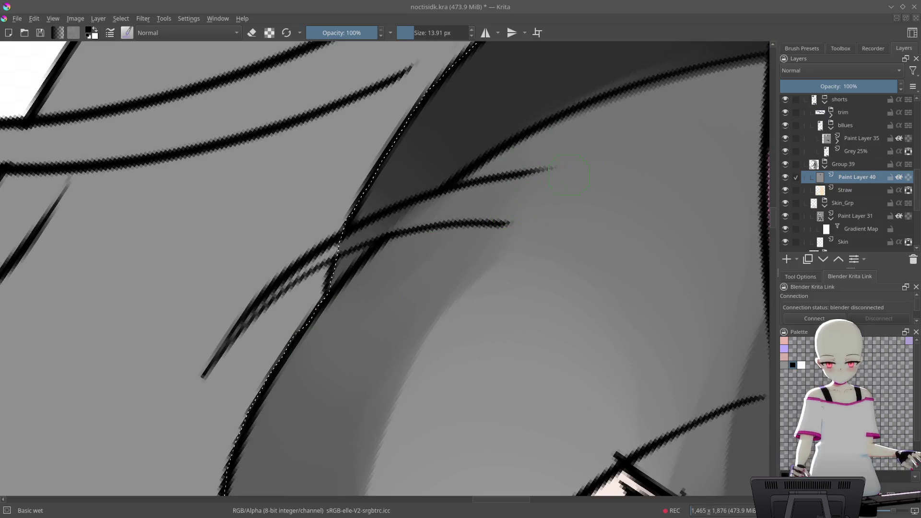
pyautogui.moveTo(434, 275); pyautogui.dragTo(494, 333)
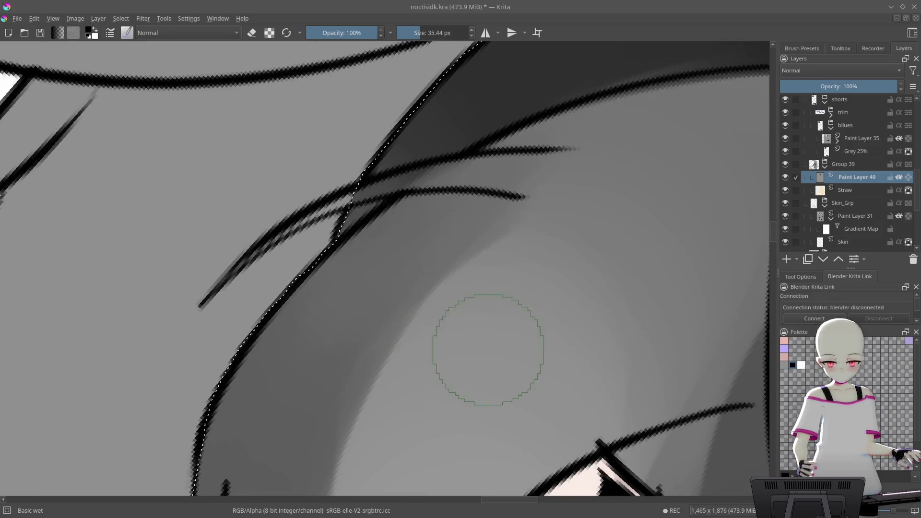
pyautogui.scroll(-5, 666, 163)
pyautogui.moveTo(623, 240); pyautogui.dragTo(604, 280)
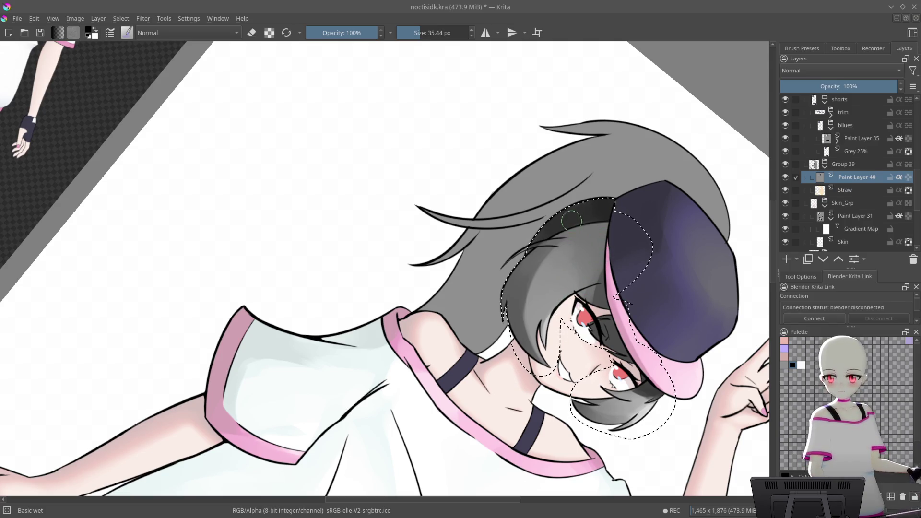
# - Zoom in closely on the crossing hair strands and shrink the brush to about 20 px
pyautogui.scroll(-2, 572, 220)
pyautogui.scroll(8, 585, 225)
pyautogui.moveTo(594, 236); pyautogui.dragTo(616, 102)
pyautogui.scroll(5, 561, 86)
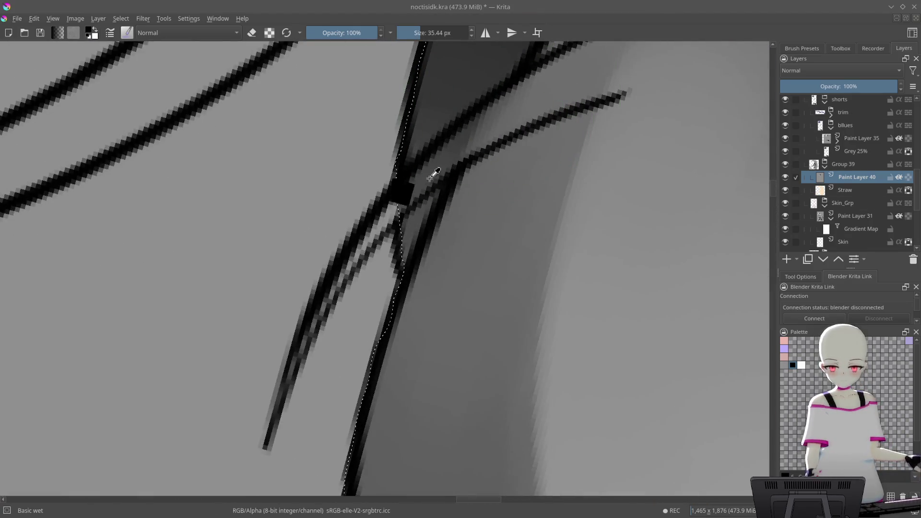
pyautogui.moveTo(429, 176); pyautogui.dragTo(417, 175)
pyautogui.moveTo(259, 337)
pyautogui.mouseDown()
pyautogui.moveTo(438, 174)
pyautogui.moveTo(524, 142)
pyautogui.moveTo(571, 139)
pyautogui.moveTo(543, 146)
pyautogui.moveTo(465, 208)
pyautogui.moveTo(426, 261)
pyautogui.moveTo(473, 219)
pyautogui.moveTo(356, 402)
pyautogui.mouseUp()
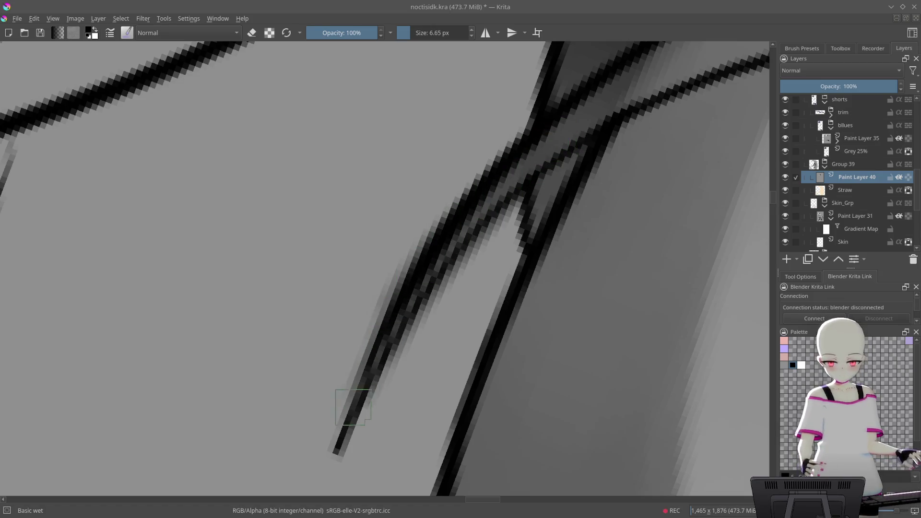
# - Darken the left hair strands under the hat brim
pyautogui.moveTo(586, 122)
pyautogui.mouseDown()
pyautogui.moveTo(366, 370)
pyautogui.moveTo(405, 313)
pyautogui.moveTo(379, 386)
pyautogui.mouseUp()
pyautogui.scroll(-3, 629, 160)
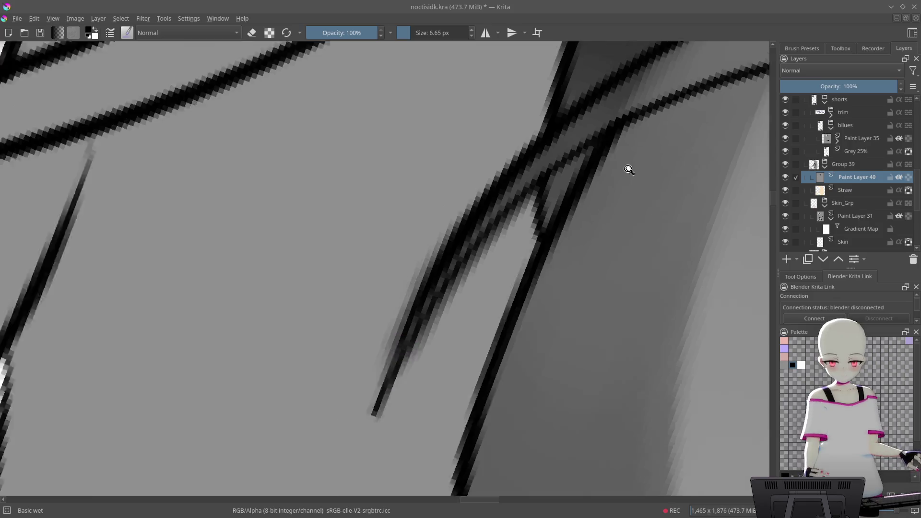
pyautogui.scroll(5, 617, 243)
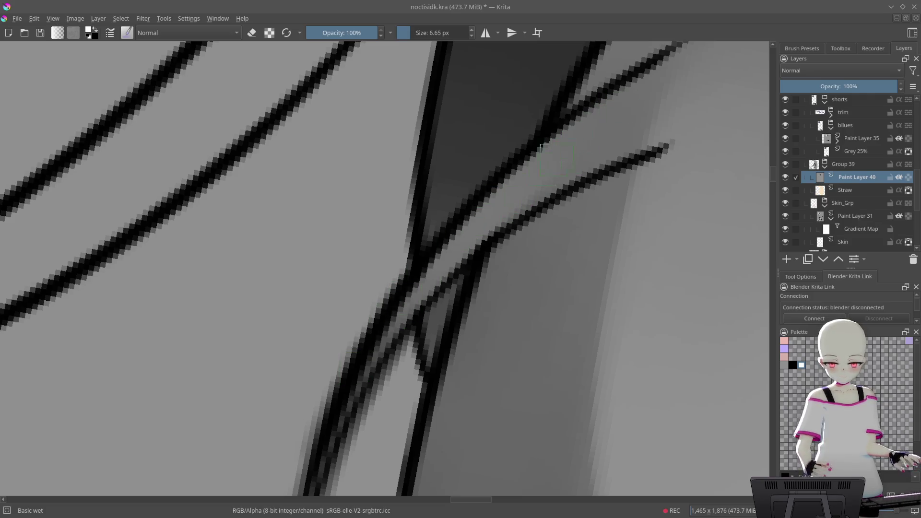
pyautogui.scroll(-4, 533, 156)
pyautogui.scroll(3, 534, 150)
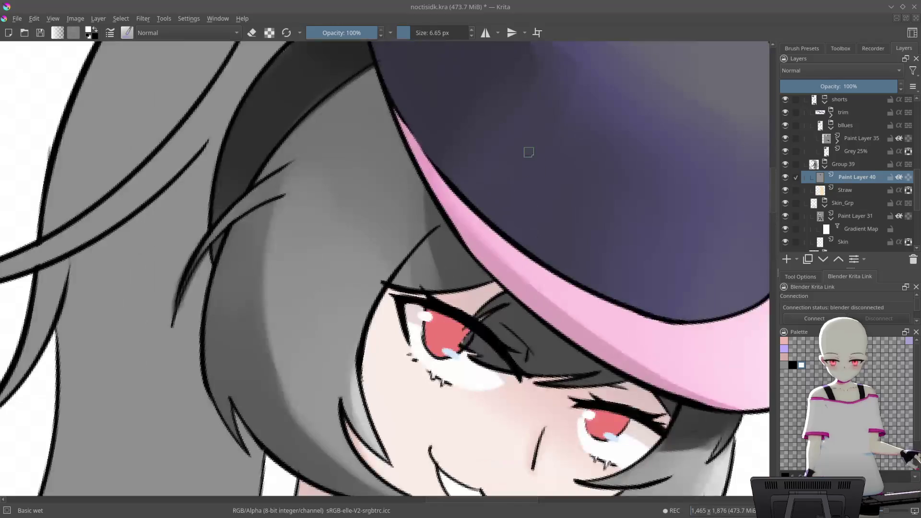
pyautogui.scroll(-2, 535, 150)
pyautogui.scroll(-1, 534, 151)
pyautogui.scroll(5, 566, 71)
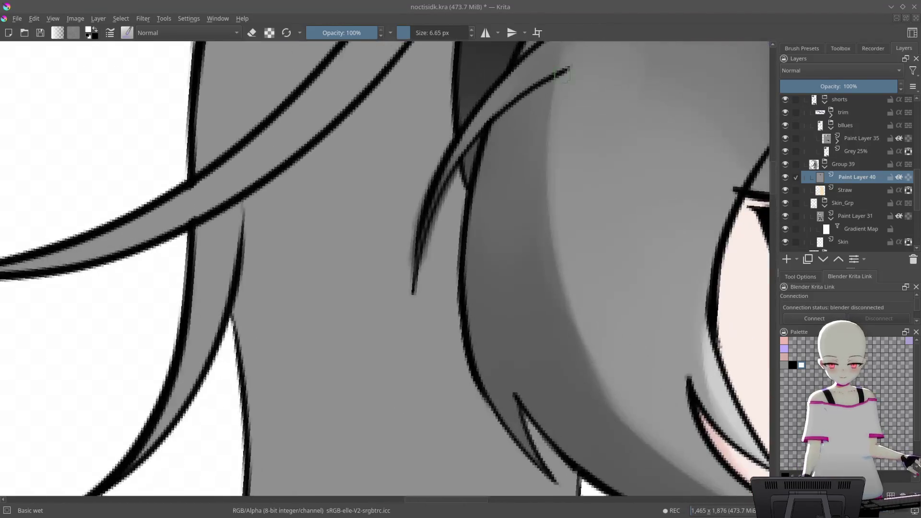
pyautogui.scroll(-1, 566, 71)
pyautogui.scroll(5, 483, 185)
# - Brighten the gap between the hair strands, undoing the final brightening stroke
pyautogui.moveTo(475, 139); pyautogui.dragTo(360, 292)
pyautogui.moveTo(382, 256); pyautogui.dragTo(307, 326)
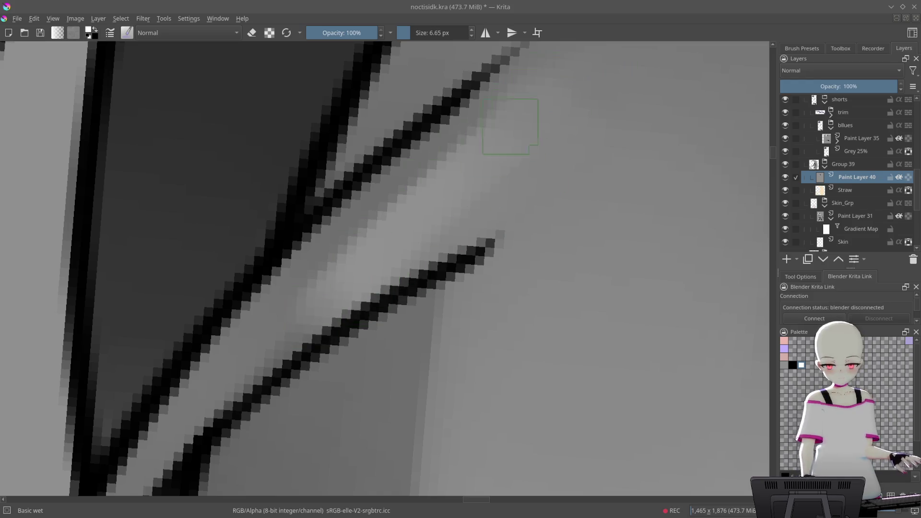
pyautogui.moveTo(480, 127); pyautogui.dragTo(293, 336)
pyautogui.hotkey('ctrl', 'z')
pyautogui.moveTo(511, 144)
pyautogui.mouseDown()
pyautogui.moveTo(471, 282)
pyautogui.moveTo(496, 387)
pyautogui.moveTo(525, 228)
pyautogui.moveTo(517, 270)
pyautogui.moveTo(518, 181)
pyautogui.moveTo(460, 297)
pyautogui.mouseUp()
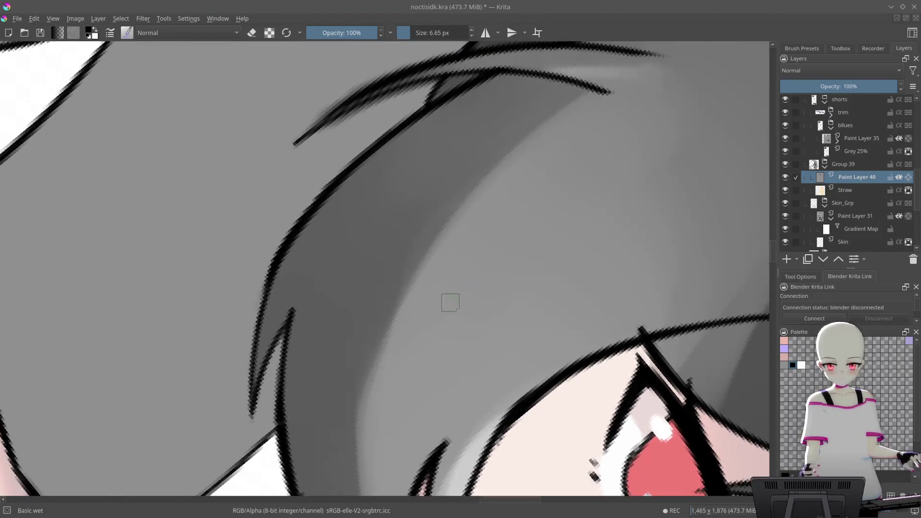
# - Darken the lighter hair band along its curve with repeated diagonal strokes
pyautogui.moveTo(332, 473); pyautogui.dragTo(557, 175)
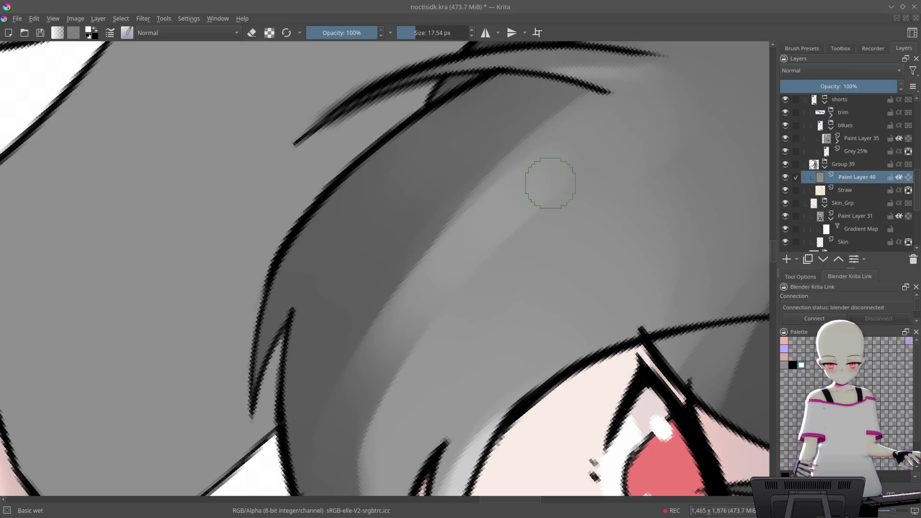
pyautogui.moveTo(335, 451)
pyautogui.mouseDown()
pyautogui.moveTo(520, 206)
pyautogui.moveTo(318, 432)
pyautogui.moveTo(523, 205)
pyautogui.moveTo(374, 360)
pyautogui.mouseUp()
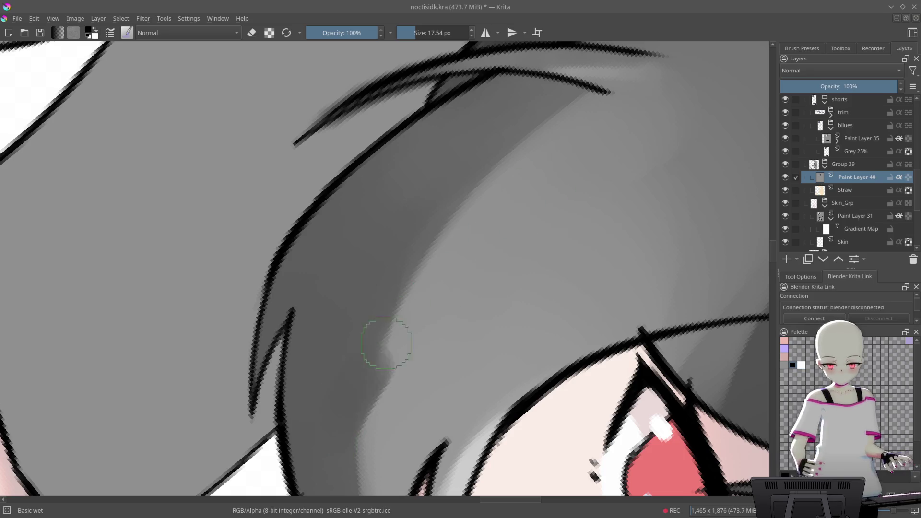
pyautogui.moveTo(466, 252)
pyautogui.mouseDown()
pyautogui.moveTo(514, 173)
pyautogui.moveTo(565, 160)
pyautogui.moveTo(590, 180)
pyautogui.moveTo(553, 191)
pyautogui.moveTo(366, 380)
pyautogui.mouseUp()
pyautogui.hotkey('ctrl', 'z')
pyautogui.moveTo(606, 139); pyautogui.dragTo(373, 419)
pyautogui.hotkey('ctrl', 'z')
pyautogui.moveTo(650, 132); pyautogui.dragTo(399, 394)
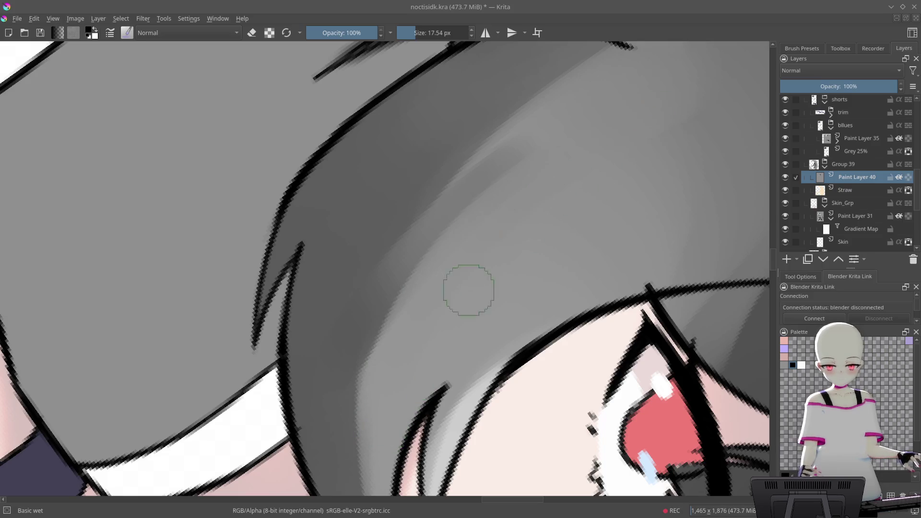
# - Set the brush to about 7 px and paint a mid-grey stroke along the hair's shadow edge
pyautogui.moveTo(585, 151)
pyautogui.mouseDown()
pyautogui.moveTo(482, 208)
pyautogui.moveTo(664, 195)
pyautogui.moveTo(548, 206)
pyautogui.moveTo(516, 257)
pyautogui.moveTo(468, 211)
pyautogui.mouseUp()
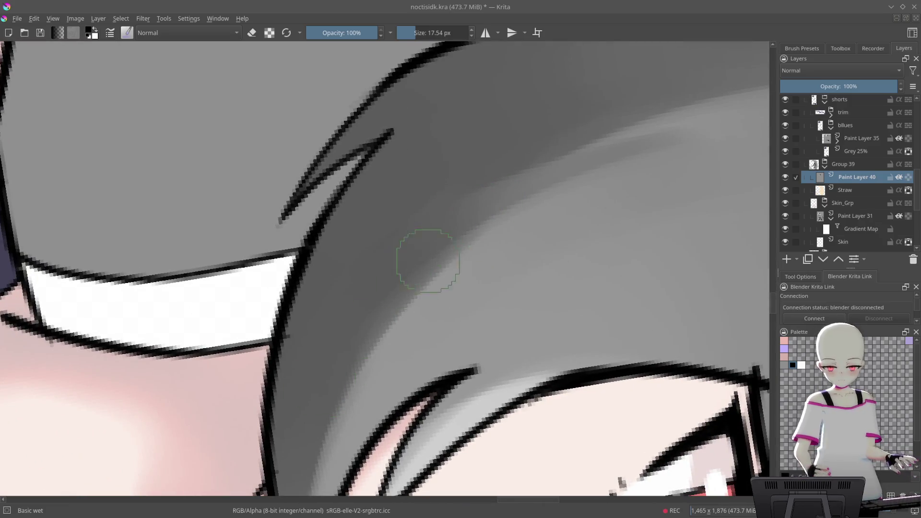
pyautogui.moveTo(535, 189)
pyautogui.mouseDown()
pyautogui.moveTo(549, 197)
pyautogui.moveTo(627, 140)
pyautogui.moveTo(533, 231)
pyautogui.moveTo(586, 185)
pyautogui.mouseUp()
pyautogui.moveTo(502, 255)
pyautogui.mouseDown()
pyautogui.moveTo(594, 136)
pyautogui.moveTo(556, 94)
pyautogui.mouseUp()
pyautogui.moveTo(356, 303)
pyautogui.mouseDown()
pyautogui.moveTo(489, 268)
pyautogui.moveTo(603, 177)
pyautogui.moveTo(582, 187)
pyautogui.moveTo(666, 181)
pyautogui.moveTo(664, 158)
pyautogui.moveTo(621, 160)
pyautogui.moveTo(534, 237)
pyautogui.mouseUp()
pyautogui.moveTo(560, 208); pyautogui.dragTo(453, 278)
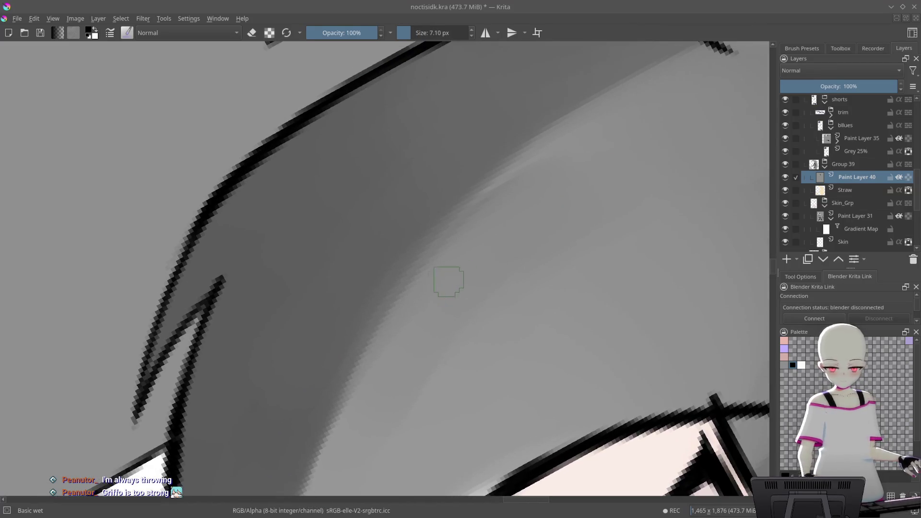
pyautogui.moveTo(340, 381); pyautogui.dragTo(545, 211)
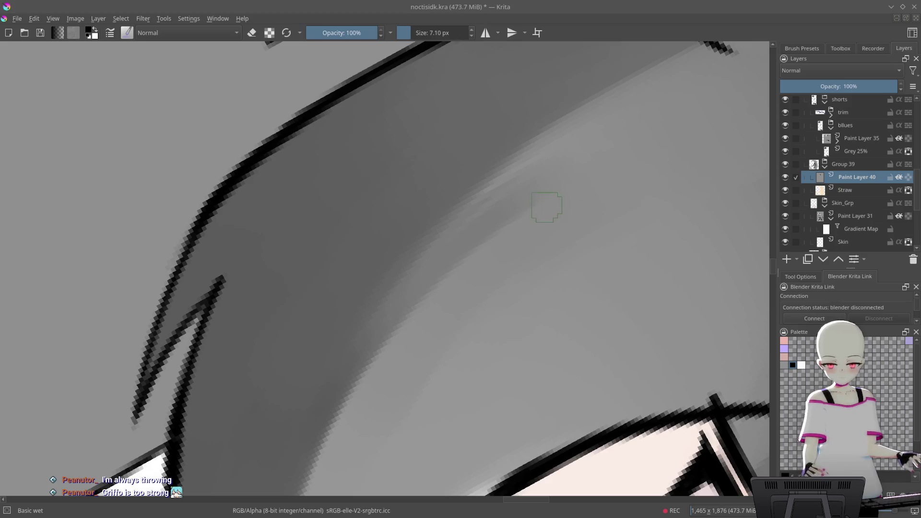
pyautogui.moveTo(336, 382); pyautogui.dragTo(525, 207)
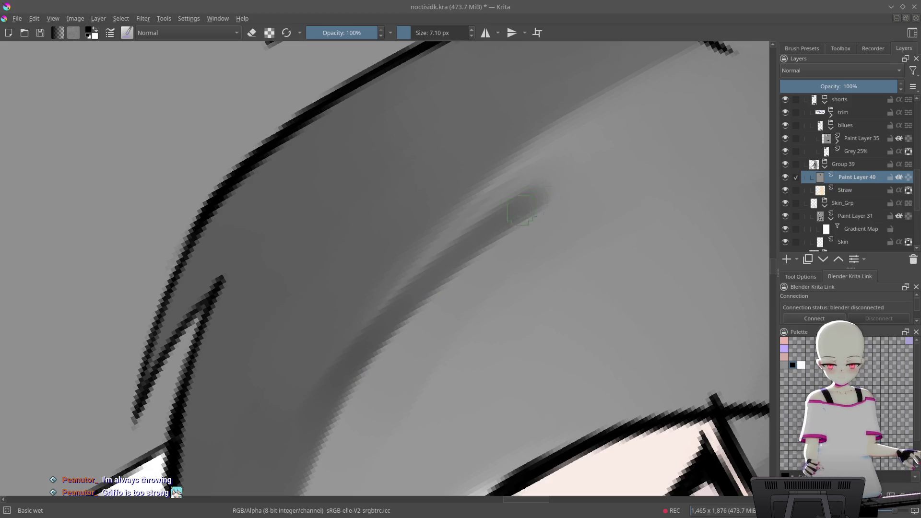
pyautogui.hotkey('ctrl', 'z')
pyautogui.moveTo(308, 407); pyautogui.dragTo(538, 199)
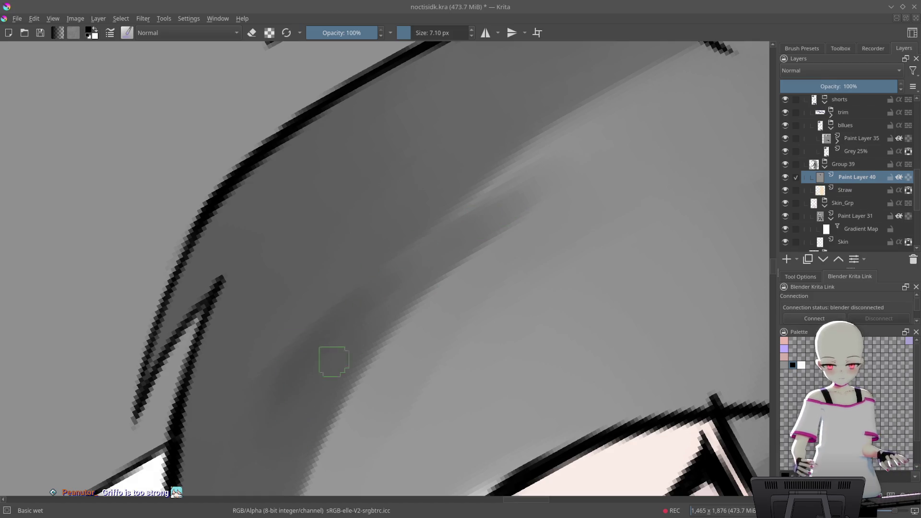
# - Swap colours, enlarge the brush to about 16 px and darken the strand's left edge
pyautogui.press('x')
pyautogui.moveTo(603, 171)
pyautogui.mouseDown()
pyautogui.moveTo(569, 179)
pyautogui.moveTo(625, 197)
pyautogui.moveTo(385, 376)
pyautogui.mouseUp()
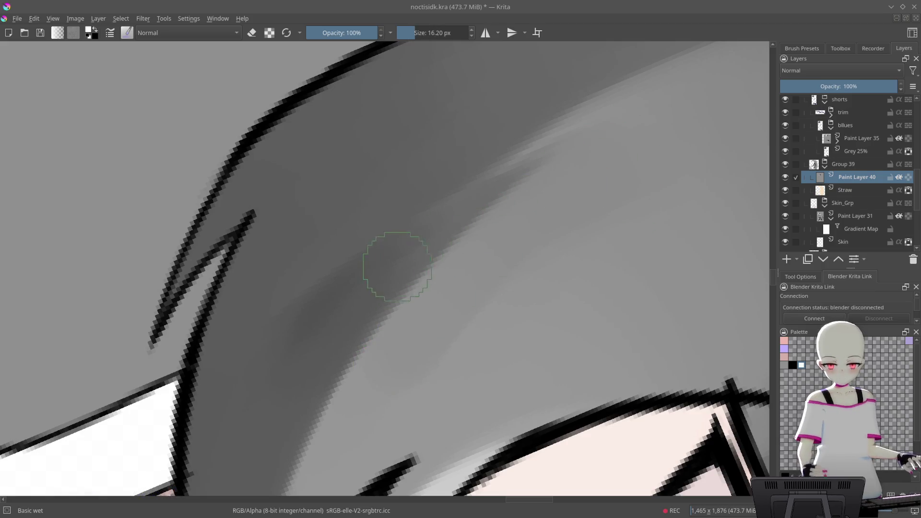
pyautogui.moveTo(395, 270); pyautogui.dragTo(471, 189)
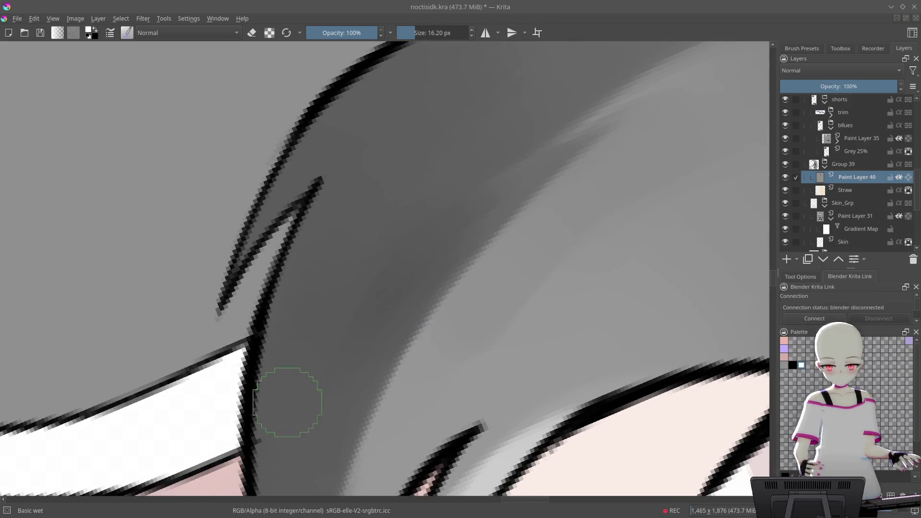
pyautogui.scroll(-5, 533, 253)
pyautogui.scroll(5, 533, 252)
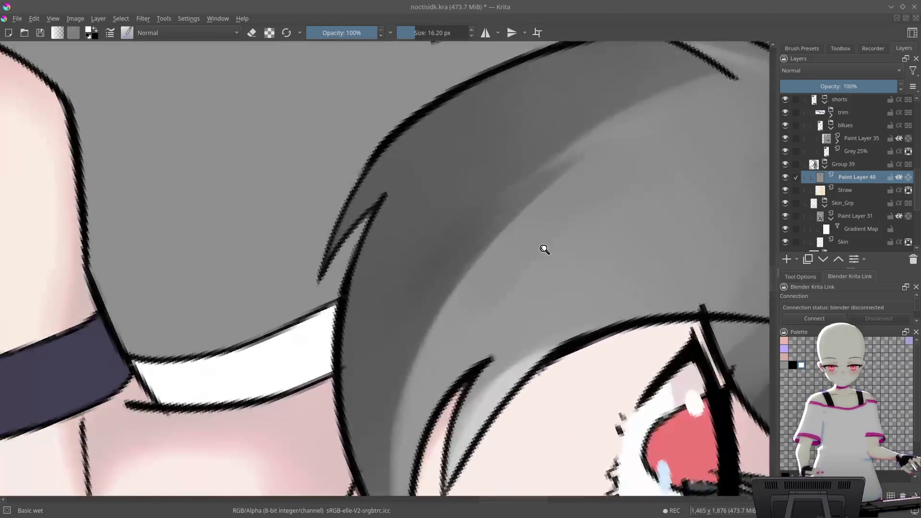
pyautogui.scroll(3, 532, 253)
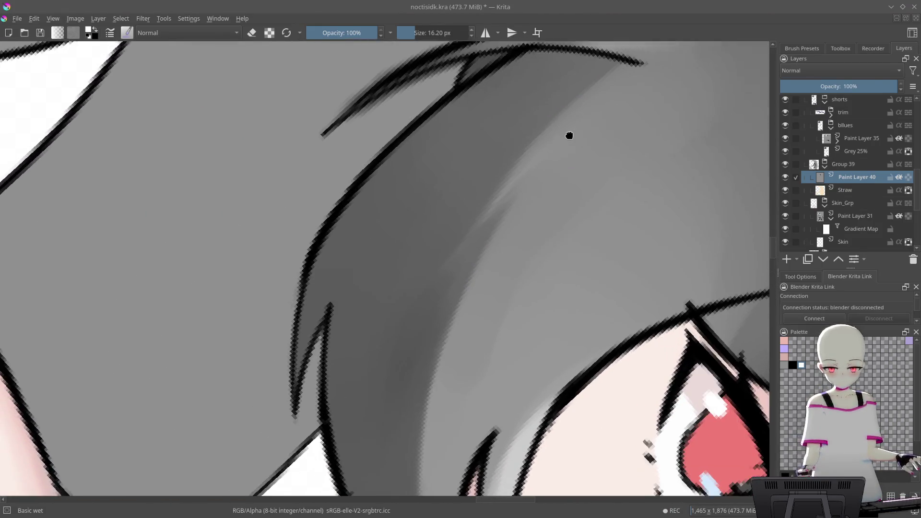
pyautogui.moveTo(365, 355)
pyautogui.mouseDown()
pyautogui.moveTo(329, 298)
pyautogui.moveTo(306, 327)
pyautogui.mouseUp()
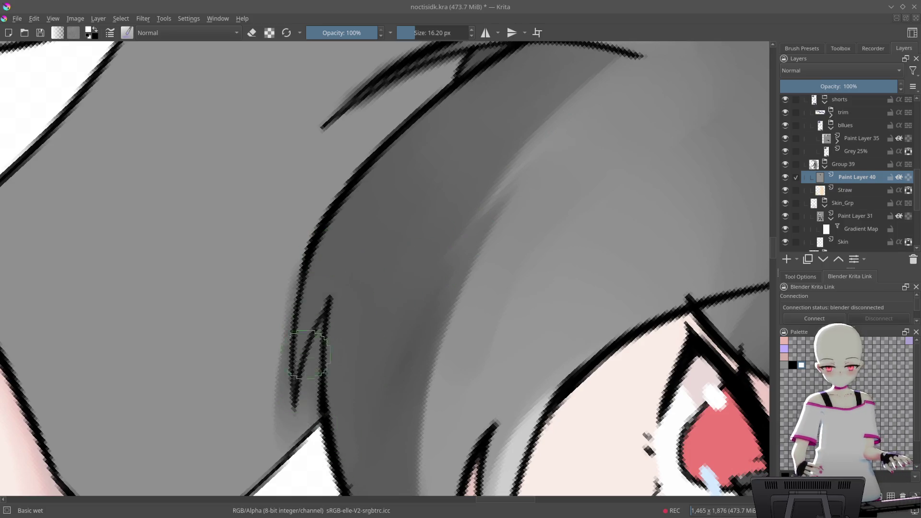
pyautogui.scroll(-5, 374, 203)
pyautogui.scroll(4, 480, 170)
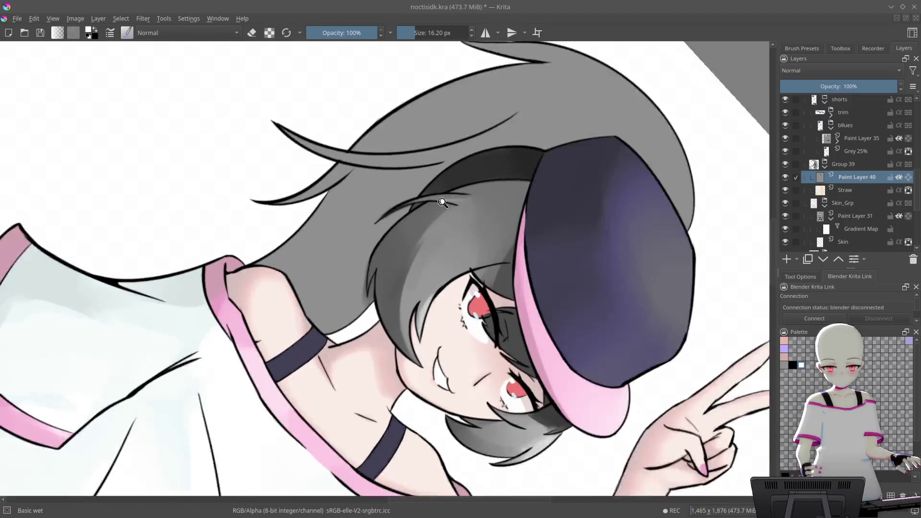
# - Enlarge the brush and paint soft light and dark strokes across the hair
pyautogui.moveTo(480, 170); pyautogui.dragTo(489, 164)
pyautogui.press(']')
pyautogui.moveTo(515, 94); pyautogui.dragTo(369, 236)
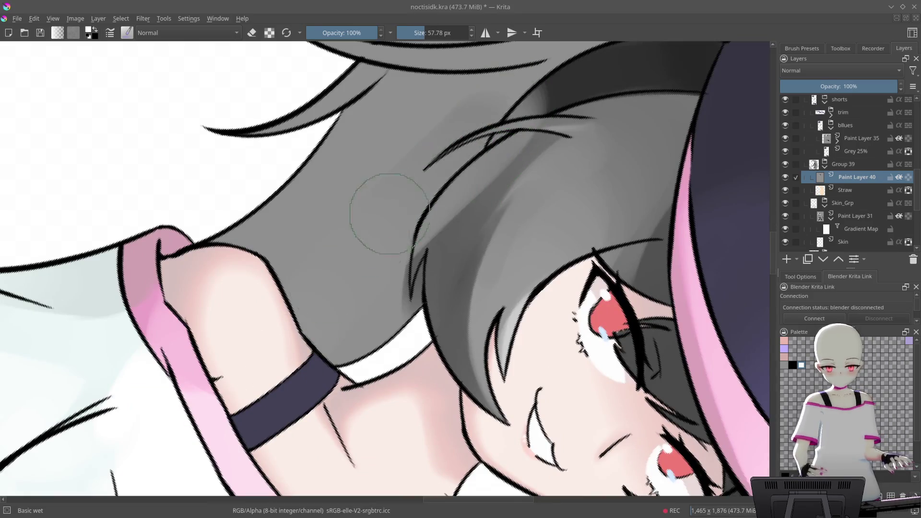
pyautogui.moveTo(513, 154); pyautogui.dragTo(501, 203)
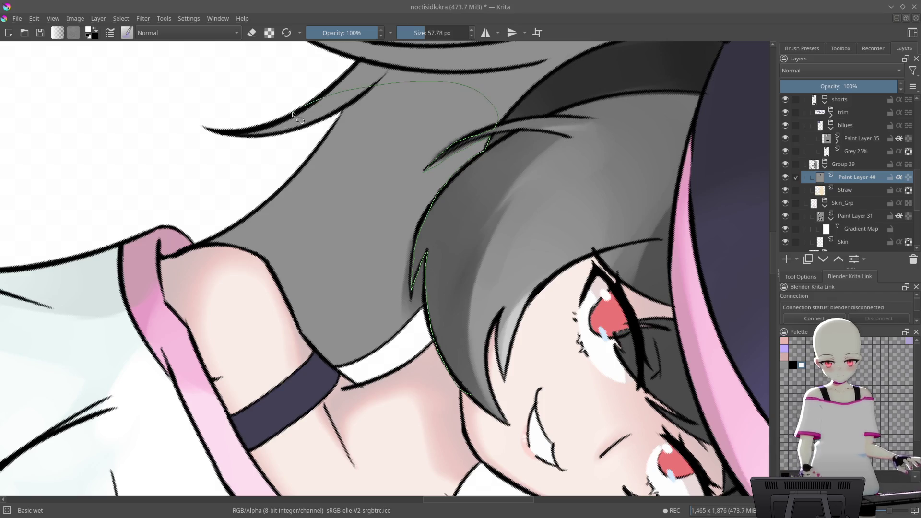
# - Draw a freehand selection around the hair flowing behind her neck
pyautogui.moveTo(337, 355); pyautogui.dragTo(340, 357)
pyautogui.scroll(5, 510, 220)
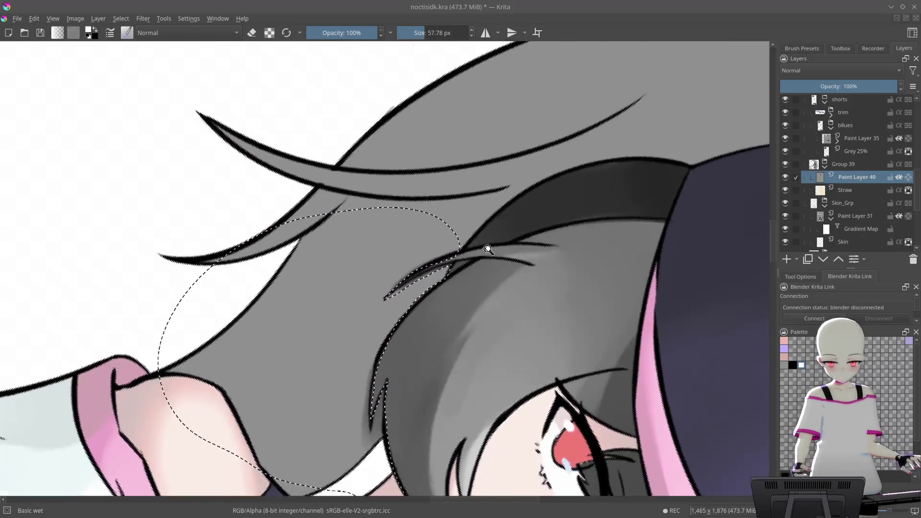
pyautogui.moveTo(510, 220); pyautogui.dragTo(465, 281)
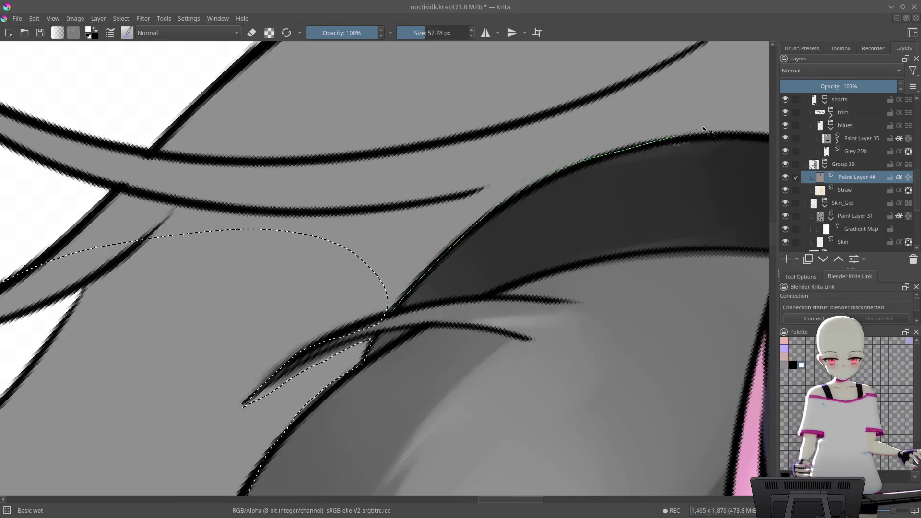
pyautogui.moveTo(359, 77); pyautogui.dragTo(126, 144)
pyautogui.moveTo(530, 230)
pyautogui.mouseDown()
pyautogui.moveTo(654, 189)
pyautogui.moveTo(646, 193)
pyautogui.mouseUp()
pyautogui.scroll(-2, 645, 192)
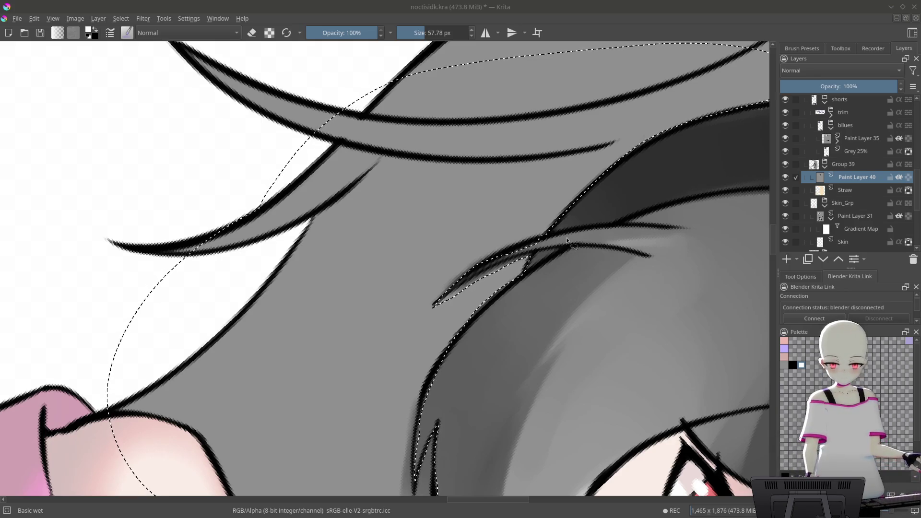
pyautogui.scroll(10, 568, 240)
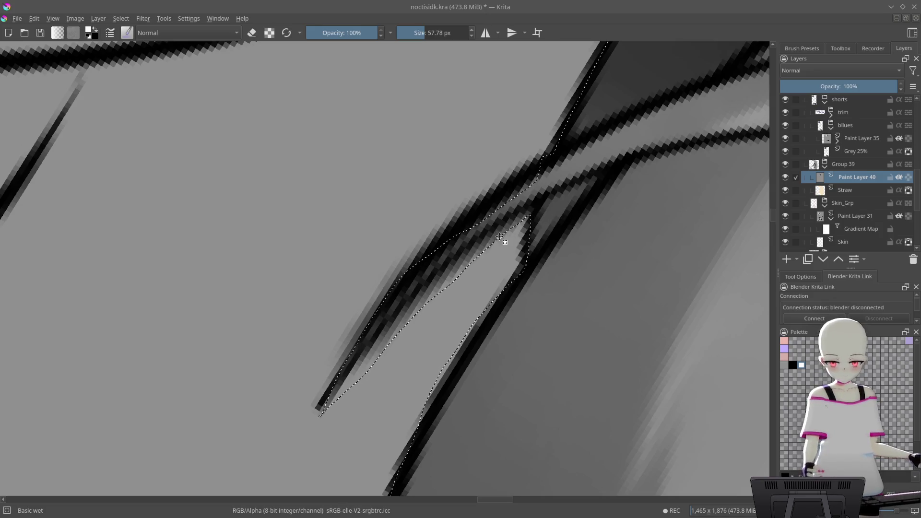
# - Trim the selection along the hair spike's inner edge
pyautogui.moveTo(530, 214)
pyautogui.mouseDown()
pyautogui.moveTo(456, 269)
pyautogui.moveTo(321, 414)
pyautogui.mouseUp()
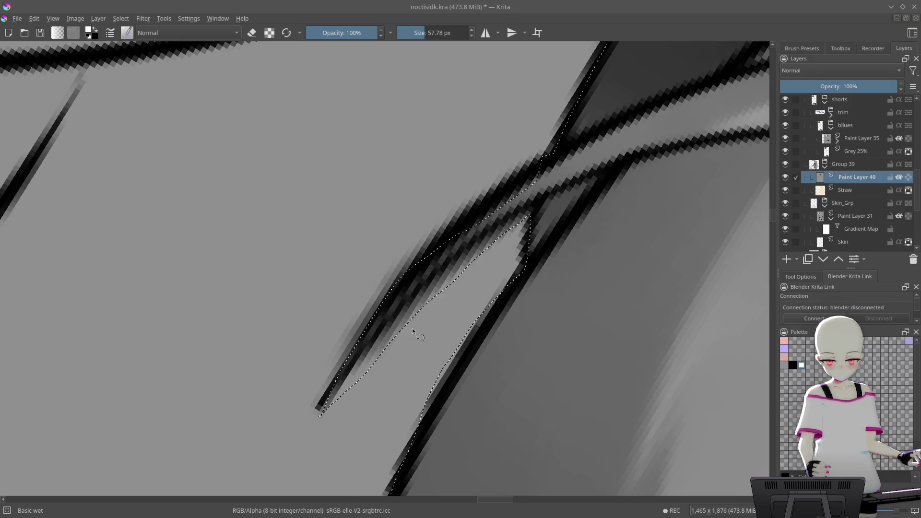
pyautogui.moveTo(324, 422)
pyautogui.mouseDown()
pyautogui.moveTo(407, 308)
pyautogui.moveTo(534, 219)
pyautogui.mouseUp()
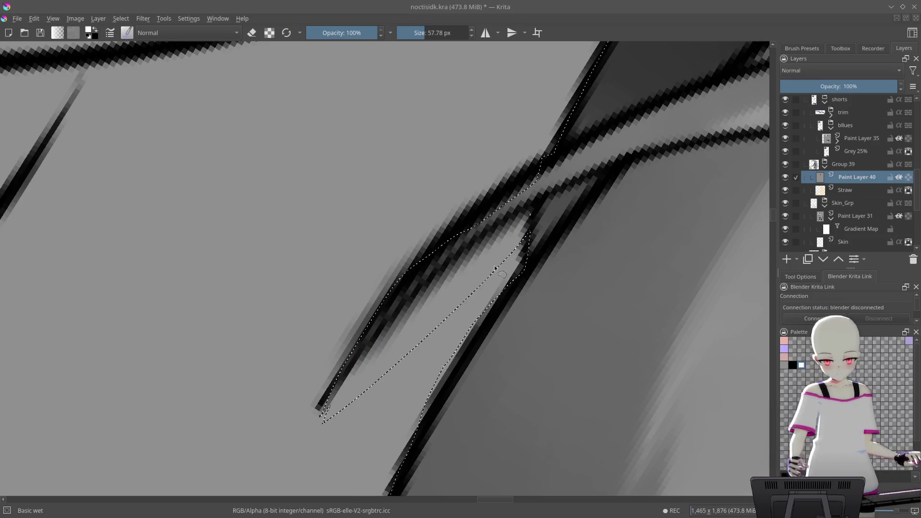
pyautogui.moveTo(322, 411)
pyautogui.mouseDown()
pyautogui.moveTo(406, 305)
pyautogui.moveTo(537, 210)
pyautogui.mouseUp()
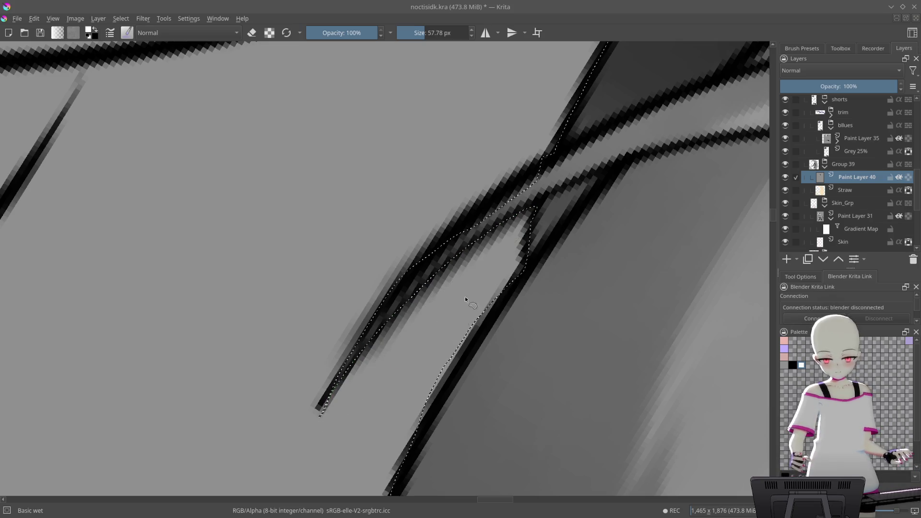
pyautogui.moveTo(465, 301); pyautogui.dragTo(402, 358)
pyautogui.moveTo(521, 178); pyautogui.dragTo(321, 300)
pyautogui.moveTo(568, 201); pyautogui.dragTo(465, 274)
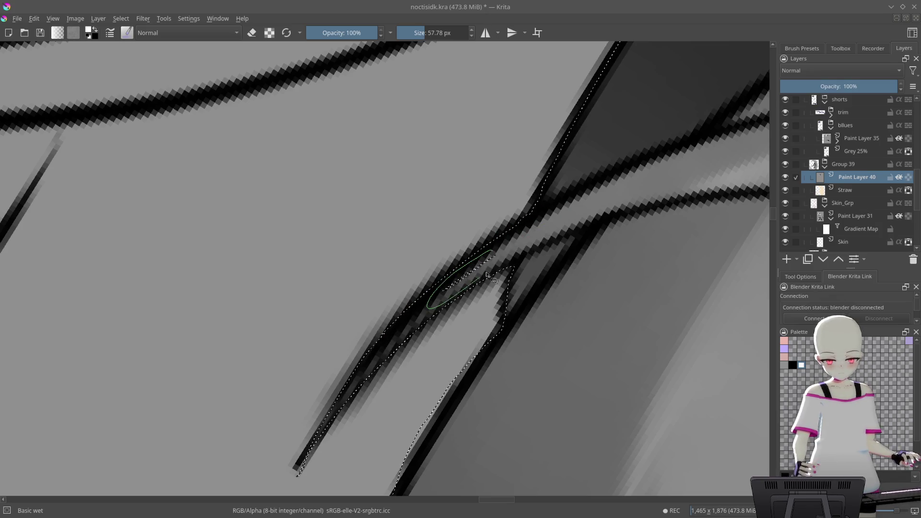
pyautogui.moveTo(566, 233)
pyautogui.mouseDown()
pyautogui.moveTo(503, 310)
pyautogui.moveTo(496, 337)
pyautogui.moveTo(500, 285)
pyautogui.moveTo(564, 215)
pyautogui.moveTo(558, 152)
pyautogui.moveTo(502, 57)
pyautogui.mouseUp()
pyautogui.press('1')
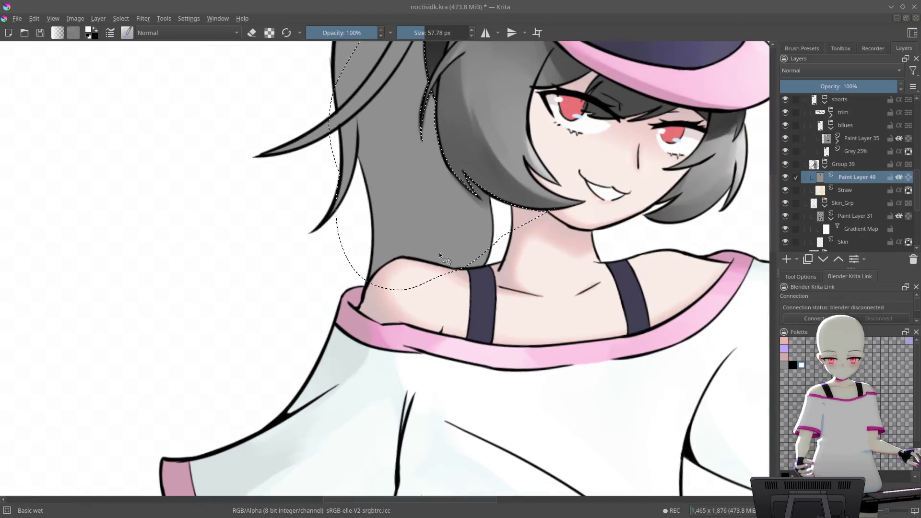
# - Paint dark grey shading down the selected hair with a smaller brush
pyautogui.moveTo(573, 244)
pyautogui.mouseDown()
pyautogui.moveTo(608, 159)
pyautogui.moveTo(516, 232)
pyautogui.moveTo(514, 187)
pyautogui.moveTo(508, 206)
pyautogui.moveTo(456, 249)
pyautogui.moveTo(470, 312)
pyautogui.moveTo(460, 287)
pyautogui.moveTo(484, 274)
pyautogui.moveTo(470, 297)
pyautogui.moveTo(537, 183)
pyautogui.moveTo(562, 184)
pyautogui.moveTo(504, 269)
pyautogui.moveTo(528, 202)
pyautogui.moveTo(524, 240)
pyautogui.mouseUp()
pyautogui.moveTo(597, 123)
pyautogui.mouseDown()
pyautogui.moveTo(623, 103)
pyautogui.moveTo(605, 104)
pyautogui.mouseUp()
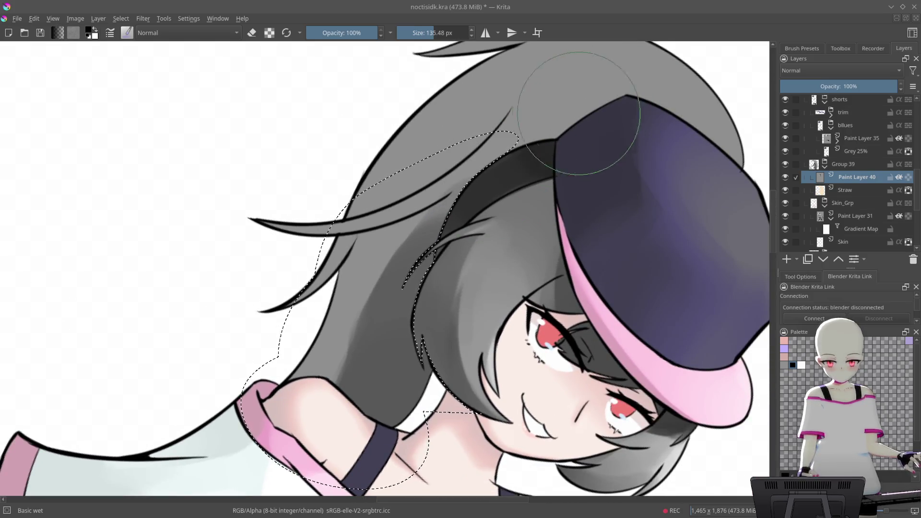
pyautogui.moveTo(509, 151); pyautogui.dragTo(444, 244)
pyautogui.moveTo(399, 439)
pyautogui.mouseDown()
pyautogui.moveTo(456, 202)
pyautogui.moveTo(500, 175)
pyautogui.mouseUp()
pyautogui.press('[')
pyautogui.press('[')
pyautogui.press('[')
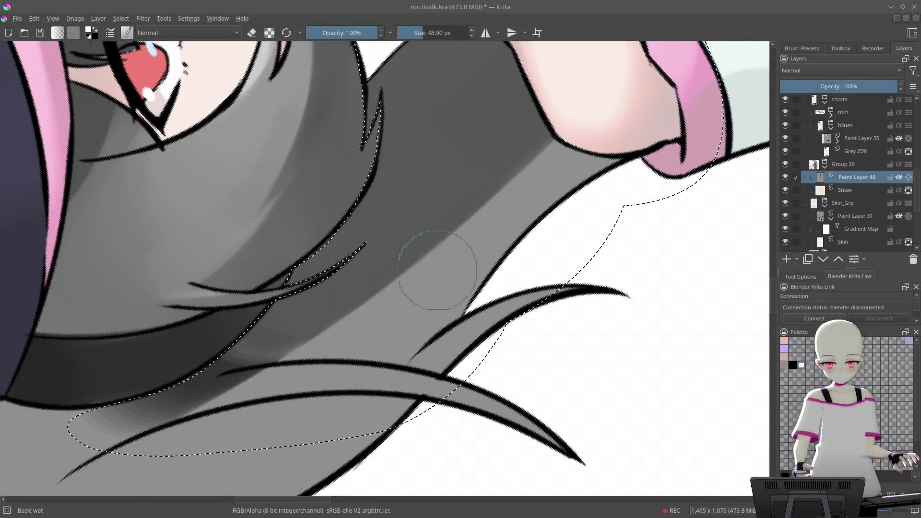
pyautogui.moveTo(436, 271)
pyautogui.mouseDown()
pyautogui.moveTo(373, 322)
pyautogui.moveTo(507, 165)
pyautogui.mouseUp()
pyautogui.moveTo(467, 212)
pyautogui.mouseDown()
pyautogui.moveTo(370, 329)
pyautogui.moveTo(544, 176)
pyautogui.moveTo(602, 185)
pyautogui.moveTo(435, 288)
pyautogui.mouseUp()
pyautogui.moveTo(495, 238)
pyautogui.mouseDown()
pyautogui.moveTo(468, 263)
pyautogui.moveTo(631, 193)
pyautogui.moveTo(587, 112)
pyautogui.mouseUp()
# - Swap to white and soften the dark streak into lighter grey tones
pyautogui.press('x')
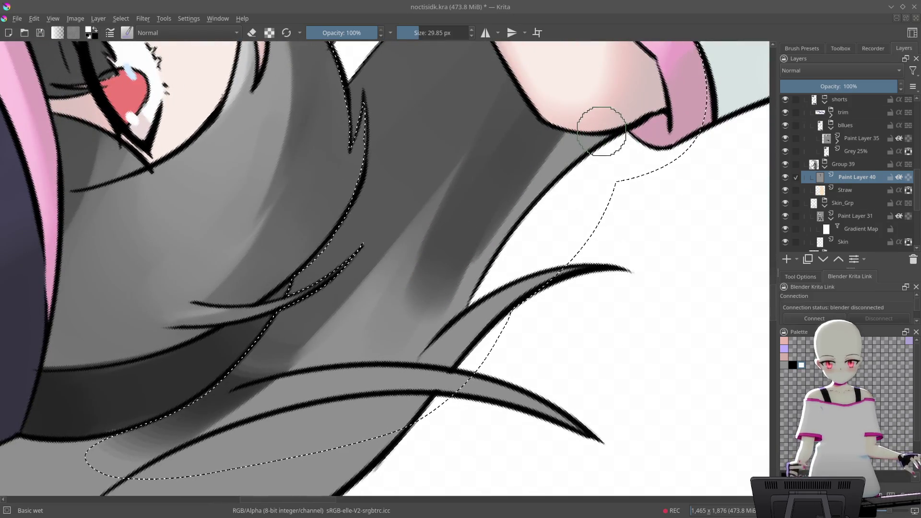
pyautogui.moveTo(600, 137); pyautogui.dragTo(378, 355)
pyautogui.moveTo(544, 124)
pyautogui.mouseDown()
pyautogui.moveTo(522, 215)
pyautogui.moveTo(485, 264)
pyautogui.mouseUp()
pyautogui.moveTo(360, 401)
pyautogui.mouseDown()
pyautogui.moveTo(346, 346)
pyautogui.moveTo(379, 305)
pyautogui.mouseUp()
pyautogui.moveTo(437, 254)
pyautogui.mouseDown()
pyautogui.moveTo(513, 294)
pyautogui.moveTo(267, 405)
pyautogui.moveTo(431, 150)
pyautogui.moveTo(421, 216)
pyautogui.moveTo(379, 211)
pyautogui.mouseUp()
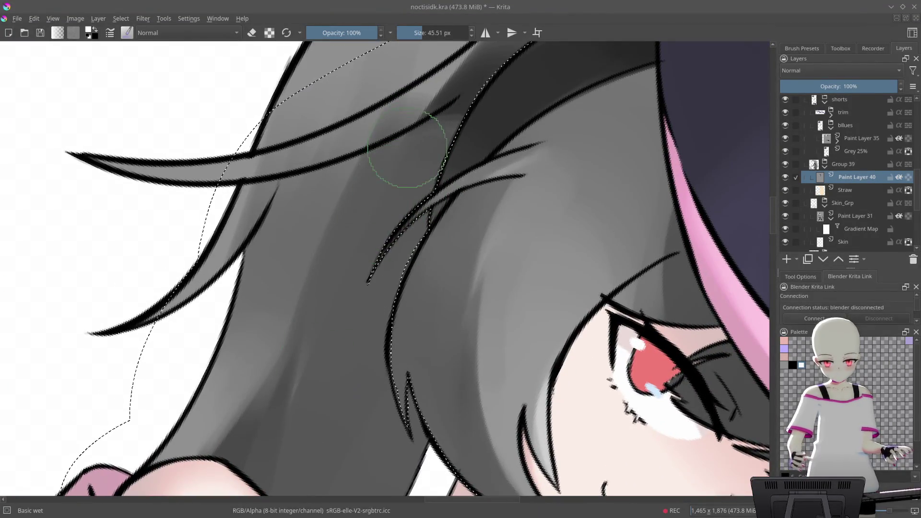
pyautogui.moveTo(374, 274); pyautogui.dragTo(410, 234)
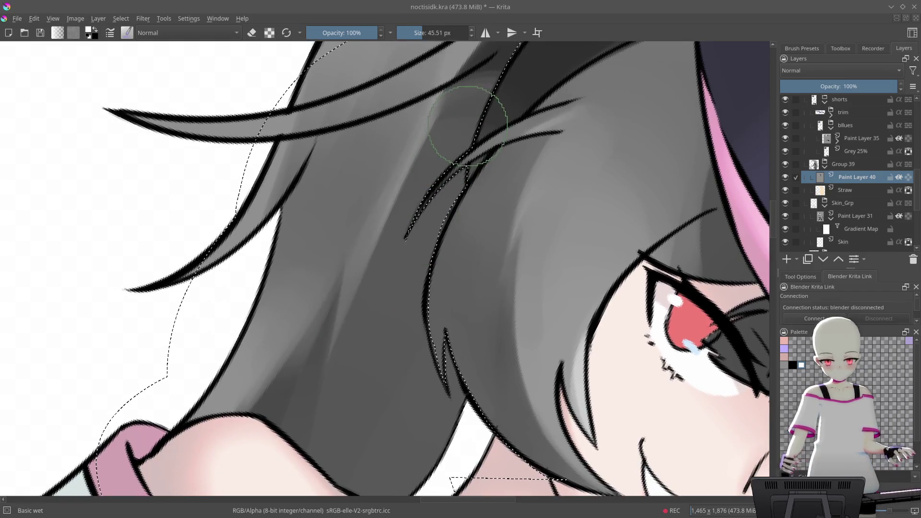
pyautogui.moveTo(432, 146)
pyautogui.mouseDown()
pyautogui.moveTo(354, 354)
pyautogui.moveTo(379, 307)
pyautogui.mouseUp()
pyautogui.hotkey('ctrl', '-')
pyautogui.hotkey('ctrl', '+')
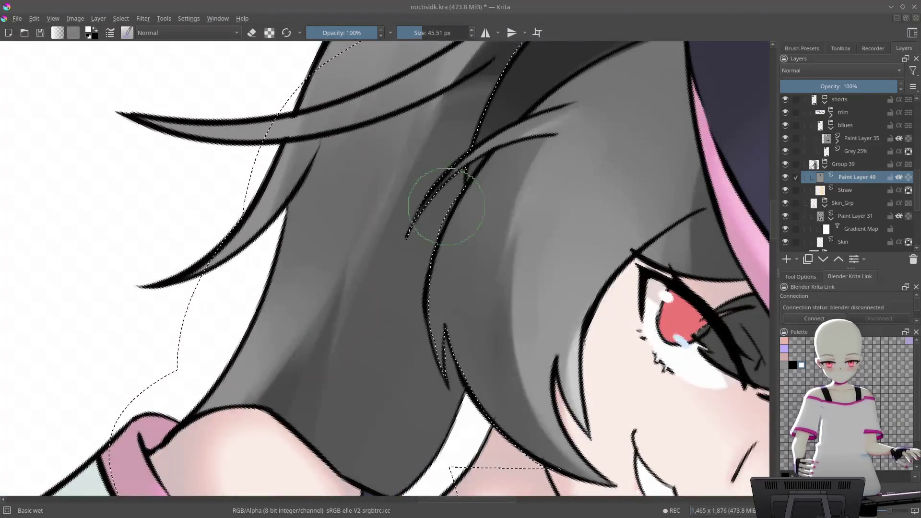
pyautogui.moveTo(432, 205); pyautogui.dragTo(489, 143)
# - Blend the lower hair edge above the strap and darken the hair just above the shoulder
pyautogui.moveTo(404, 453)
pyautogui.mouseDown()
pyautogui.moveTo(451, 450)
pyautogui.moveTo(438, 376)
pyautogui.moveTo(411, 422)
pyautogui.moveTo(461, 422)
pyautogui.mouseUp()
pyautogui.moveTo(383, 407)
pyautogui.mouseDown()
pyautogui.moveTo(411, 360)
pyautogui.moveTo(384, 313)
pyautogui.moveTo(500, 335)
pyautogui.moveTo(416, 350)
pyautogui.moveTo(390, 274)
pyautogui.moveTo(507, 267)
pyautogui.moveTo(468, 298)
pyautogui.moveTo(448, 333)
pyautogui.moveTo(453, 237)
pyautogui.moveTo(411, 288)
pyautogui.moveTo(442, 181)
pyautogui.moveTo(338, 353)
pyautogui.mouseUp()
pyautogui.press('[')
pyautogui.press('[')
pyautogui.moveTo(469, 186)
pyautogui.mouseDown()
pyautogui.moveTo(381, 304)
pyautogui.moveTo(362, 309)
pyautogui.moveTo(398, 216)
pyautogui.moveTo(391, 273)
pyautogui.moveTo(376, 294)
pyautogui.moveTo(338, 272)
pyautogui.moveTo(327, 413)
pyautogui.mouseUp()
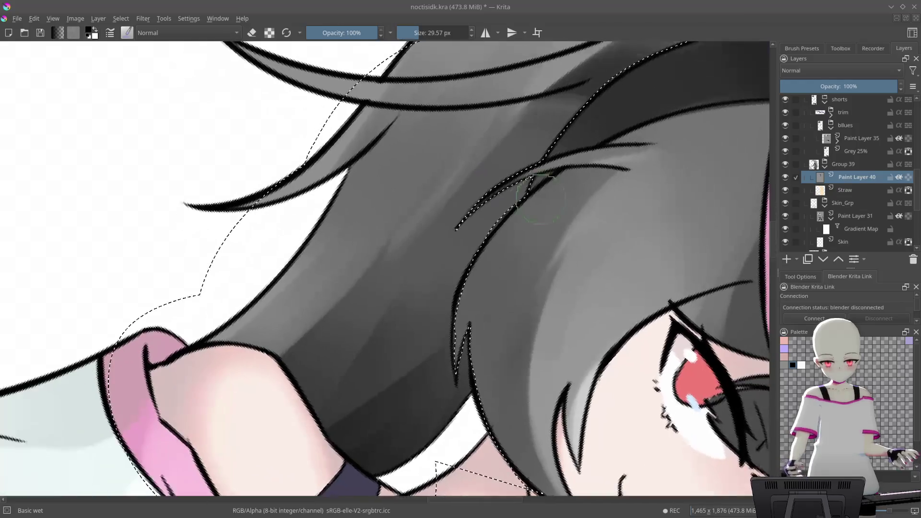
# - Enlarge the brush to 80.30 px and paint dark strokes up along the hair strand
pyautogui.press(']')
pyautogui.press(']')
pyautogui.press(']')
pyautogui.press(']')
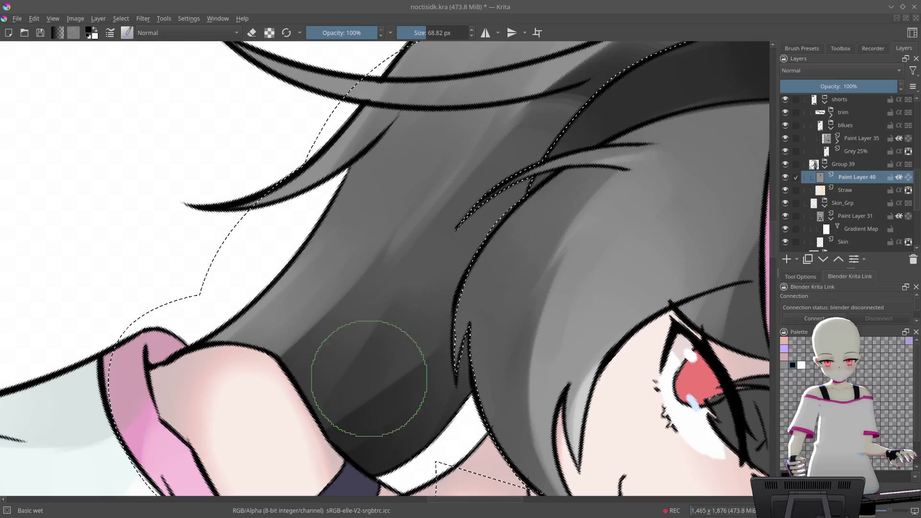
pyautogui.moveTo(343, 414); pyautogui.dragTo(522, 174)
pyautogui.moveTo(319, 391)
pyautogui.mouseDown()
pyautogui.moveTo(543, 165)
pyautogui.moveTo(496, 250)
pyautogui.mouseUp()
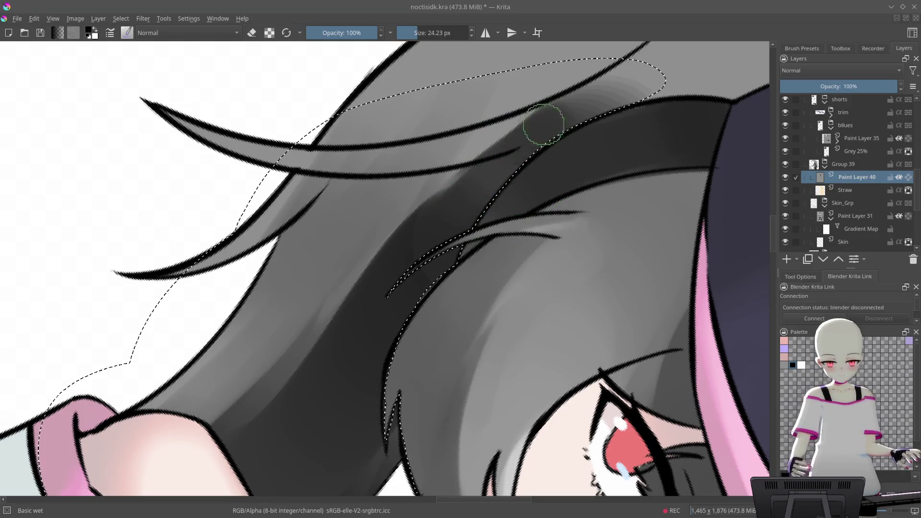
pyautogui.moveTo(469, 202); pyautogui.dragTo(488, 297)
pyautogui.moveTo(421, 329)
pyautogui.mouseDown()
pyautogui.moveTo(438, 325)
pyautogui.moveTo(435, 352)
pyautogui.mouseUp()
pyautogui.scroll(-3, 435, 352)
# - Paint a darker grey stroke into the dark hair by the arm and soften its light grey streaks
pyautogui.moveTo(479, 288)
pyautogui.mouseDown()
pyautogui.moveTo(576, 177)
pyautogui.moveTo(480, 216)
pyautogui.mouseUp()
pyautogui.scroll(6, 469, 220)
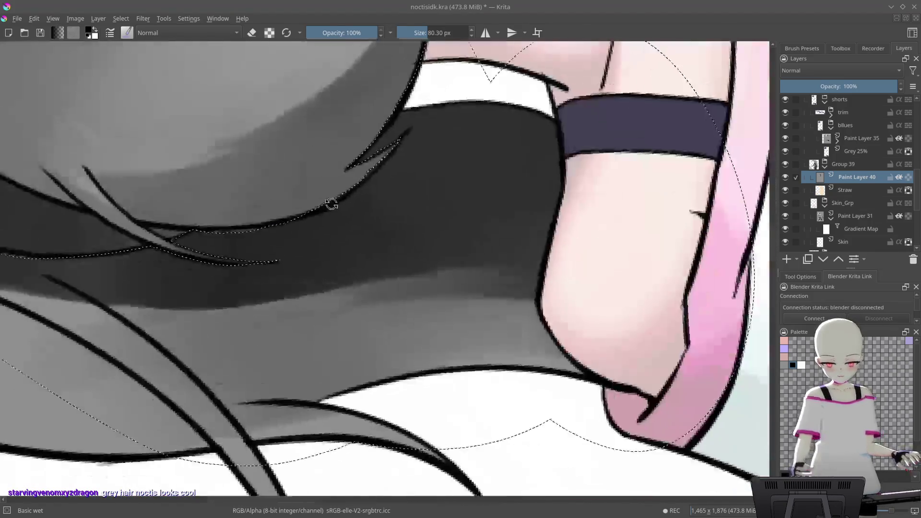
pyautogui.moveTo(331, 203)
pyautogui.mouseDown()
pyautogui.moveTo(553, 181)
pyautogui.moveTo(515, 154)
pyautogui.moveTo(442, 254)
pyautogui.mouseUp()
pyautogui.scroll(3, 490, 173)
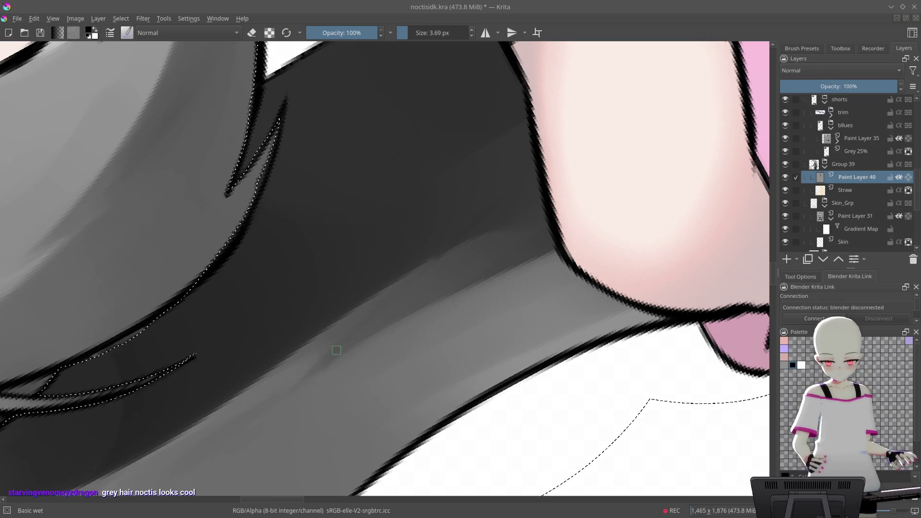
pyautogui.moveTo(339, 347); pyautogui.dragTo(415, 294)
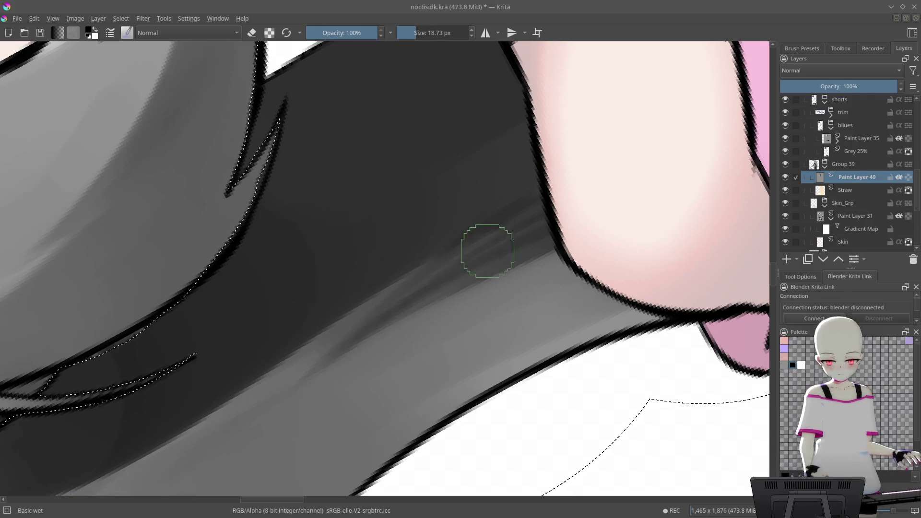
pyautogui.moveTo(425, 284); pyautogui.dragTo(455, 274)
pyautogui.moveTo(547, 168)
pyautogui.mouseDown()
pyautogui.moveTo(526, 185)
pyautogui.moveTo(539, 207)
pyautogui.moveTo(565, 196)
pyautogui.moveTo(532, 224)
pyautogui.moveTo(568, 184)
pyautogui.mouseUp()
# - Smear the remaining grey streaks and add soft shading across the hair behind the neck
pyautogui.scroll(1, 567, 184)
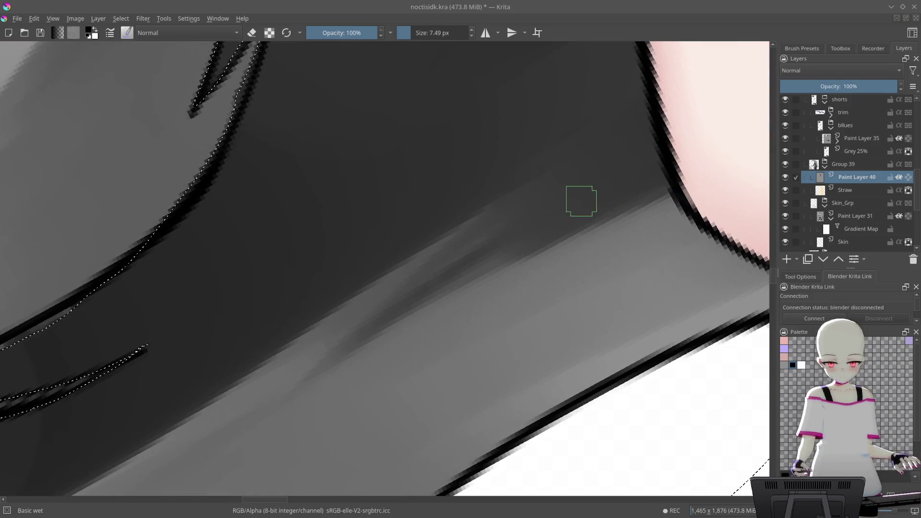
pyautogui.moveTo(568, 203)
pyautogui.mouseDown()
pyautogui.moveTo(381, 325)
pyautogui.moveTo(407, 313)
pyautogui.mouseUp()
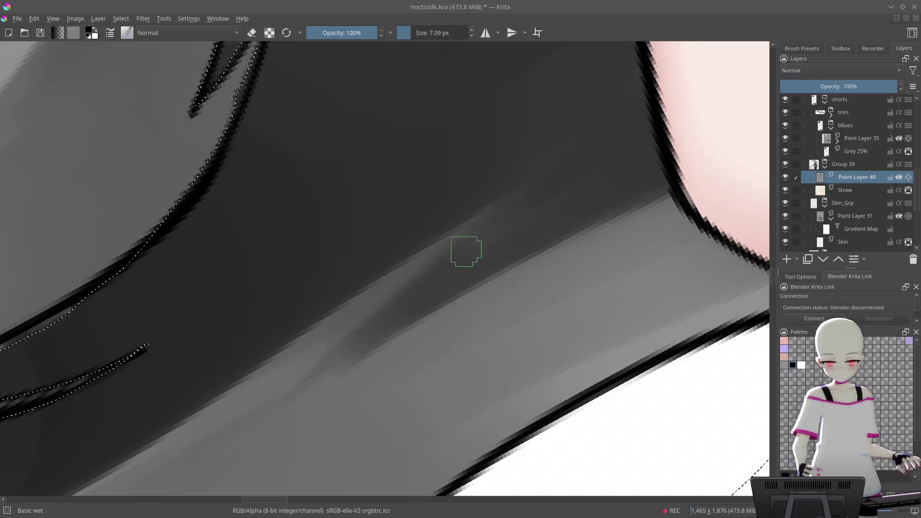
pyautogui.moveTo(631, 147)
pyautogui.mouseDown()
pyautogui.moveTo(518, 216)
pyautogui.moveTo(503, 201)
pyautogui.mouseUp()
pyautogui.moveTo(586, 127); pyautogui.dragTo(499, 308)
pyautogui.moveTo(308, 273)
pyautogui.mouseDown()
pyautogui.moveTo(350, 344)
pyautogui.moveTo(350, 422)
pyautogui.mouseUp()
pyautogui.moveTo(341, 263); pyautogui.dragTo(350, 216)
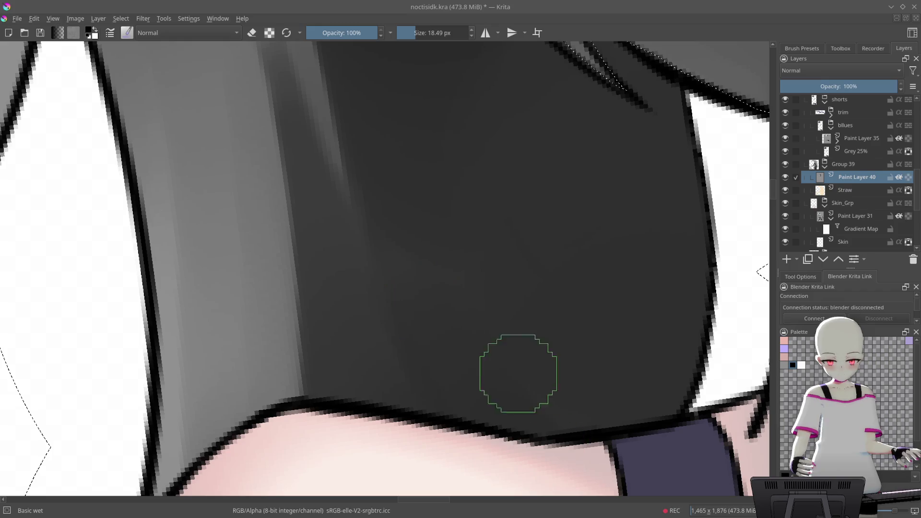
pyautogui.scroll(5, 379, 276)
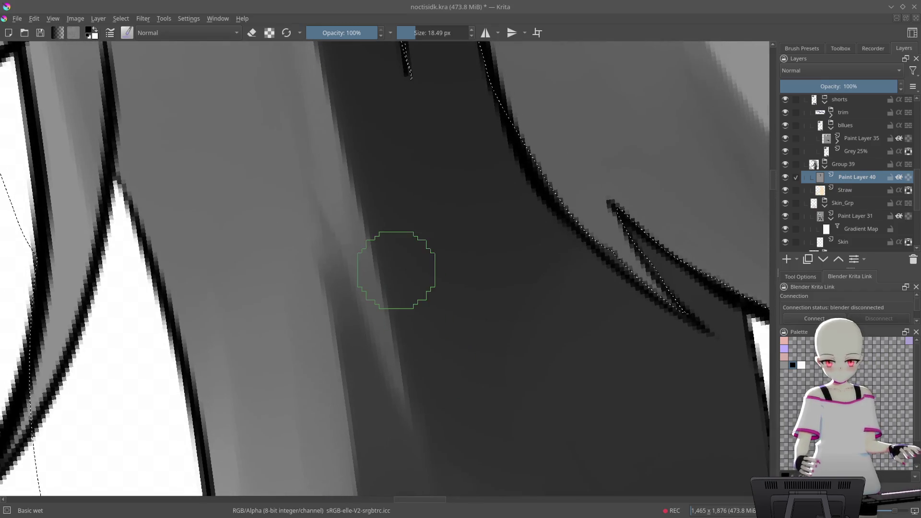
pyautogui.moveTo(268, 175)
pyautogui.mouseDown()
pyautogui.moveTo(277, 168)
pyautogui.moveTo(274, 149)
pyautogui.mouseUp()
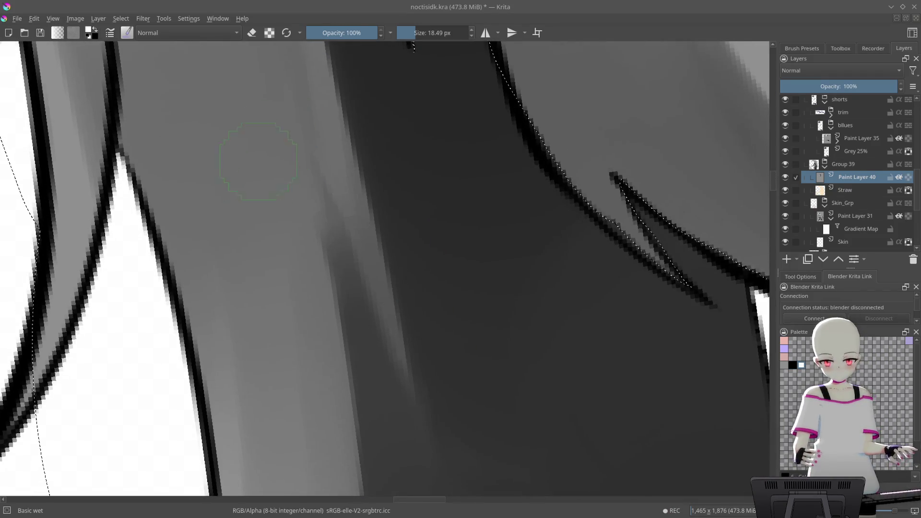
pyautogui.moveTo(413, 229)
pyautogui.mouseDown()
pyautogui.moveTo(370, 179)
pyautogui.moveTo(475, 276)
pyautogui.mouseUp()
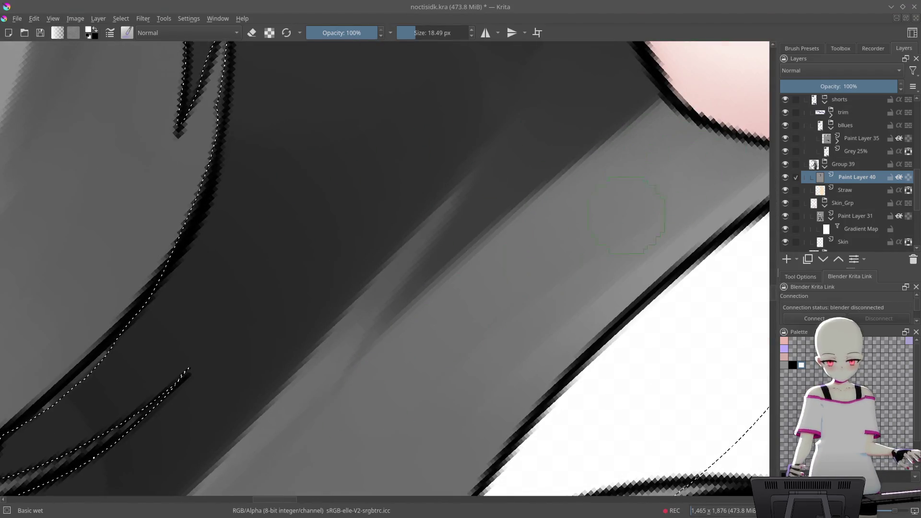
pyautogui.scroll(-10, 628, 214)
pyautogui.moveTo(629, 214)
pyautogui.mouseDown()
pyautogui.moveTo(606, 256)
pyautogui.moveTo(618, 309)
pyautogui.moveTo(616, 219)
pyautogui.mouseUp()
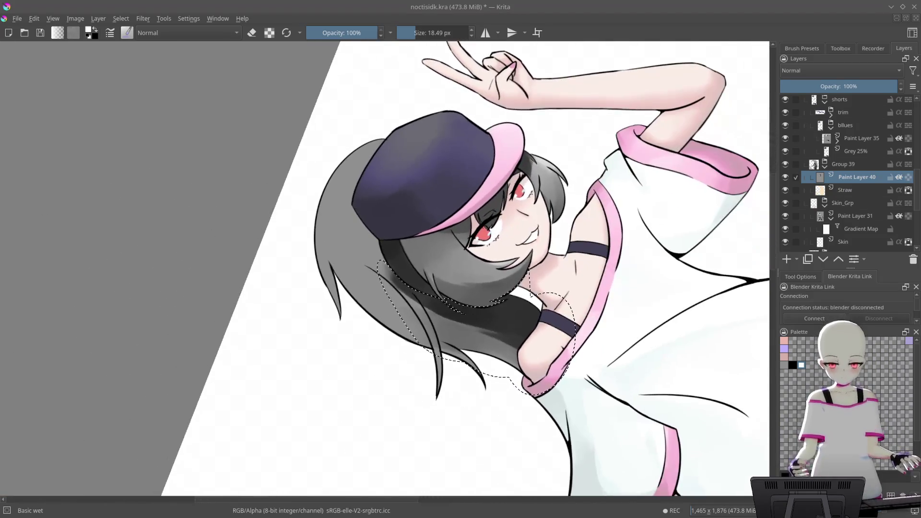
# - Sample a grey from the artwork and blend the hair shading left of the cap, along its edge and lower down
pyautogui.scroll(10, 515, 221)
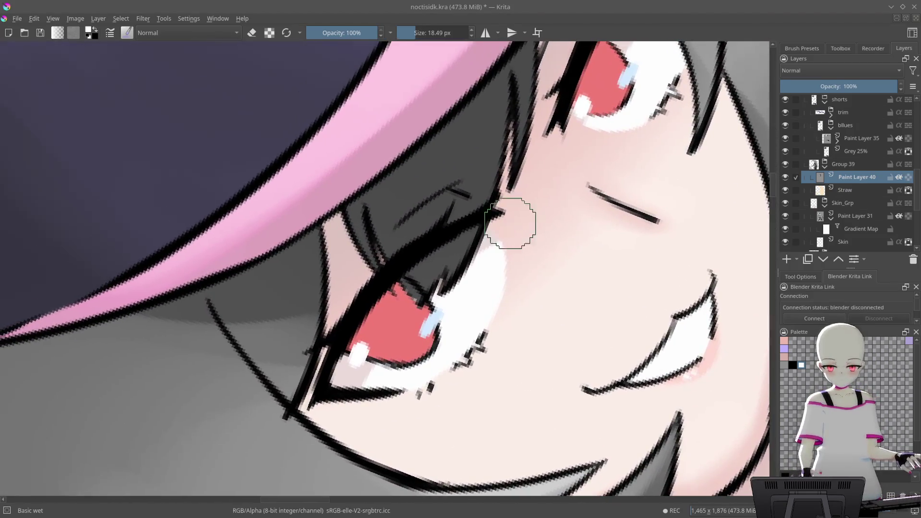
pyautogui.scroll(-10, 491, 288)
pyautogui.moveTo(489, 269); pyautogui.dragTo(491, 288)
pyautogui.scroll(3, 455, 284)
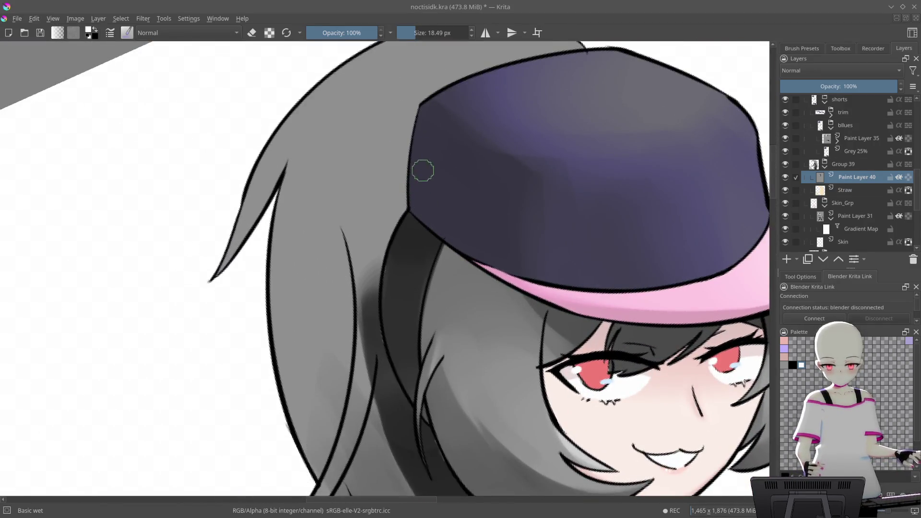
pyautogui.moveTo(422, 172); pyautogui.dragTo(392, 237)
pyautogui.moveTo(557, 150)
pyautogui.mouseDown()
pyautogui.moveTo(494, 93)
pyautogui.moveTo(431, 181)
pyautogui.moveTo(366, 325)
pyautogui.moveTo(387, 301)
pyautogui.mouseUp()
pyautogui.moveTo(492, 149); pyautogui.dragTo(493, 150)
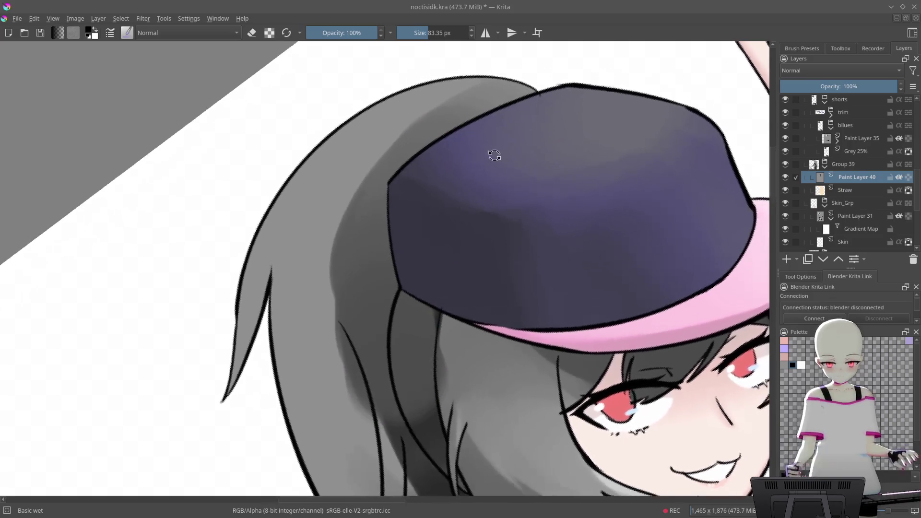
pyautogui.moveTo(513, 118)
pyautogui.mouseDown()
pyautogui.moveTo(462, 134)
pyautogui.moveTo(390, 237)
pyautogui.moveTo(346, 230)
pyautogui.moveTo(389, 226)
pyautogui.mouseUp()
pyautogui.moveTo(411, 174)
pyautogui.mouseDown()
pyautogui.moveTo(402, 175)
pyautogui.moveTo(489, 183)
pyautogui.mouseUp()
pyautogui.moveTo(366, 261)
pyautogui.mouseDown()
pyautogui.moveTo(369, 413)
pyautogui.moveTo(358, 398)
pyautogui.mouseUp()
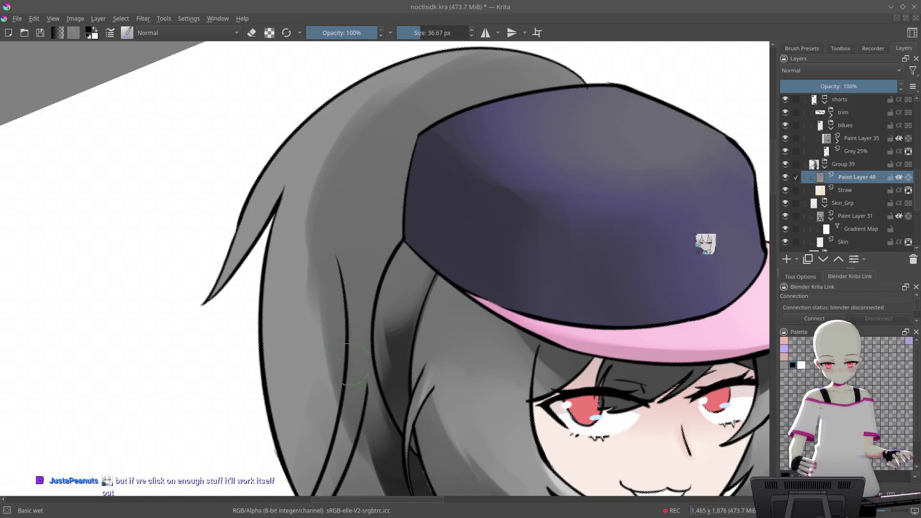
# - Repaint and darken the grey hair shading beside the cap with the wet brush at 40.78 px
pyautogui.press('6')
pyautogui.press('6')
pyautogui.press('6')
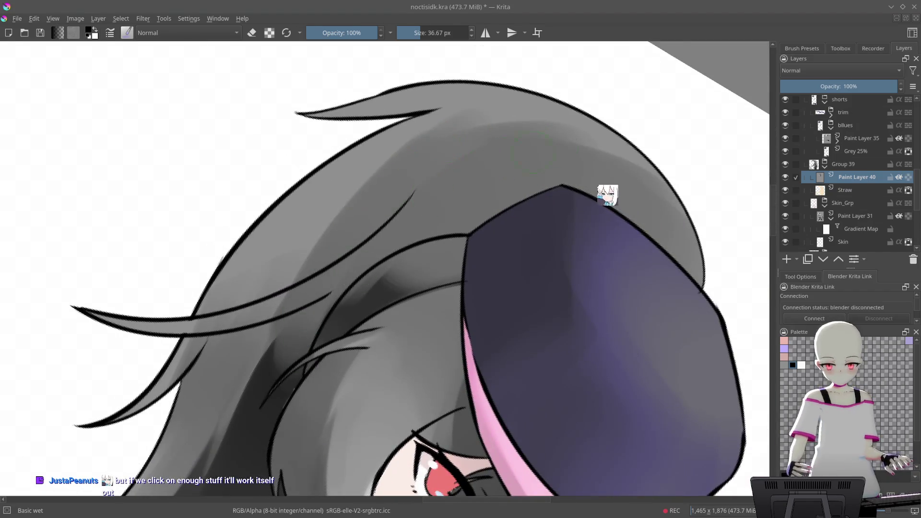
pyautogui.press('4')
pyautogui.press('4')
pyautogui.press('4')
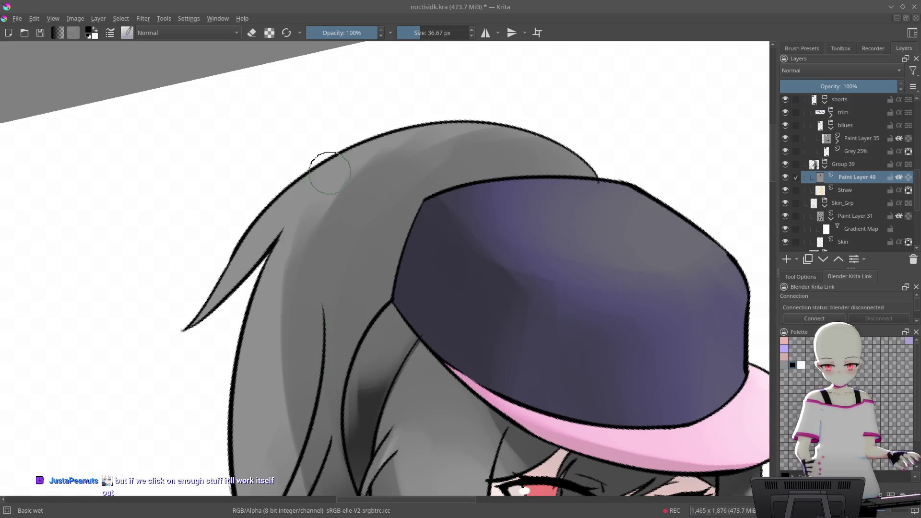
pyautogui.moveTo(329, 188); pyautogui.dragTo(330, 235)
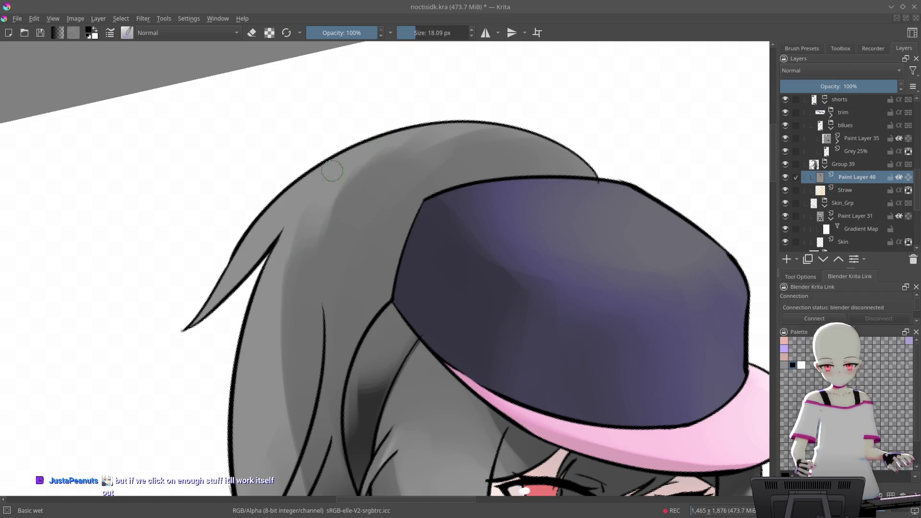
pyautogui.moveTo(416, 157); pyautogui.dragTo(403, 106)
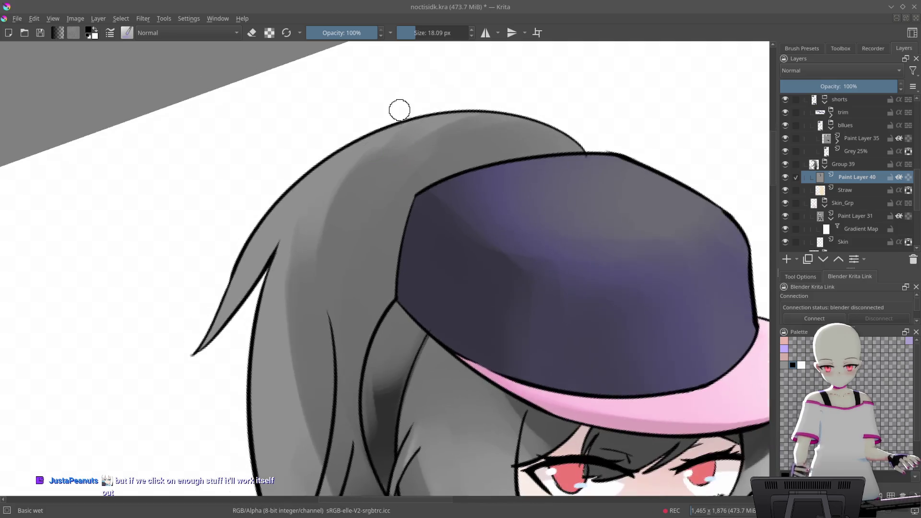
pyautogui.moveTo(285, 279); pyautogui.dragTo(283, 321)
pyautogui.moveTo(274, 363)
pyautogui.mouseDown()
pyautogui.moveTo(417, 164)
pyautogui.moveTo(442, 109)
pyautogui.moveTo(362, 210)
pyautogui.mouseUp()
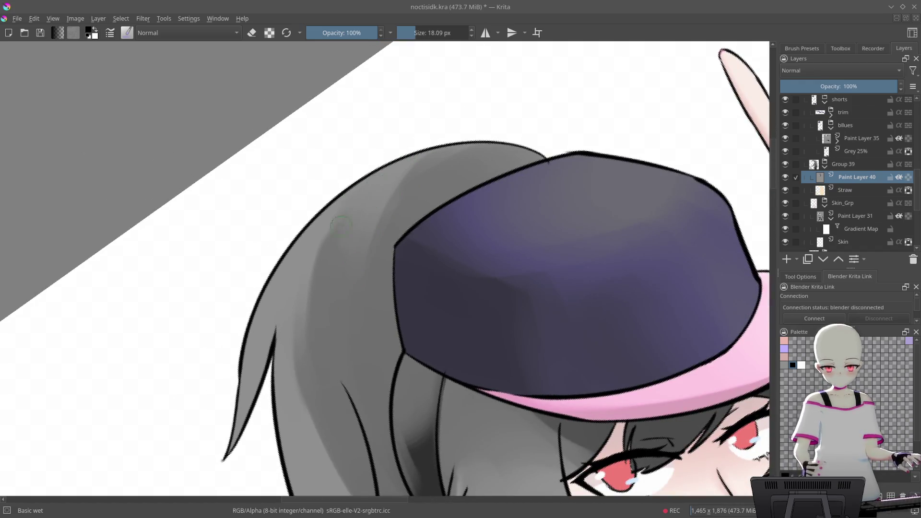
pyautogui.moveTo(262, 310)
pyautogui.mouseDown()
pyautogui.moveTo(469, 179)
pyautogui.moveTo(533, 249)
pyautogui.moveTo(476, 263)
pyautogui.moveTo(520, 124)
pyautogui.moveTo(484, 144)
pyautogui.mouseUp()
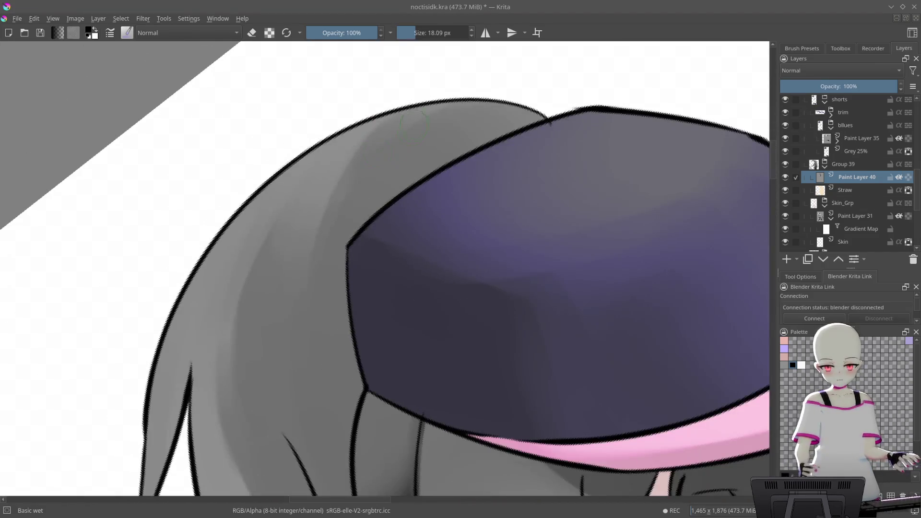
pyautogui.moveTo(352, 161); pyautogui.dragTo(288, 309)
pyautogui.moveTo(395, 107); pyautogui.dragTo(296, 285)
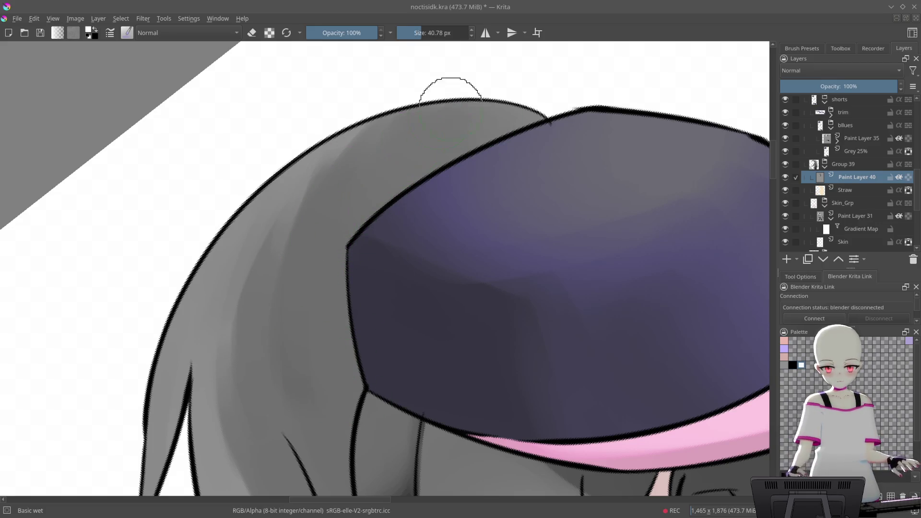
pyautogui.moveTo(504, 138)
pyautogui.mouseDown()
pyautogui.moveTo(407, 239)
pyautogui.moveTo(549, 130)
pyautogui.moveTo(315, 338)
pyautogui.mouseUp()
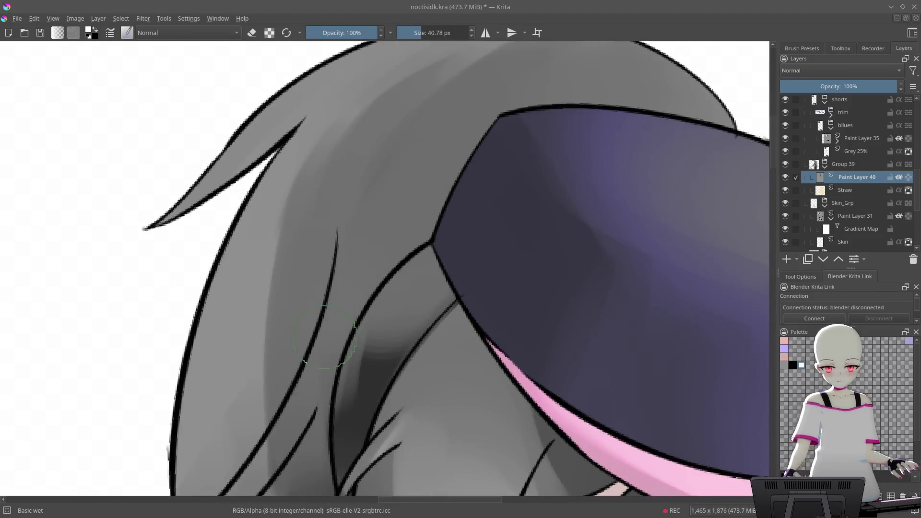
# - Blend dark shading along the curved hair band and the crossing hair lines under the cap
pyautogui.moveTo(396, 239)
pyautogui.mouseDown()
pyautogui.moveTo(395, 259)
pyautogui.moveTo(417, 196)
pyautogui.moveTo(470, 150)
pyautogui.mouseUp()
pyautogui.moveTo(503, 105)
pyautogui.mouseDown()
pyautogui.moveTo(432, 215)
pyautogui.moveTo(421, 250)
pyautogui.moveTo(366, 288)
pyautogui.moveTo(325, 362)
pyautogui.moveTo(325, 346)
pyautogui.moveTo(372, 273)
pyautogui.moveTo(376, 294)
pyautogui.moveTo(408, 212)
pyautogui.moveTo(370, 386)
pyautogui.mouseUp()
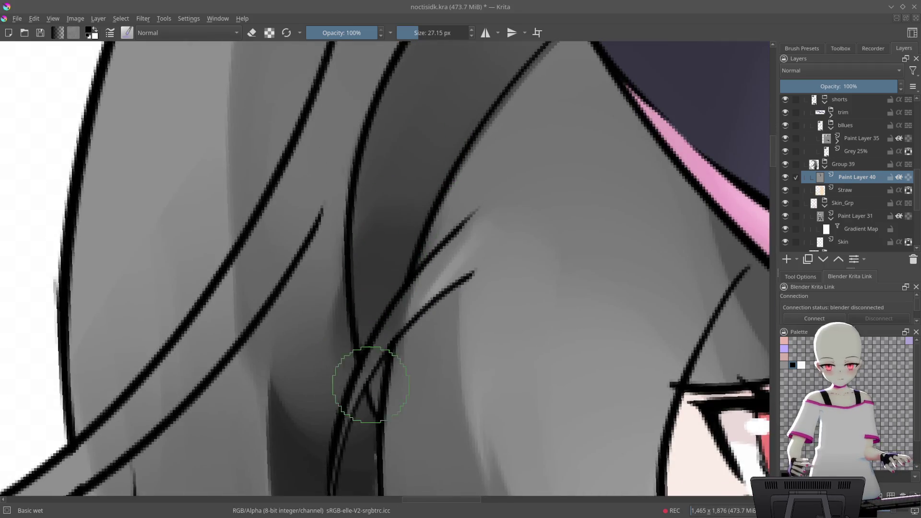
pyautogui.moveTo(411, 254)
pyautogui.mouseDown()
pyautogui.moveTo(422, 237)
pyautogui.moveTo(412, 189)
pyautogui.moveTo(411, 268)
pyautogui.moveTo(438, 189)
pyautogui.moveTo(423, 297)
pyautogui.mouseUp()
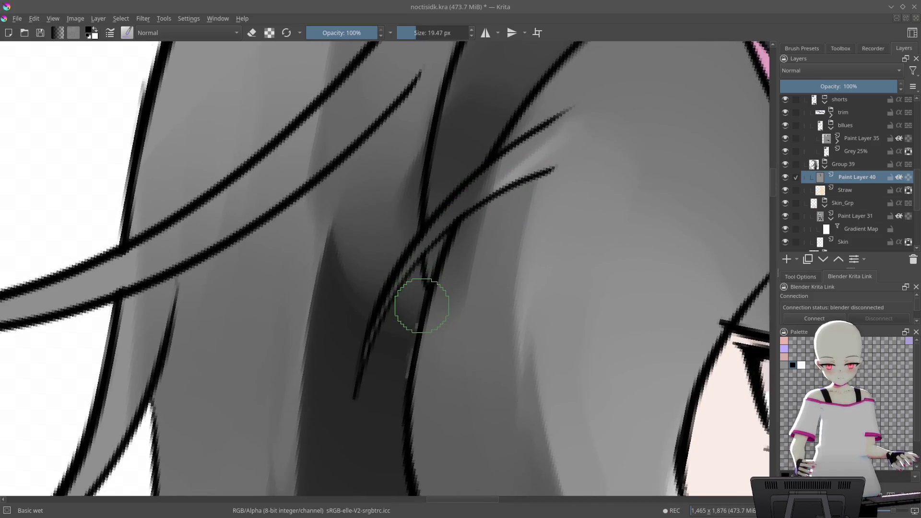
pyautogui.moveTo(406, 179)
pyautogui.mouseDown()
pyautogui.moveTo(485, 165)
pyautogui.moveTo(304, 329)
pyautogui.moveTo(381, 249)
pyautogui.moveTo(318, 304)
pyautogui.moveTo(369, 259)
pyautogui.moveTo(542, 163)
pyautogui.mouseUp()
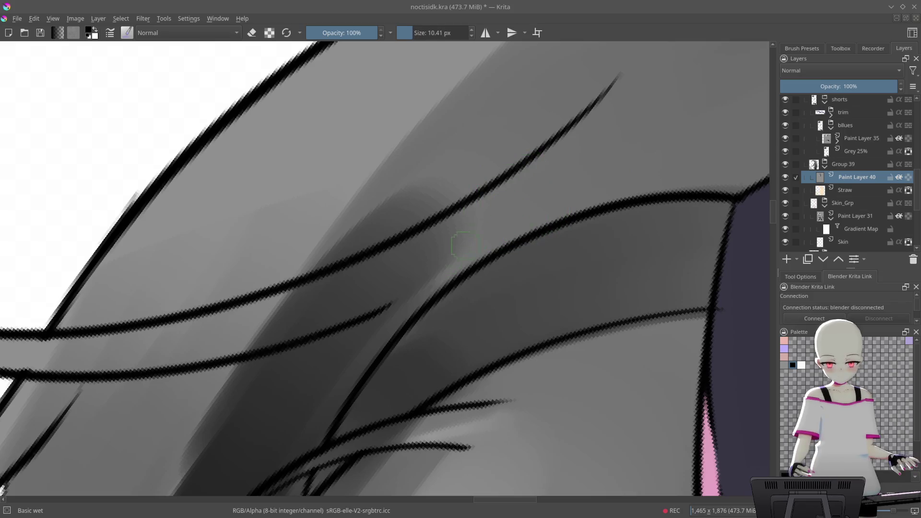
pyautogui.scroll(-10, 542, 143)
pyautogui.scroll(10, 473, 236)
pyautogui.moveTo(510, 177); pyautogui.dragTo(504, 192)
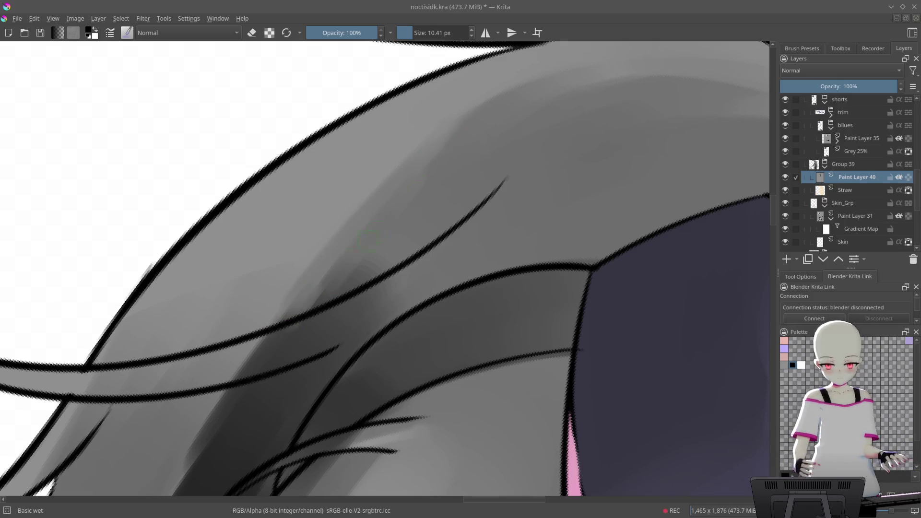
# - Lighten and re-darken the shading along the diagonal hair strands using a 133.01 px brush
pyautogui.moveTo(528, 157); pyautogui.dragTo(501, 135)
pyautogui.moveTo(409, 153); pyautogui.dragTo(325, 245)
pyautogui.moveTo(487, 73)
pyautogui.mouseDown()
pyautogui.moveTo(386, 204)
pyautogui.moveTo(489, 159)
pyautogui.mouseUp()
pyautogui.moveTo(480, 104)
pyautogui.mouseDown()
pyautogui.moveTo(355, 312)
pyautogui.moveTo(327, 379)
pyautogui.mouseUp()
pyautogui.moveTo(446, 274)
pyautogui.mouseDown()
pyautogui.moveTo(341, 330)
pyautogui.moveTo(473, 185)
pyautogui.moveTo(387, 242)
pyautogui.moveTo(315, 372)
pyautogui.moveTo(308, 350)
pyautogui.moveTo(521, 286)
pyautogui.mouseUp()
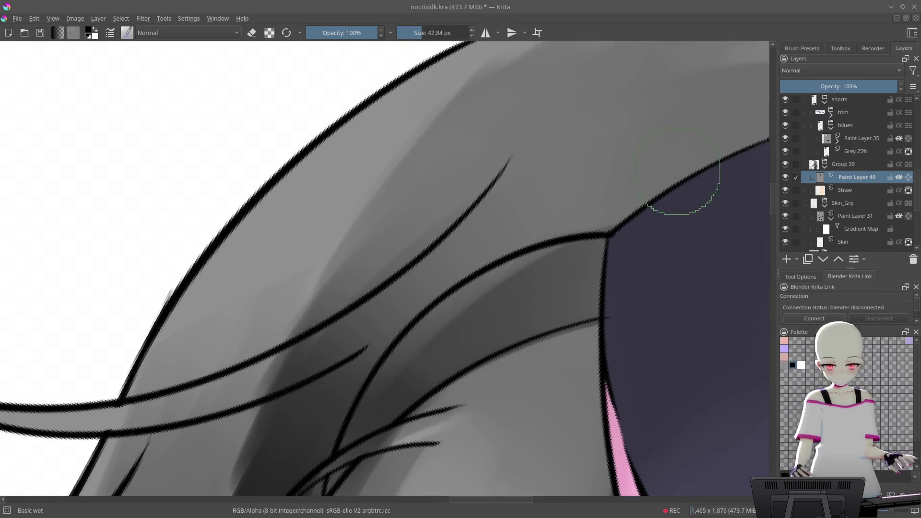
pyautogui.moveTo(475, 136)
pyautogui.mouseDown()
pyautogui.moveTo(288, 379)
pyautogui.moveTo(545, 79)
pyautogui.mouseUp()
pyautogui.moveTo(337, 307)
pyautogui.mouseDown()
pyautogui.moveTo(446, 78)
pyautogui.moveTo(538, 129)
pyautogui.moveTo(335, 312)
pyautogui.moveTo(282, 383)
pyautogui.moveTo(317, 240)
pyautogui.moveTo(365, 144)
pyautogui.moveTo(408, 100)
pyautogui.moveTo(407, 221)
pyautogui.mouseUp()
pyautogui.press('2')
pyautogui.scroll(10, 411, 222)
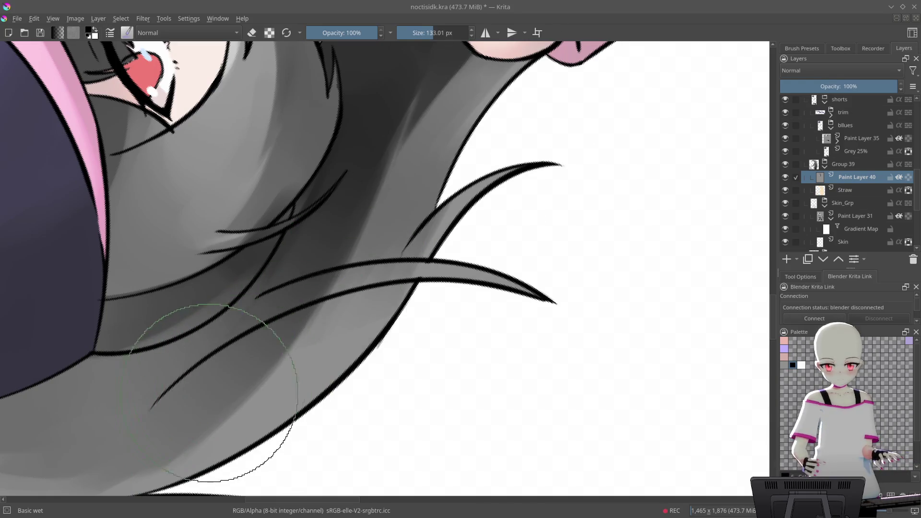
# - Resize the wet brush to about 119 px and paint grey over the hair ends, covering the light band
pyautogui.press('[')
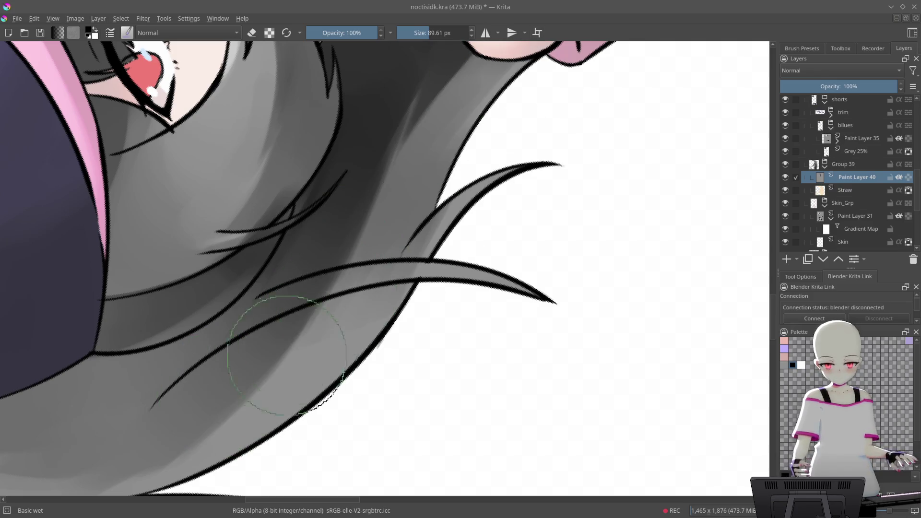
pyautogui.press(']')
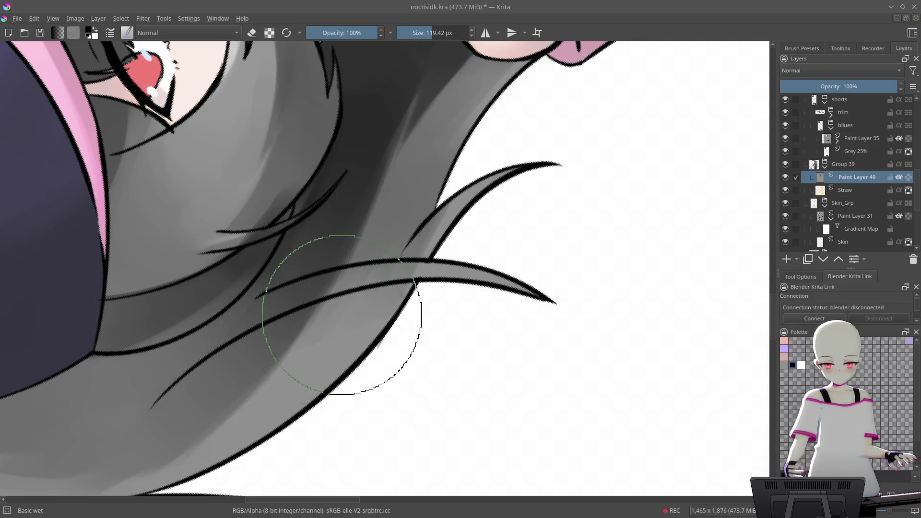
pyautogui.moveTo(309, 350); pyautogui.dragTo(504, 114)
pyautogui.moveTo(524, 72); pyautogui.dragTo(346, 336)
pyautogui.moveTo(480, 95)
pyautogui.mouseDown()
pyautogui.moveTo(308, 339)
pyautogui.moveTo(381, 267)
pyautogui.moveTo(432, 175)
pyautogui.mouseUp()
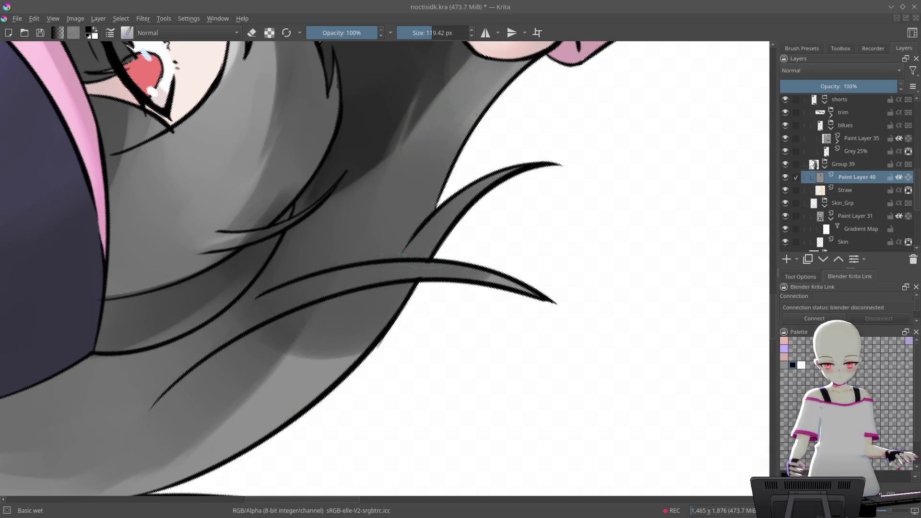
pyautogui.moveTo(544, 124)
pyautogui.mouseDown()
pyautogui.moveTo(516, 218)
pyautogui.moveTo(446, 308)
pyautogui.mouseUp()
pyautogui.scroll(-5, 521, 344)
pyautogui.moveTo(522, 344)
pyautogui.mouseDown()
pyautogui.moveTo(551, 269)
pyautogui.moveTo(504, 182)
pyautogui.moveTo(422, 144)
pyautogui.moveTo(350, 158)
pyautogui.moveTo(450, 254)
pyautogui.mouseUp()
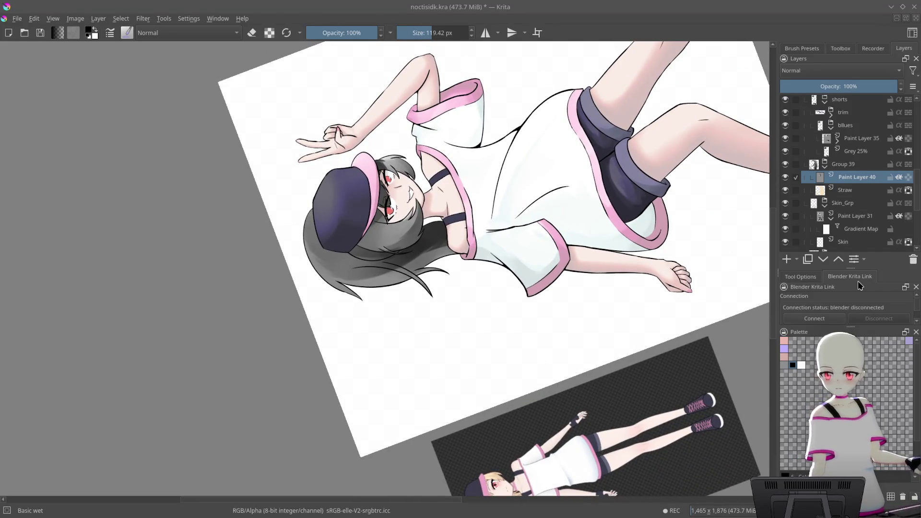
pyautogui.scroll(8, 413, 240)
pyautogui.press('[')
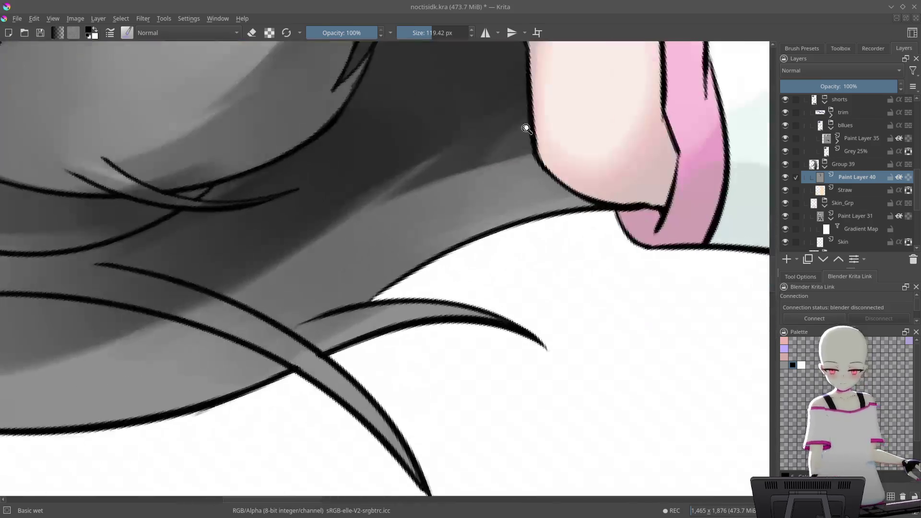
# - Darken the hair area and the lower hair band with wet brush strokes
pyautogui.moveTo(413, 226)
pyautogui.mouseDown()
pyautogui.moveTo(370, 247)
pyautogui.moveTo(566, 185)
pyautogui.moveTo(390, 216)
pyautogui.moveTo(582, 174)
pyautogui.moveTo(424, 240)
pyautogui.moveTo(339, 247)
pyautogui.moveTo(600, 159)
pyautogui.moveTo(253, 323)
pyautogui.moveTo(662, 187)
pyautogui.moveTo(524, 168)
pyautogui.moveTo(644, 127)
pyautogui.moveTo(337, 282)
pyautogui.moveTo(104, 384)
pyautogui.mouseUp()
pyautogui.moveTo(545, 257)
pyautogui.mouseDown()
pyautogui.moveTo(525, 288)
pyautogui.moveTo(278, 339)
pyautogui.moveTo(599, 278)
pyautogui.mouseUp()
pyautogui.moveTo(426, 283)
pyautogui.mouseDown()
pyautogui.moveTo(499, 232)
pyautogui.moveTo(697, 181)
pyautogui.mouseUp()
pyautogui.scroll(-5, 368, 307)
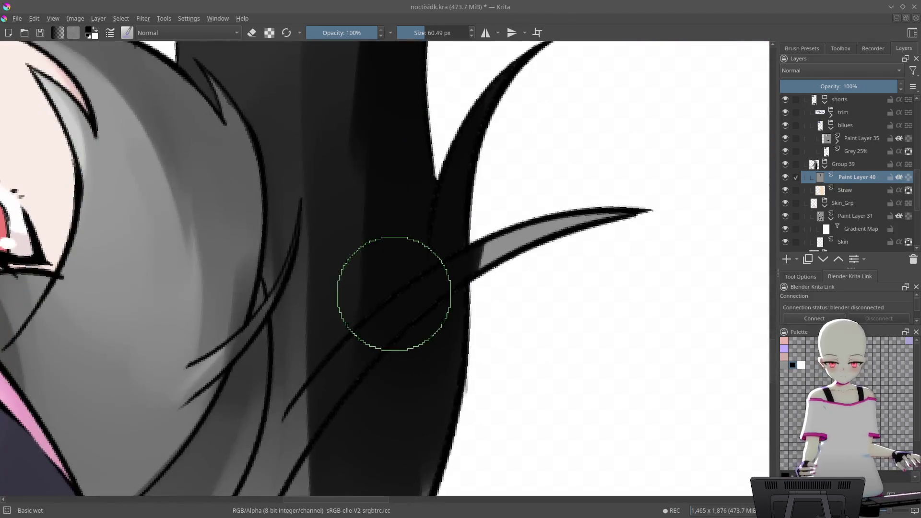
pyautogui.scroll(-3, 522, 250)
pyautogui.scroll(-2, 522, 250)
pyautogui.press('5')
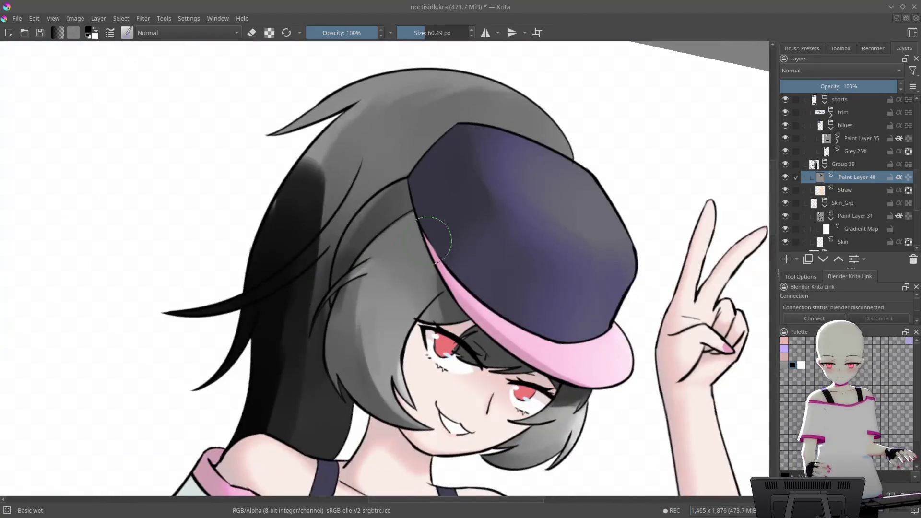
pyautogui.scroll(3, 393, 217)
pyautogui.moveTo(393, 217); pyautogui.dragTo(433, 148)
pyautogui.scroll(2, 444, 214)
# - Deepen the lighter band on the black area and darken shading along the dark hair
pyautogui.press('5')
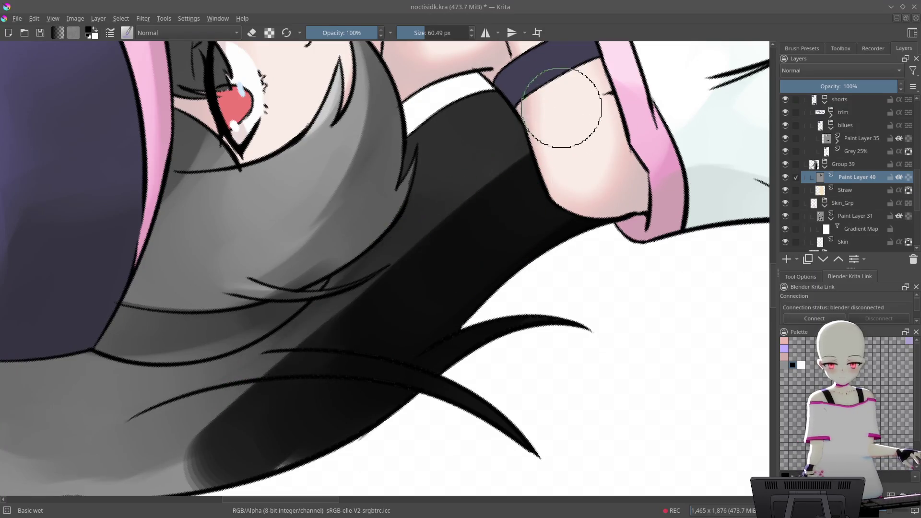
pyautogui.moveTo(488, 197); pyautogui.dragTo(386, 285)
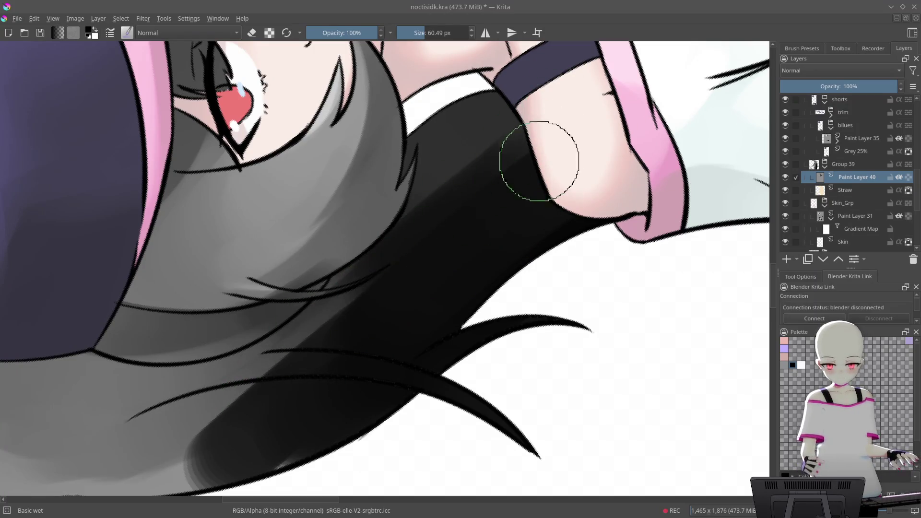
pyautogui.scroll(5, 459, 215)
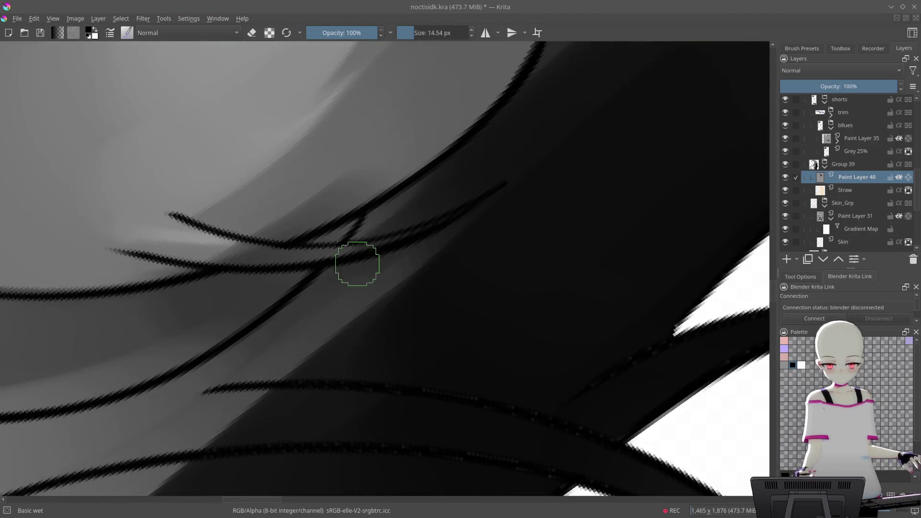
pyautogui.scroll(-3, 523, 159)
pyautogui.scroll(3, 488, 192)
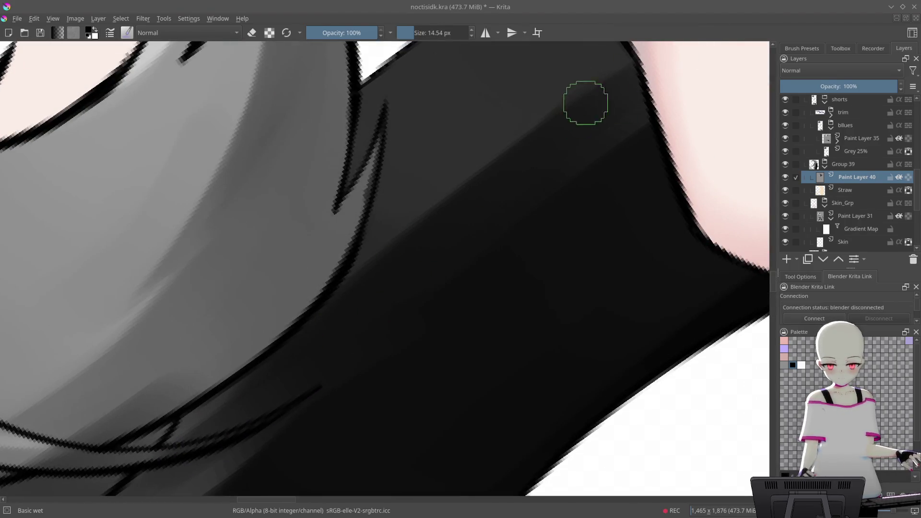
pyautogui.moveTo(720, 81); pyautogui.dragTo(662, 177)
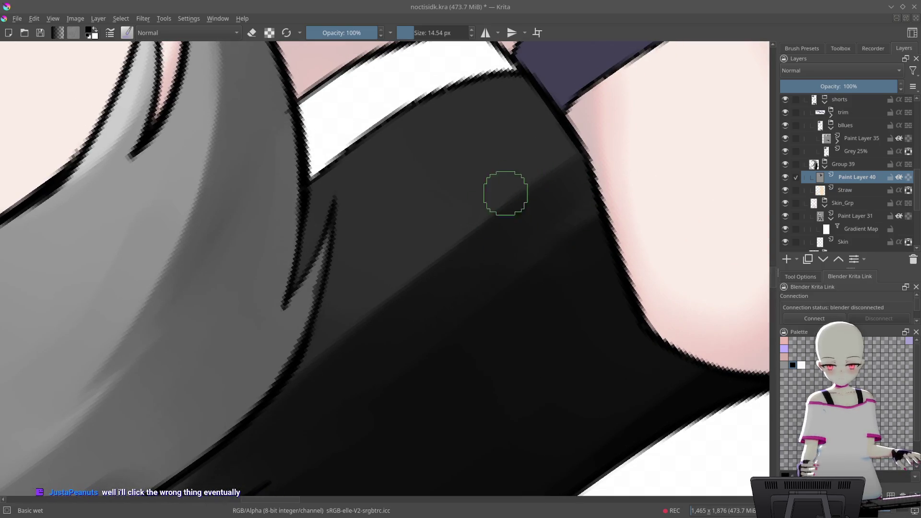
pyautogui.moveTo(314, 366); pyautogui.dragTo(310, 398)
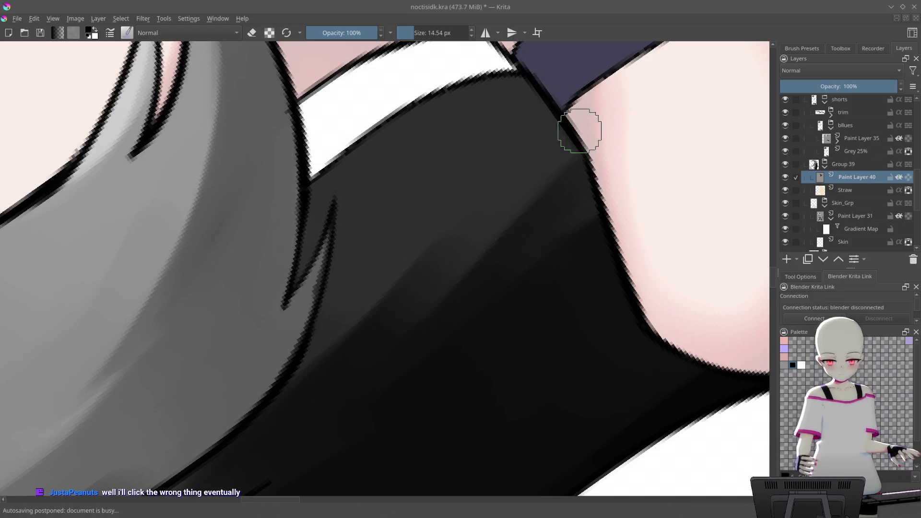
# - Shrink the Basic wet brush to 24.74 px for finer shading of the dark hair
pyautogui.moveTo(511, 234); pyautogui.dragTo(533, 143)
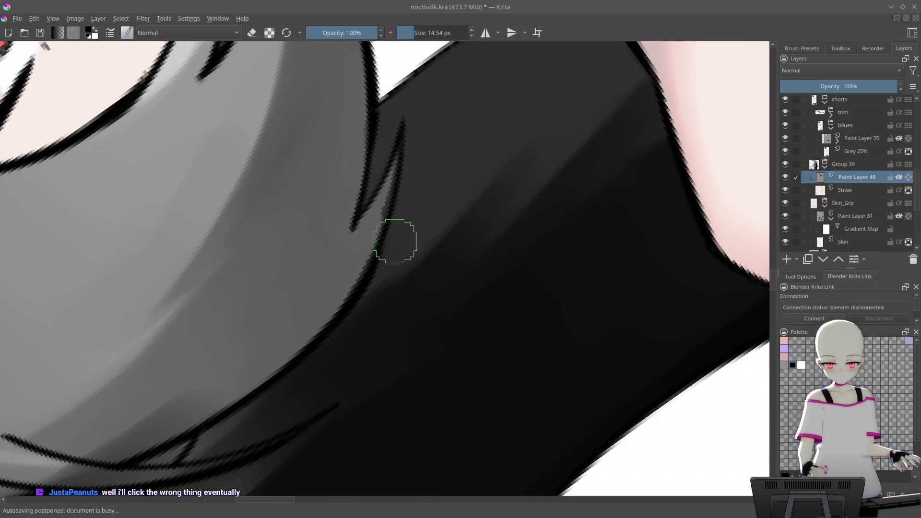
pyautogui.scroll(-5, 502, 193)
pyautogui.scroll(5, 627, 120)
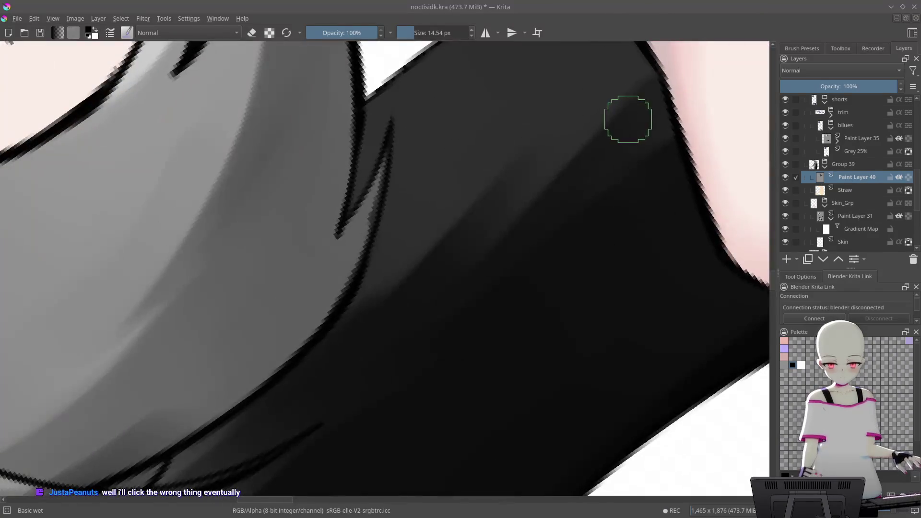
pyautogui.scroll(1, 533, 173)
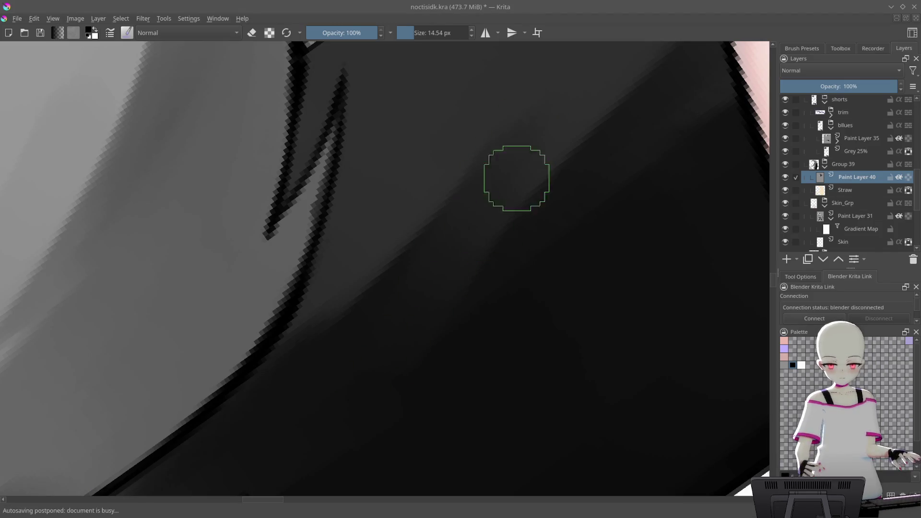
pyautogui.keyDown('shift'); pyautogui.moveTo(533, 152); pyautogui.dragTo(503, 186); pyautogui.keyUp('shift')
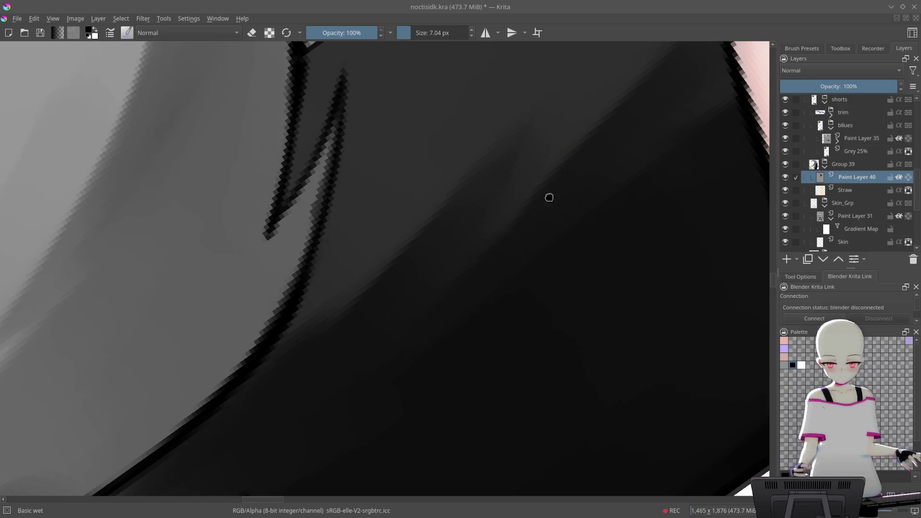
pyautogui.moveTo(553, 193); pyautogui.dragTo(505, 229)
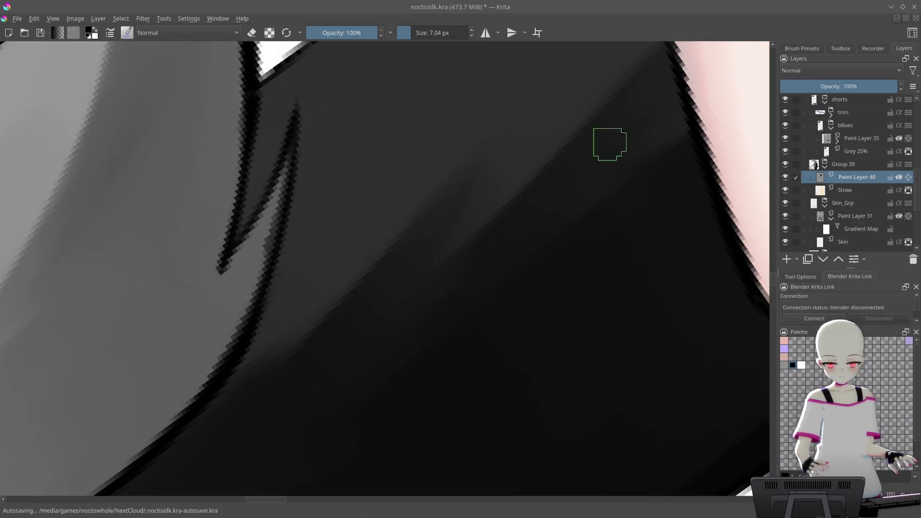
pyautogui.scroll(-1, 643, 140)
pyautogui.scroll(-5, 575, 240)
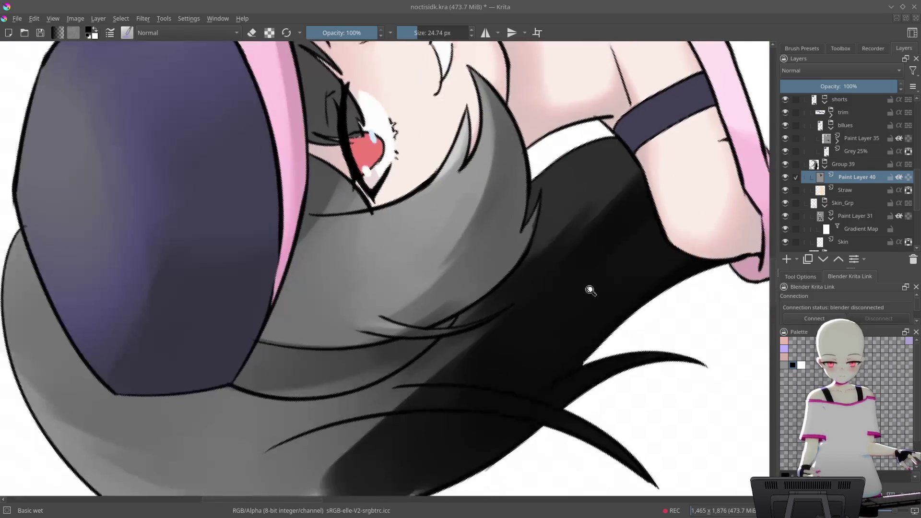
# - Paint dark tone over the grey hair beside the shoulder strap and smooth it near the white band
pyautogui.scroll(-5, 595, 288)
pyautogui.moveTo(601, 323); pyautogui.dragTo(564, 332)
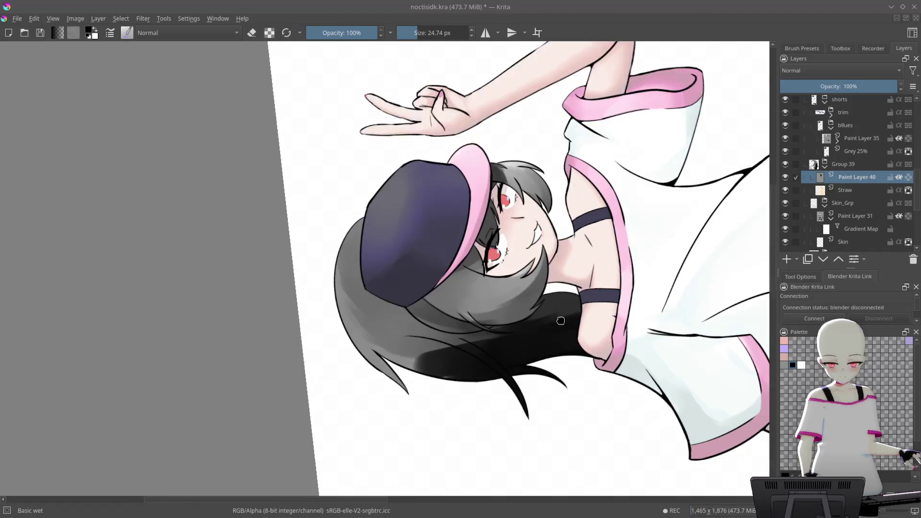
pyautogui.scroll(6, 564, 332)
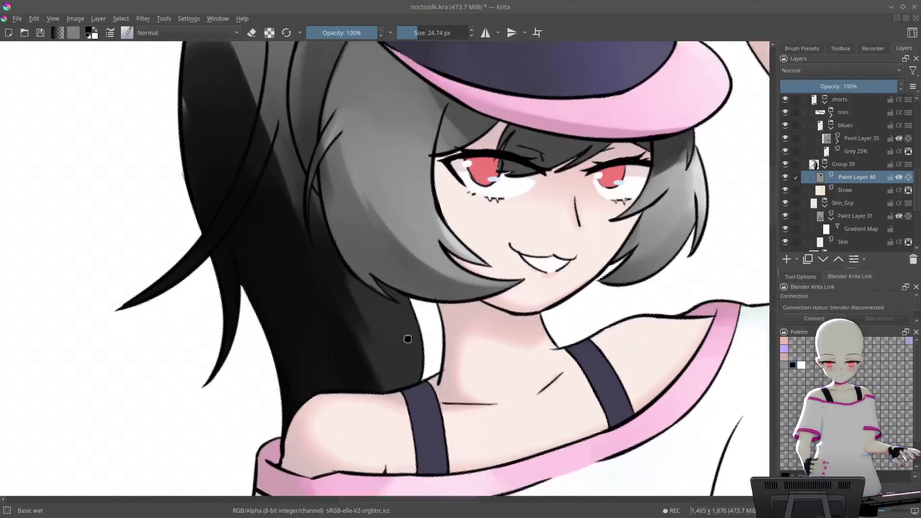
pyautogui.moveTo(407, 339)
pyautogui.mouseDown()
pyautogui.moveTo(442, 243)
pyautogui.moveTo(494, 169)
pyautogui.moveTo(396, 95)
pyautogui.mouseUp()
pyautogui.scroll(5, 480, 140)
pyautogui.moveTo(455, 199); pyautogui.dragTo(432, 160)
pyautogui.moveTo(282, 326)
pyautogui.mouseDown()
pyautogui.moveTo(448, 180)
pyautogui.moveTo(333, 391)
pyautogui.moveTo(548, 203)
pyautogui.mouseUp()
pyautogui.moveTo(583, 229)
pyautogui.mouseDown()
pyautogui.moveTo(534, 120)
pyautogui.moveTo(436, 128)
pyautogui.moveTo(448, 119)
pyautogui.moveTo(467, 319)
pyautogui.moveTo(497, 239)
pyautogui.moveTo(572, 269)
pyautogui.moveTo(528, 201)
pyautogui.mouseUp()
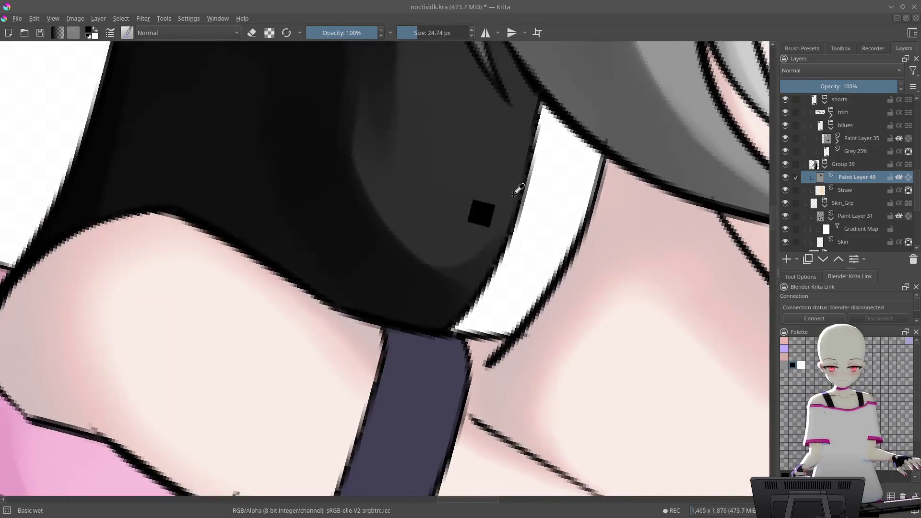
pyautogui.moveTo(455, 233)
pyautogui.mouseDown()
pyautogui.moveTo(482, 235)
pyautogui.moveTo(471, 215)
pyautogui.mouseUp()
# - Lighten the shading to widen the grey area, then undo the last dark stroke
pyautogui.scroll(2, 461, 230)
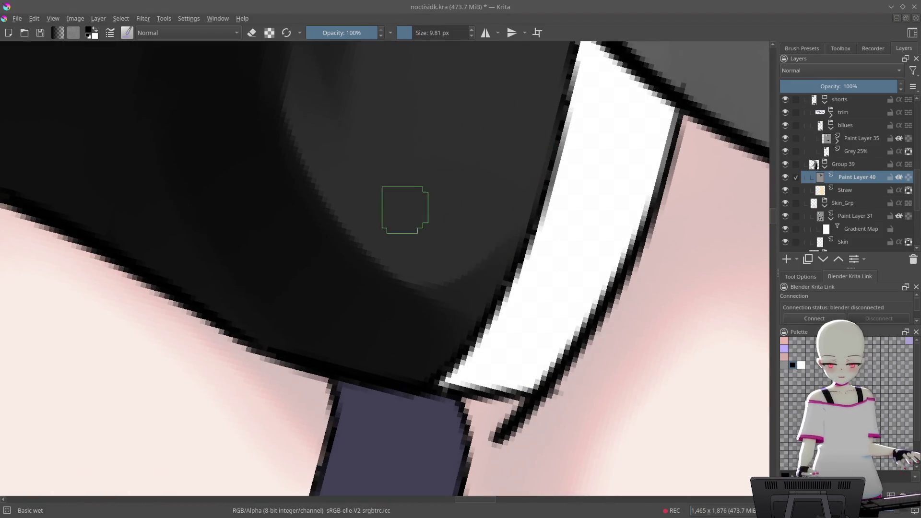
pyautogui.moveTo(401, 206); pyautogui.dragTo(365, 249)
pyautogui.moveTo(438, 195)
pyautogui.mouseDown()
pyautogui.moveTo(430, 253)
pyautogui.moveTo(349, 323)
pyautogui.moveTo(380, 308)
pyautogui.moveTo(451, 212)
pyautogui.mouseUp()
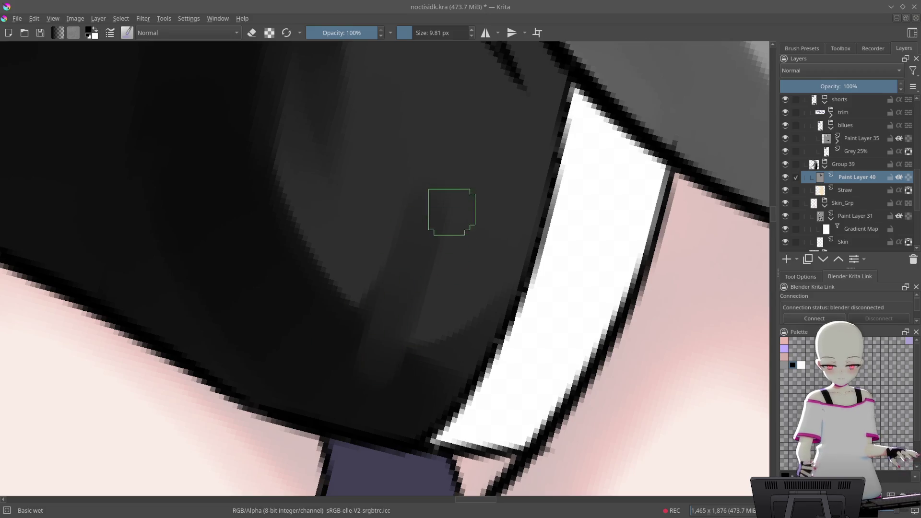
pyautogui.moveTo(509, 217)
pyautogui.mouseDown()
pyautogui.moveTo(478, 183)
pyautogui.moveTo(508, 218)
pyautogui.mouseUp()
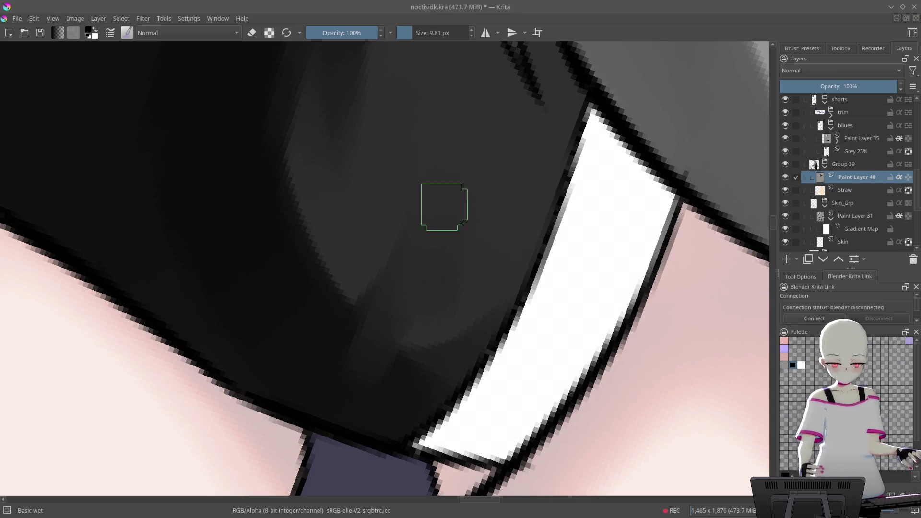
pyautogui.moveTo(584, 201)
pyautogui.mouseDown()
pyautogui.moveTo(325, 159)
pyautogui.moveTo(422, 294)
pyautogui.mouseUp()
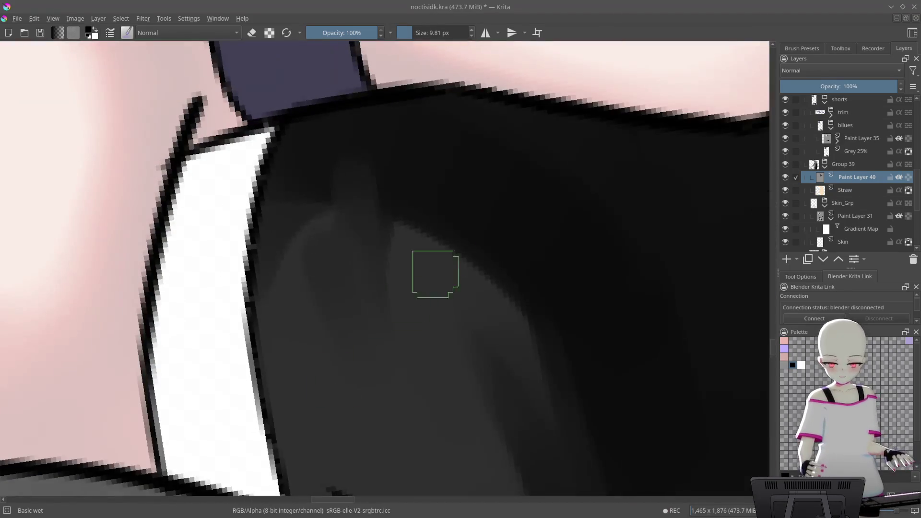
pyautogui.moveTo(473, 128); pyautogui.dragTo(431, 192)
pyautogui.moveTo(451, 149)
pyautogui.mouseDown()
pyautogui.moveTo(451, 181)
pyautogui.moveTo(549, 185)
pyautogui.mouseUp()
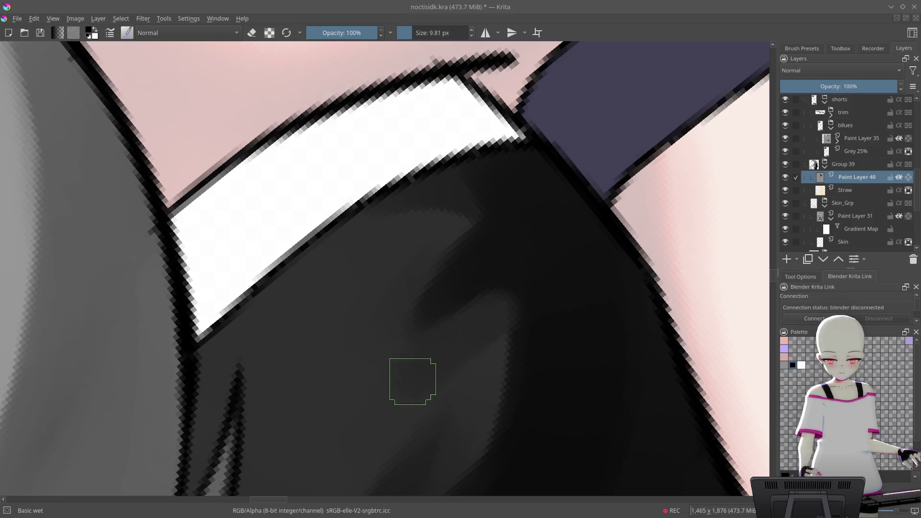
pyautogui.moveTo(469, 214)
pyautogui.mouseDown()
pyautogui.moveTo(564, 317)
pyautogui.moveTo(475, 324)
pyautogui.mouseUp()
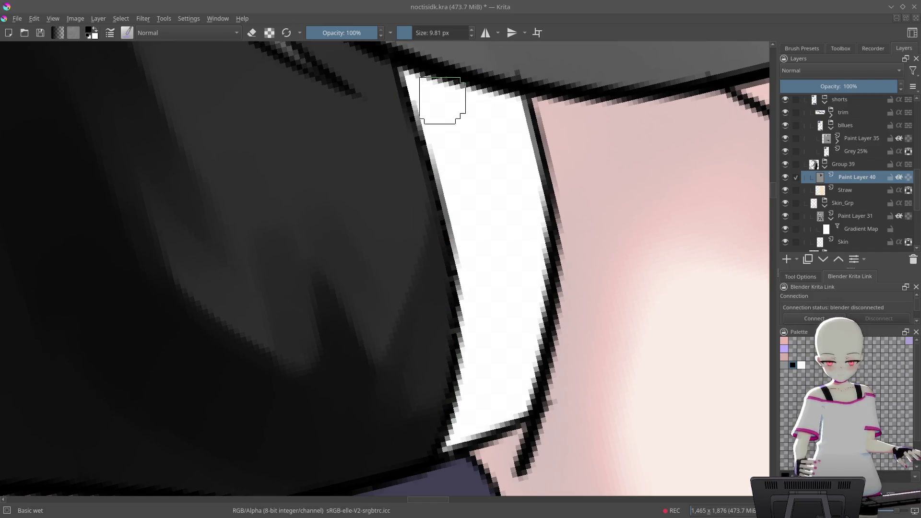
pyautogui.moveTo(503, 248)
pyautogui.mouseDown()
pyautogui.moveTo(356, 241)
pyautogui.moveTo(457, 140)
pyautogui.moveTo(580, 148)
pyautogui.moveTo(459, 245)
pyautogui.mouseUp()
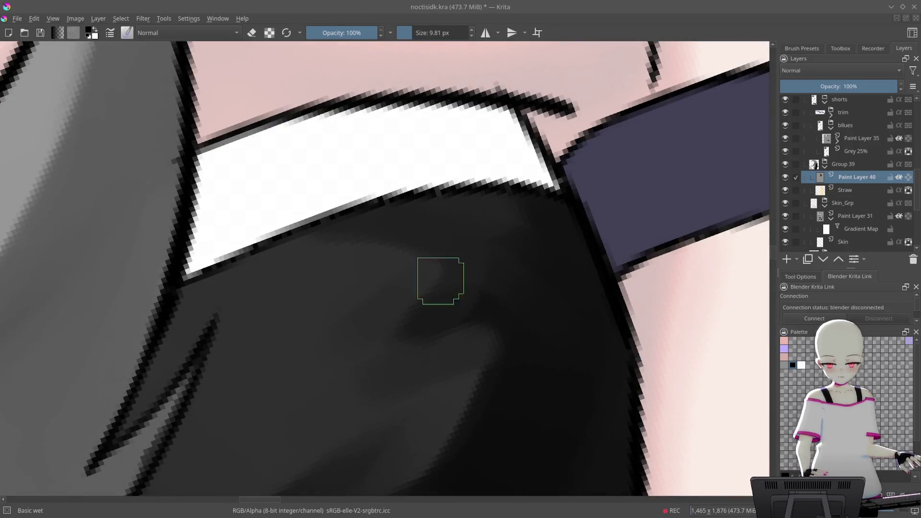
pyautogui.moveTo(593, 247)
pyautogui.mouseDown()
pyautogui.moveTo(483, 181)
pyautogui.moveTo(495, 225)
pyautogui.mouseUp()
pyautogui.hotkey('ctrl', 'z')
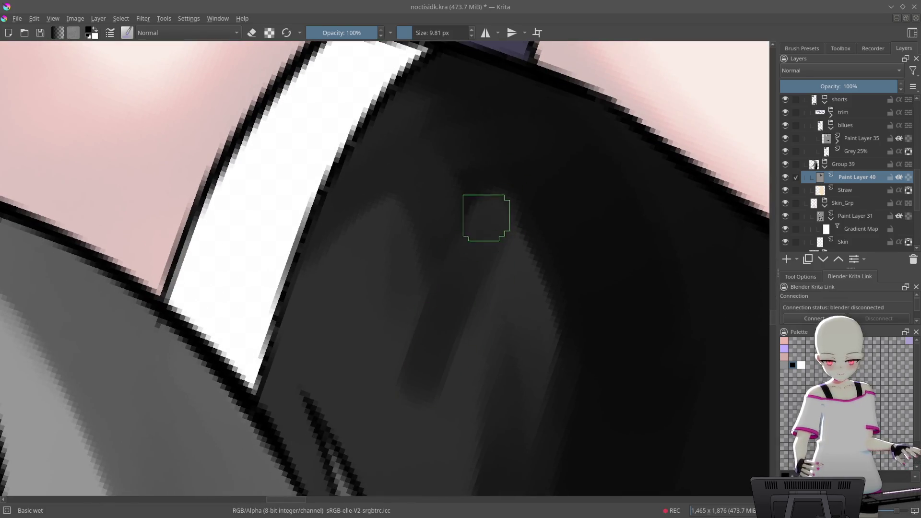
# - Pick a grey from the hair, paint a lighter highlight, and blend darker strokes over the hair ends
pyautogui.moveTo(533, 274); pyautogui.dragTo(468, 339)
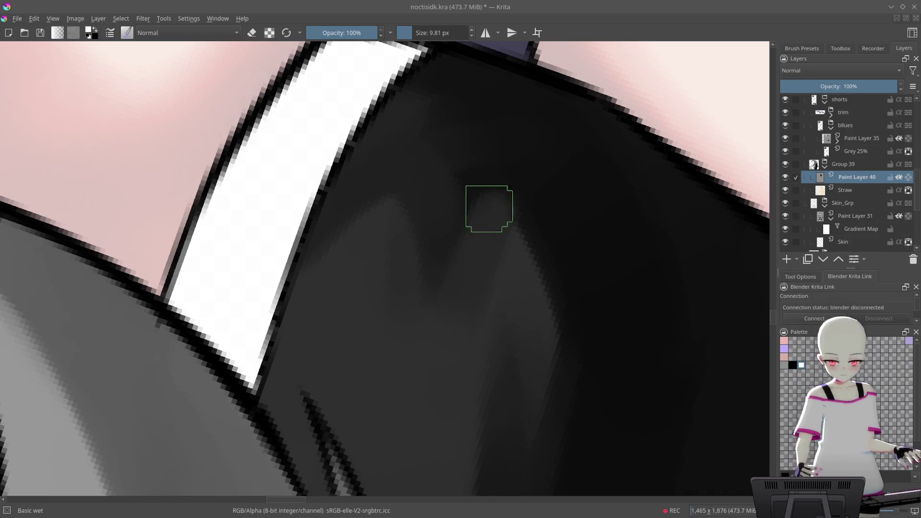
pyautogui.moveTo(526, 226)
pyautogui.mouseDown()
pyautogui.moveTo(578, 220)
pyautogui.moveTo(549, 250)
pyautogui.moveTo(531, 190)
pyautogui.mouseUp()
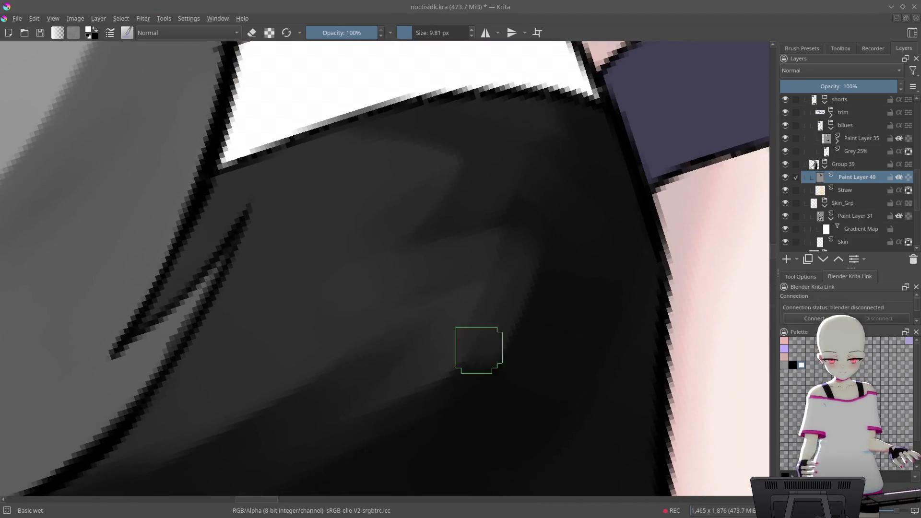
pyautogui.moveTo(556, 239)
pyautogui.mouseDown()
pyautogui.moveTo(534, 263)
pyautogui.moveTo(586, 132)
pyautogui.mouseUp()
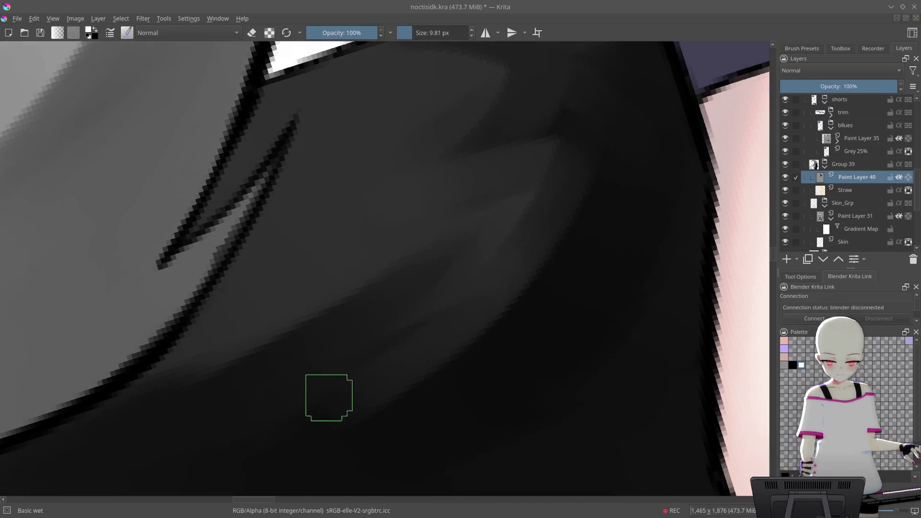
pyautogui.moveTo(297, 403); pyautogui.dragTo(461, 262)
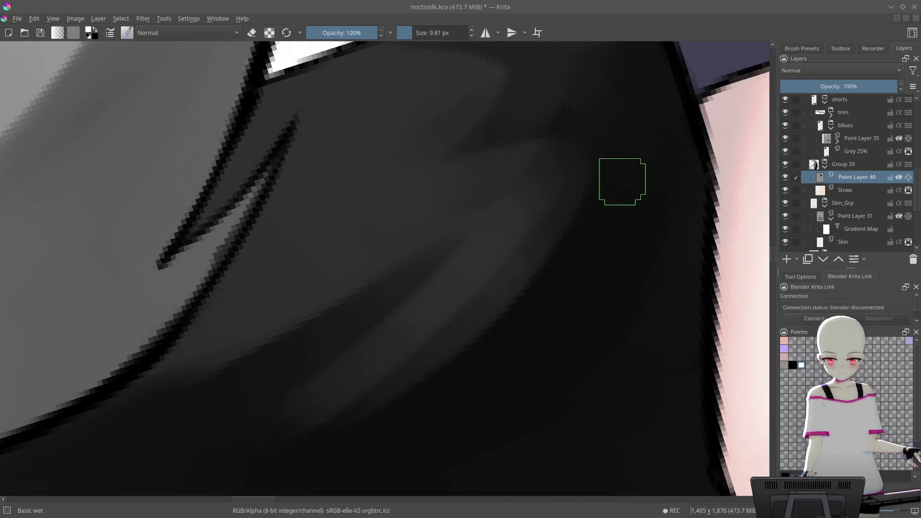
pyautogui.moveTo(622, 182); pyautogui.dragTo(568, 169)
pyautogui.moveTo(603, 104); pyautogui.dragTo(454, 277)
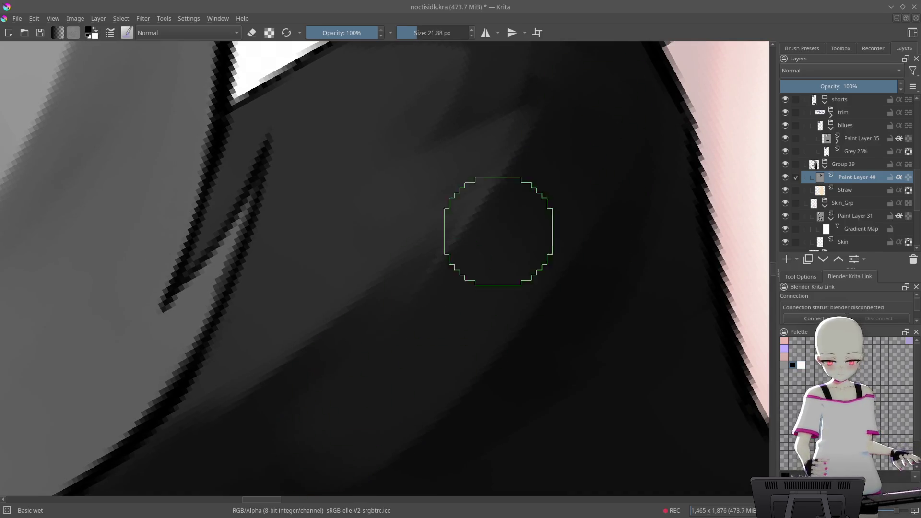
pyautogui.moveTo(606, 105); pyautogui.dragTo(395, 309)
pyautogui.moveTo(551, 93)
pyautogui.mouseDown()
pyautogui.moveTo(613, 192)
pyautogui.moveTo(505, 342)
pyautogui.moveTo(456, 257)
pyautogui.mouseUp()
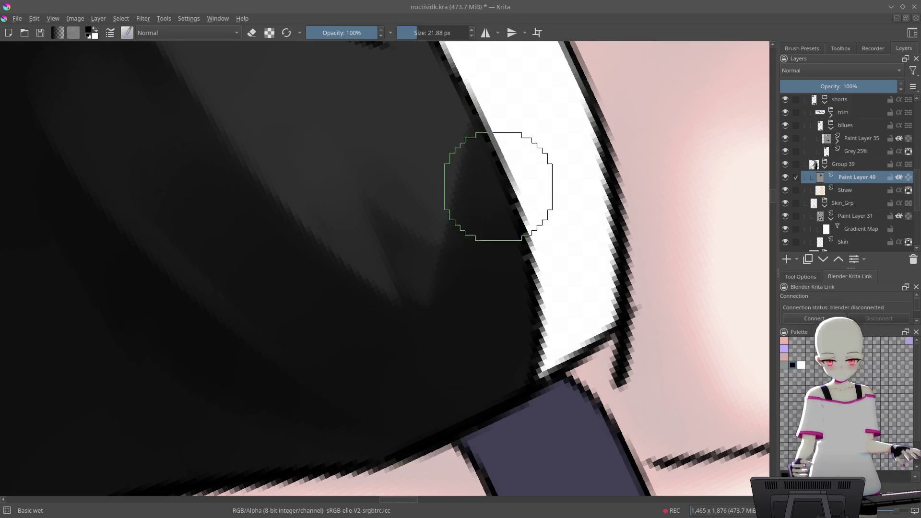
pyautogui.moveTo(462, 296); pyautogui.dragTo(462, 385)
pyautogui.scroll(-5, 462, 385)
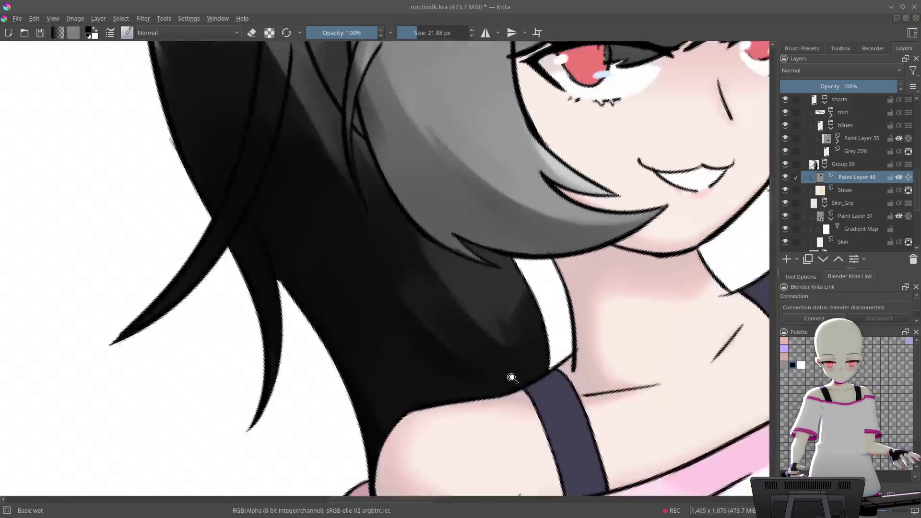
# - Paint dark strokes over the left back hair from the top of the head downward
pyautogui.scroll(-4, 568, 355)
pyautogui.scroll(3, 556, 343)
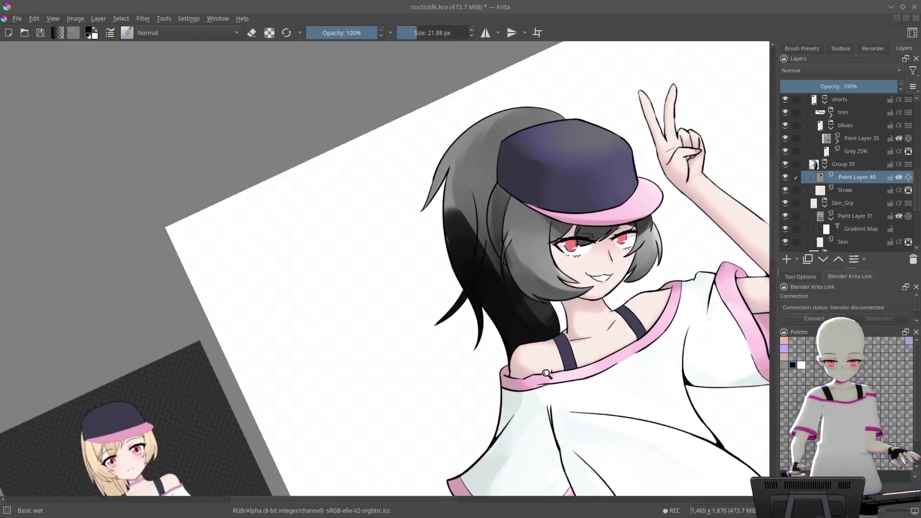
pyautogui.moveTo(554, 235); pyautogui.dragTo(568, 278)
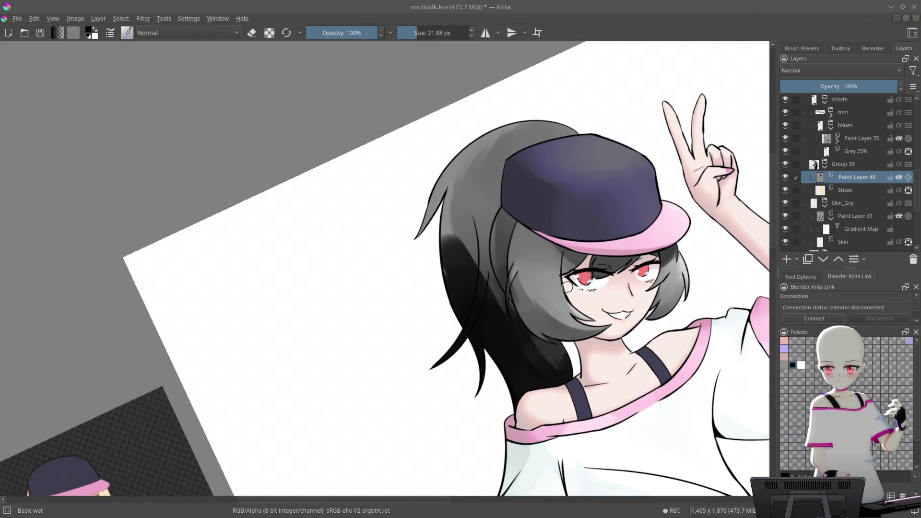
pyautogui.moveTo(532, 165)
pyautogui.mouseDown()
pyautogui.moveTo(583, 232)
pyautogui.moveTo(592, 206)
pyautogui.mouseUp()
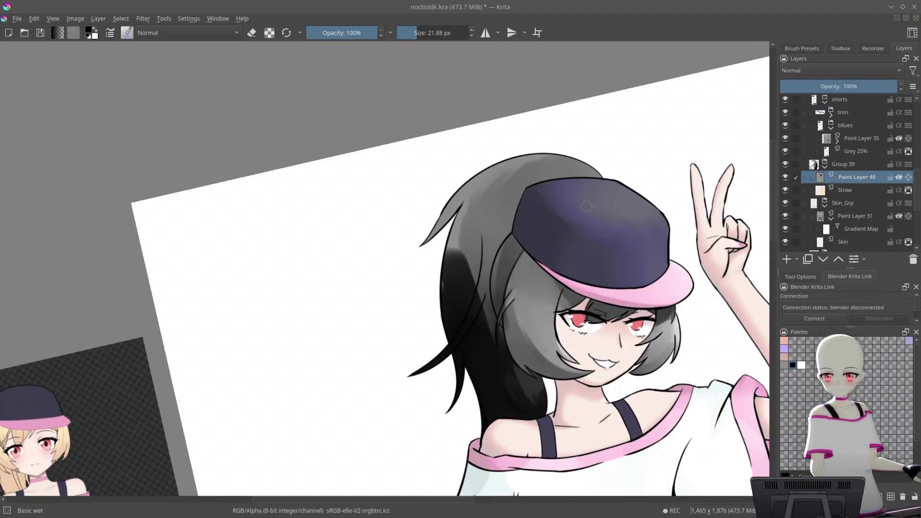
pyautogui.scroll(5, 455, 270)
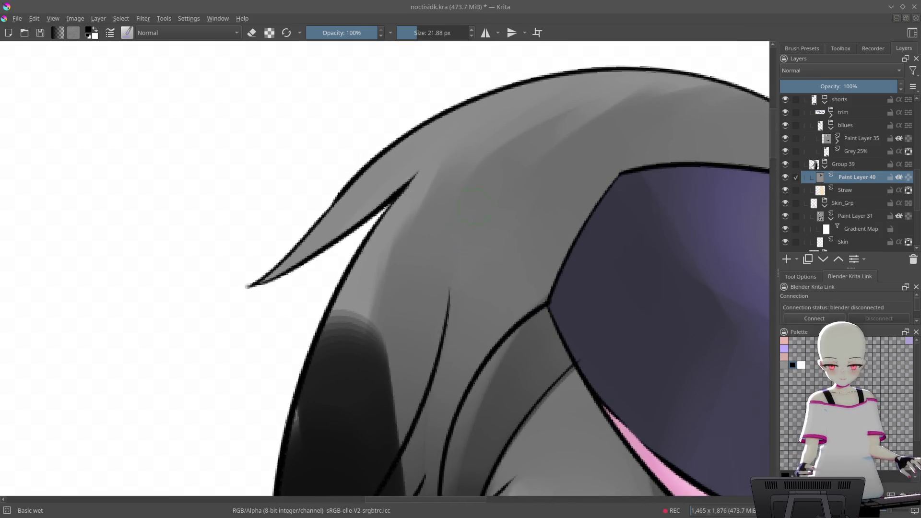
pyautogui.scroll(-4, 454, 230)
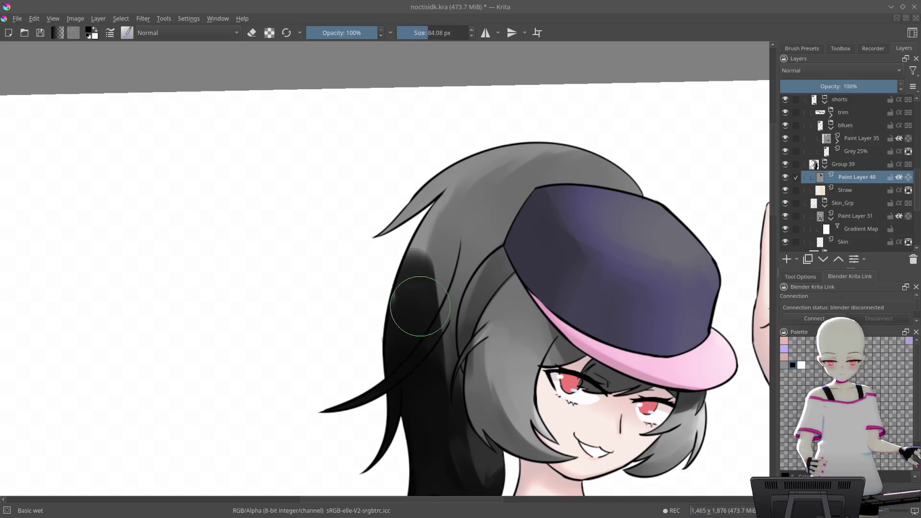
pyautogui.moveTo(403, 321); pyautogui.dragTo(527, 110)
pyautogui.moveTo(484, 173); pyautogui.dragTo(409, 353)
pyautogui.moveTo(460, 196); pyautogui.dragTo(426, 427)
# - Shrink the brush to about 35 px and darken the black hair above the shoulder
pyautogui.scroll(-3, 472, 223)
pyautogui.scroll(6, 430, 196)
pyautogui.press('[')
pyautogui.press('[')
pyautogui.press('[')
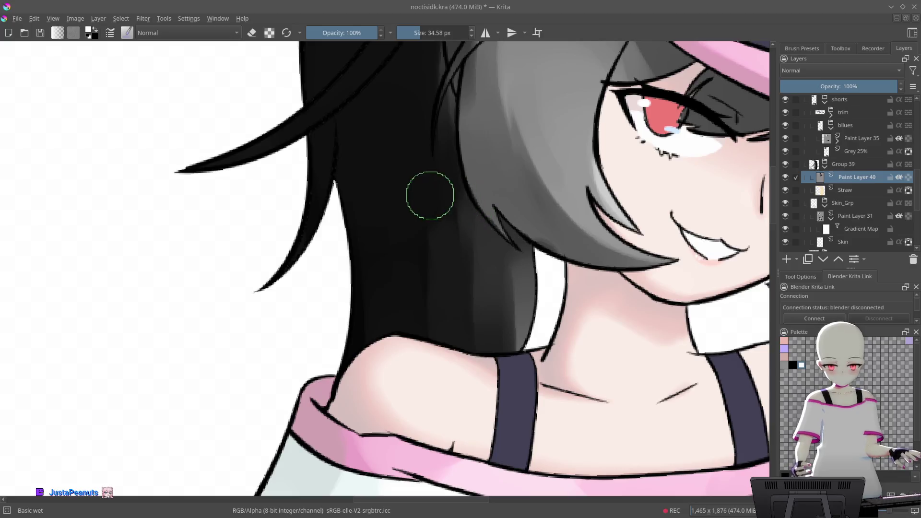
pyautogui.moveTo(419, 230); pyautogui.dragTo(418, 318)
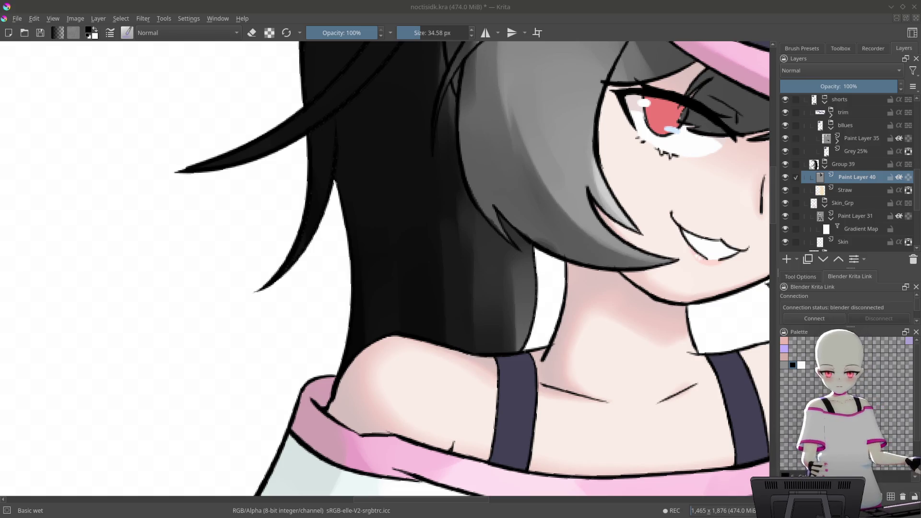
pyautogui.scroll(-5, 368, 328)
pyautogui.scroll(3, 369, 329)
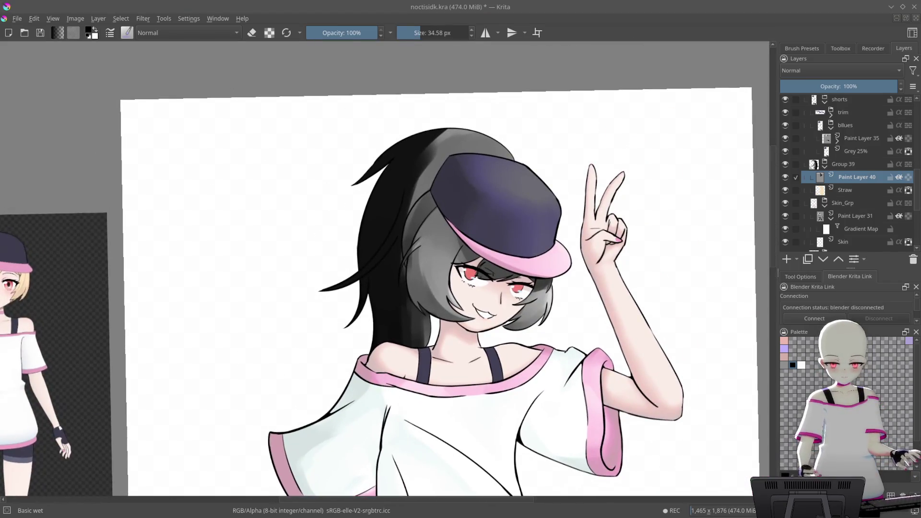
# - Enlarge the wet brush to about 135 px and lighten and smooth the grey hair above the cap
pyautogui.scroll(5, 424, 157)
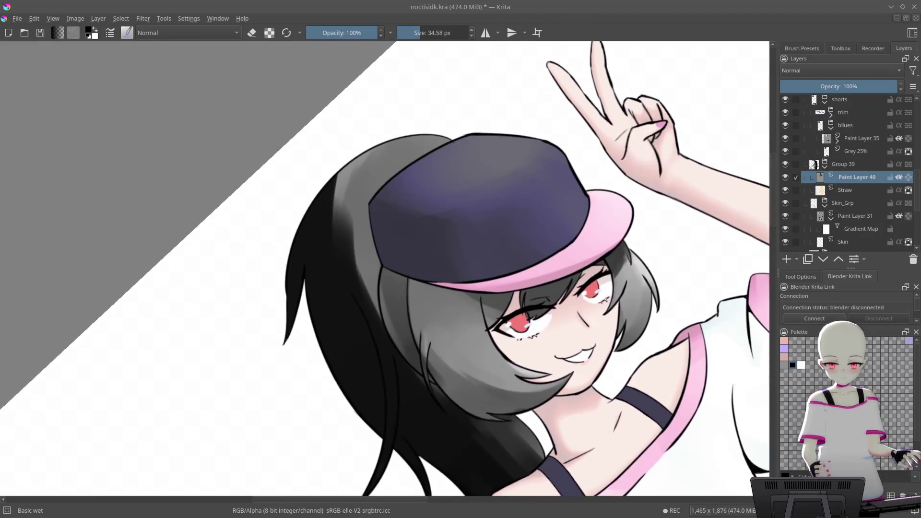
pyautogui.scroll(2, 424, 157)
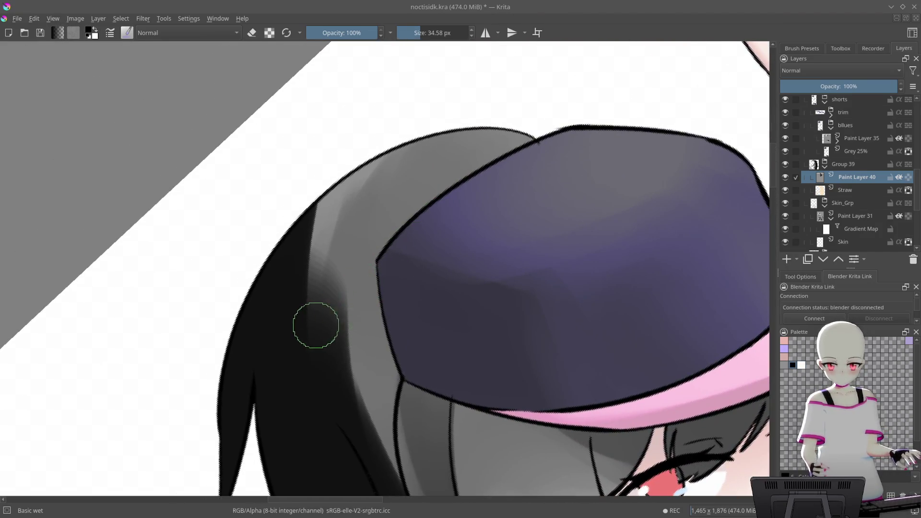
pyautogui.moveTo(403, 188)
pyautogui.mouseDown()
pyautogui.moveTo(545, 124)
pyautogui.moveTo(489, 384)
pyautogui.moveTo(522, 287)
pyautogui.mouseUp()
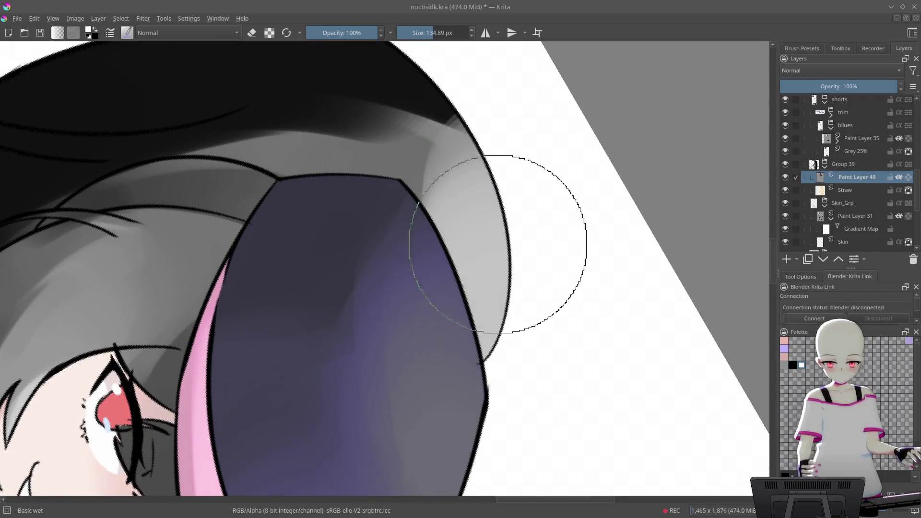
pyautogui.moveTo(496, 243); pyautogui.dragTo(539, 226)
pyautogui.moveTo(542, 307)
pyautogui.mouseDown()
pyautogui.moveTo(596, 380)
pyautogui.moveTo(566, 237)
pyautogui.moveTo(514, 216)
pyautogui.moveTo(587, 440)
pyautogui.moveTo(423, 267)
pyautogui.moveTo(405, 329)
pyautogui.moveTo(514, 185)
pyautogui.moveTo(372, 142)
pyautogui.moveTo(305, 308)
pyautogui.moveTo(390, 267)
pyautogui.moveTo(472, 185)
pyautogui.moveTo(590, 238)
pyautogui.moveTo(471, 181)
pyautogui.moveTo(407, 123)
pyautogui.moveTo(350, 91)
pyautogui.moveTo(355, 188)
pyautogui.moveTo(336, 159)
pyautogui.moveTo(288, 269)
pyautogui.moveTo(309, 237)
pyautogui.mouseUp()
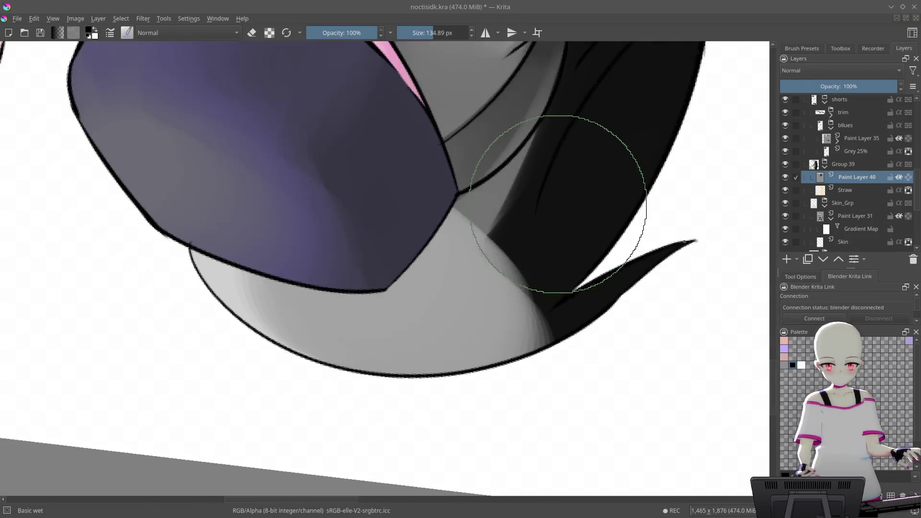
# - Darken the hair shading beside the cap and thicken the black hair along the visor's top edge
pyautogui.moveTo(494, 246)
pyautogui.mouseDown()
pyautogui.moveTo(504, 319)
pyautogui.moveTo(484, 330)
pyautogui.moveTo(452, 323)
pyautogui.moveTo(431, 366)
pyautogui.mouseUp()
pyautogui.moveTo(558, 273); pyautogui.dragTo(624, 264)
pyautogui.moveTo(575, 222)
pyautogui.mouseDown()
pyautogui.moveTo(586, 257)
pyautogui.moveTo(541, 348)
pyautogui.mouseUp()
pyautogui.moveTo(565, 206)
pyautogui.mouseDown()
pyautogui.moveTo(562, 251)
pyautogui.moveTo(573, 250)
pyautogui.mouseUp()
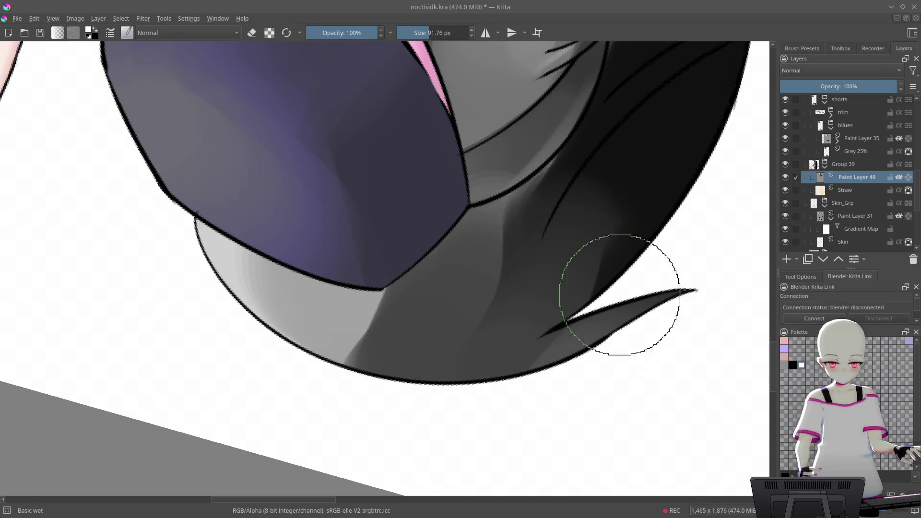
pyautogui.moveTo(637, 177)
pyautogui.mouseDown()
pyautogui.moveTo(627, 204)
pyautogui.moveTo(652, 240)
pyautogui.moveTo(621, 268)
pyautogui.moveTo(596, 346)
pyautogui.moveTo(499, 117)
pyautogui.moveTo(421, 288)
pyautogui.moveTo(557, 173)
pyautogui.moveTo(566, 199)
pyautogui.moveTo(532, 218)
pyautogui.moveTo(487, 267)
pyautogui.moveTo(565, 170)
pyautogui.moveTo(304, 278)
pyautogui.mouseUp()
pyautogui.moveTo(362, 211)
pyautogui.mouseDown()
pyautogui.moveTo(304, 288)
pyautogui.moveTo(501, 104)
pyautogui.mouseUp()
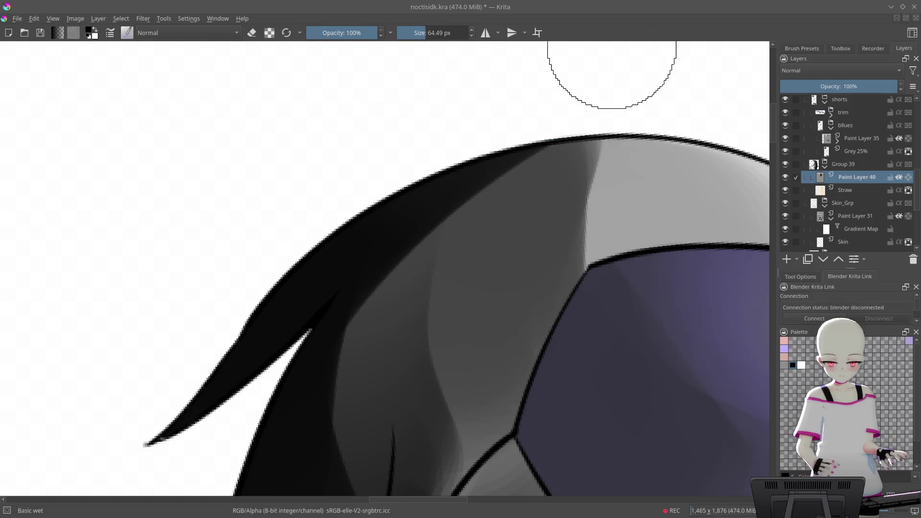
# - Follow the visor edge, resize the brush to about 94 px, and blend lighter grey above the visor
pyautogui.moveTo(560, 181); pyautogui.dragTo(641, 137)
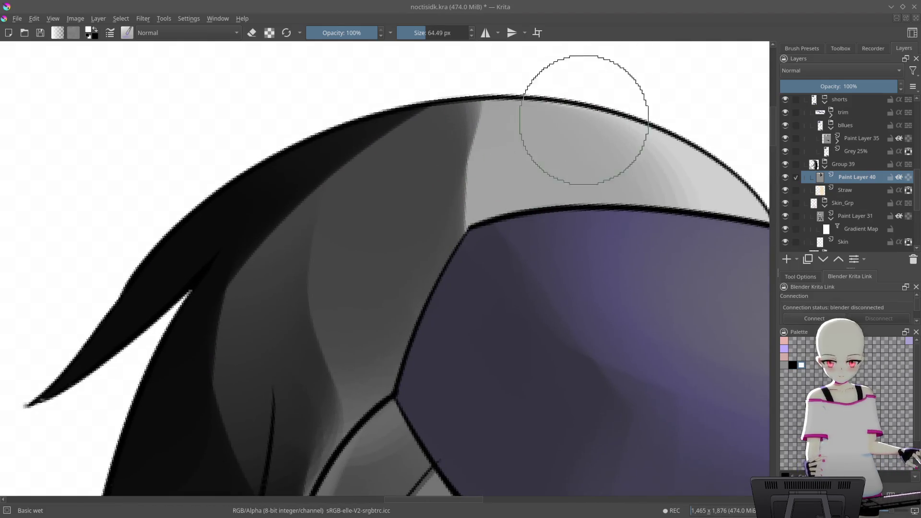
pyautogui.moveTo(565, 92)
pyautogui.mouseDown()
pyautogui.moveTo(635, 185)
pyautogui.moveTo(476, 247)
pyautogui.moveTo(436, 173)
pyautogui.mouseUp()
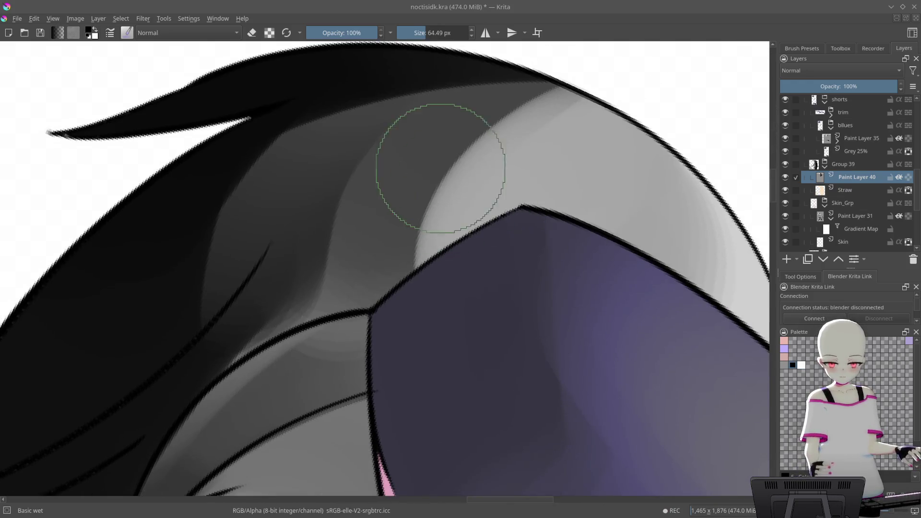
pyautogui.moveTo(366, 242); pyautogui.dragTo(473, 113)
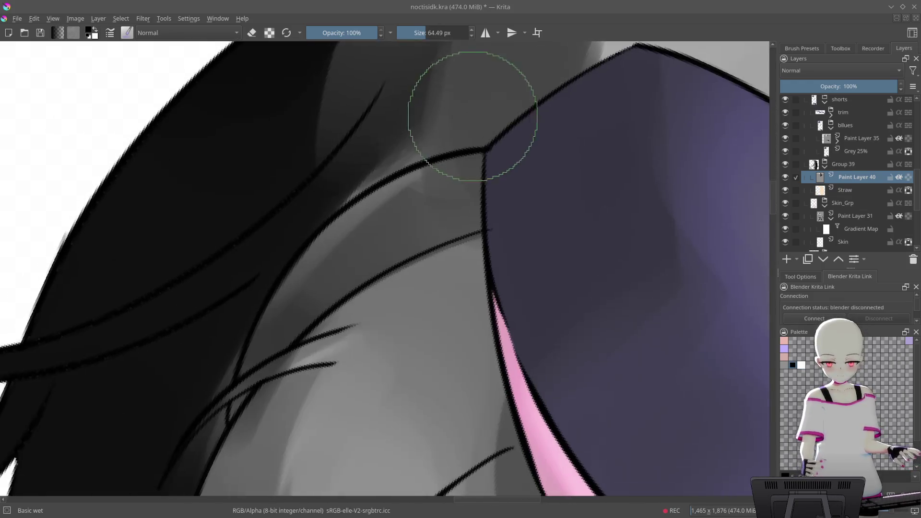
pyautogui.moveTo(329, 278)
pyautogui.mouseDown()
pyautogui.moveTo(413, 229)
pyautogui.moveTo(411, 154)
pyautogui.mouseUp()
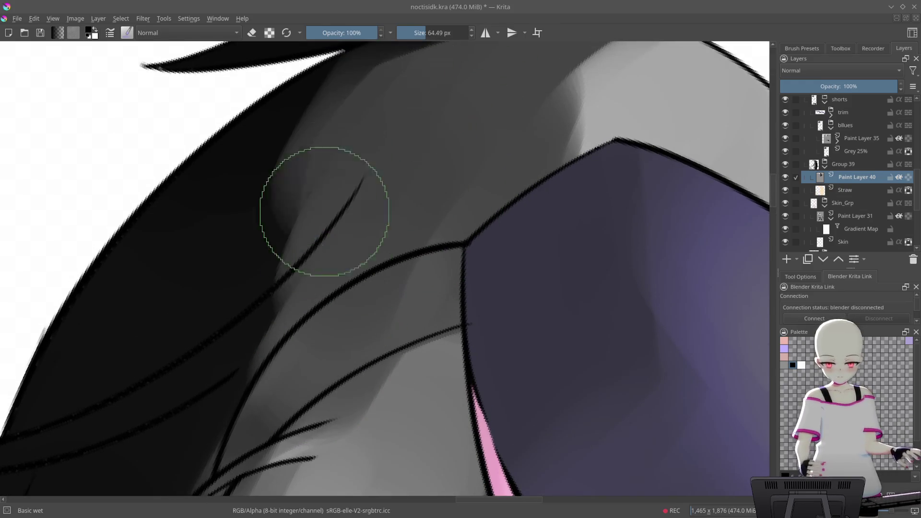
pyautogui.scroll(-2, 319, 226)
pyautogui.scroll(-6, 534, 158)
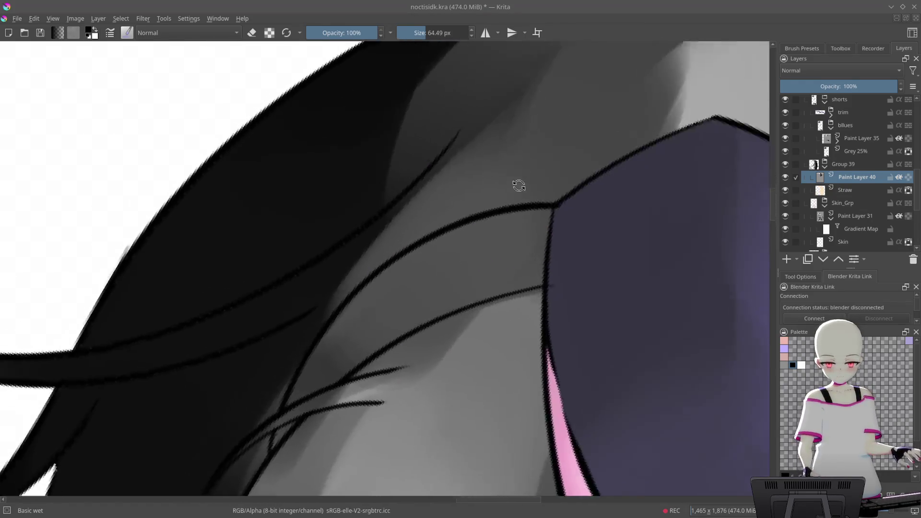
pyautogui.scroll(-3, 560, 207)
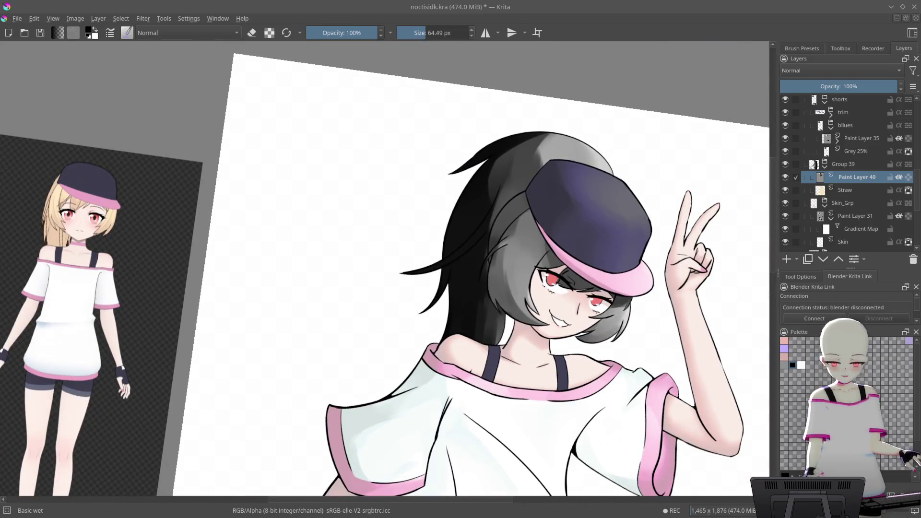
pyautogui.scroll(8, 571, 125)
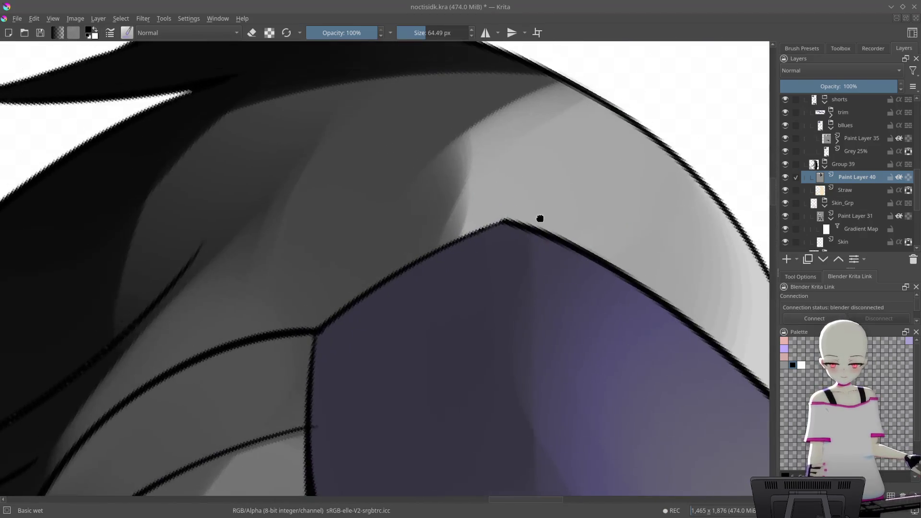
pyautogui.scroll(-2, 584, 126)
pyautogui.press(']')
pyautogui.press(']')
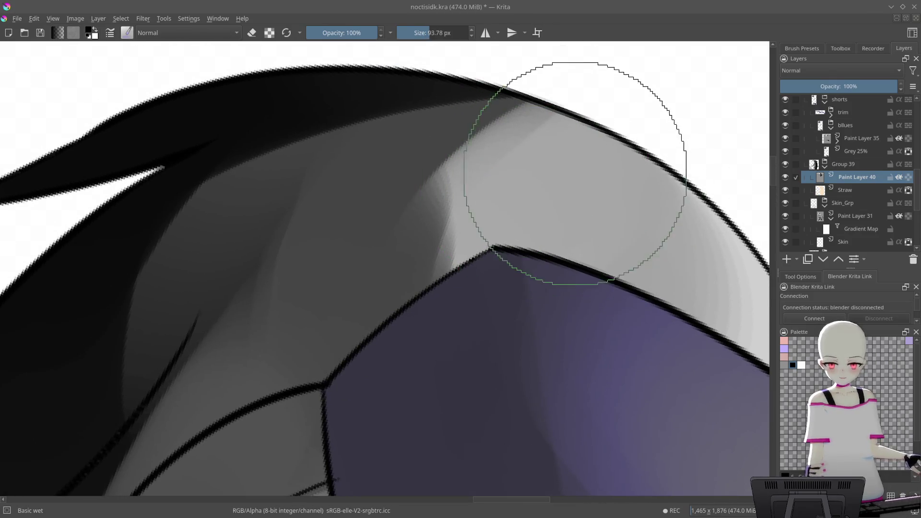
pyautogui.moveTo(645, 183)
pyautogui.mouseDown()
pyautogui.moveTo(514, 298)
pyautogui.moveTo(602, 154)
pyautogui.moveTo(539, 216)
pyautogui.moveTo(565, 222)
pyautogui.mouseUp()
# - Reset the view rotation, zoom back in, and paint the remaining grey hair strands black
pyautogui.scroll(-5, 586, 251)
pyautogui.moveTo(672, 323)
pyautogui.mouseDown()
pyautogui.moveTo(612, 290)
pyautogui.moveTo(643, 226)
pyautogui.moveTo(547, 144)
pyautogui.mouseUp()
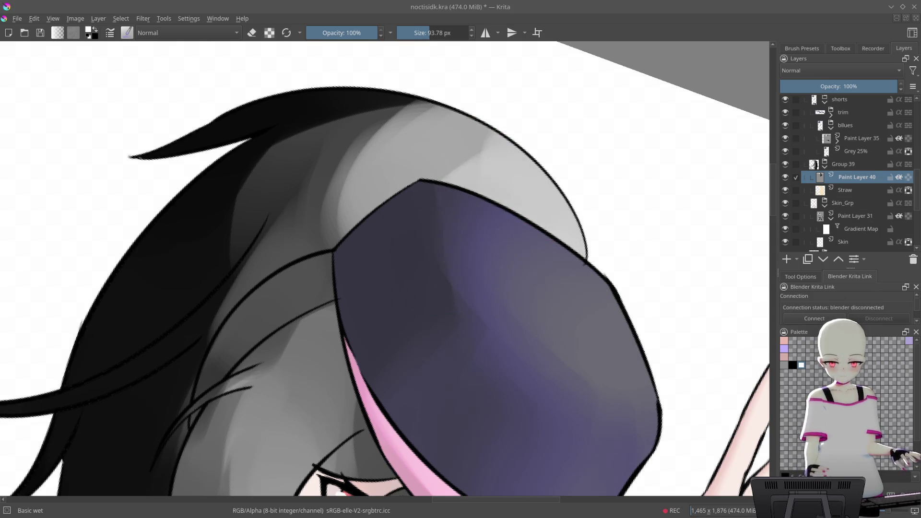
pyautogui.press('-')
pyautogui.press('-')
pyautogui.press('-')
pyautogui.press('4')
pyautogui.press('5')
pyautogui.moveTo(610, 331)
pyautogui.mouseDown()
pyautogui.moveTo(629, 287)
pyautogui.moveTo(477, 202)
pyautogui.moveTo(397, 229)
pyautogui.moveTo(436, 136)
pyautogui.moveTo(442, 72)
pyautogui.moveTo(474, 96)
pyautogui.moveTo(325, 329)
pyautogui.moveTo(424, 180)
pyautogui.mouseUp()
pyautogui.moveTo(427, 238)
pyautogui.mouseDown()
pyautogui.moveTo(422, 114)
pyautogui.moveTo(391, 267)
pyautogui.moveTo(413, 312)
pyautogui.mouseUp()
pyautogui.scroll(-5, 413, 312)
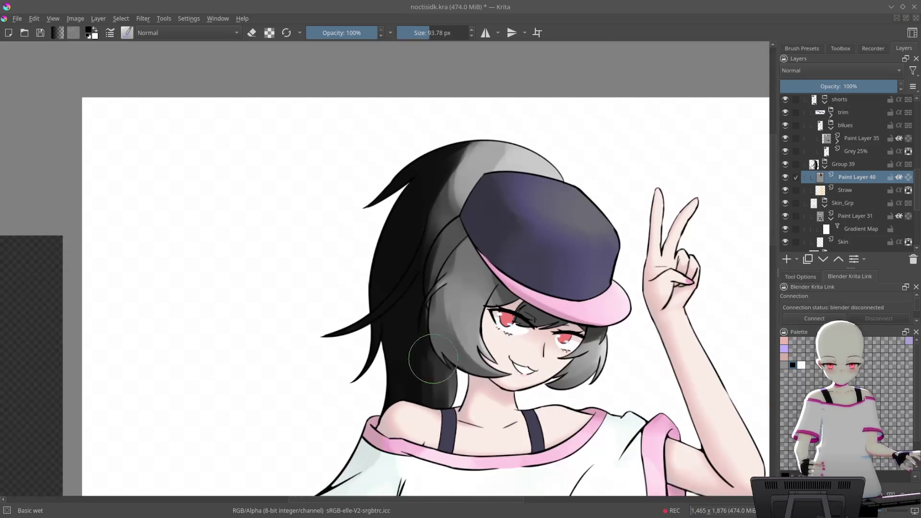
# - Try translucent grey on the black hair at 46% opacity, then undo those strokes
pyautogui.scroll(5, 471, 256)
pyautogui.moveTo(472, 256)
pyautogui.mouseDown()
pyautogui.moveTo(422, 355)
pyautogui.moveTo(388, 86)
pyautogui.mouseUp()
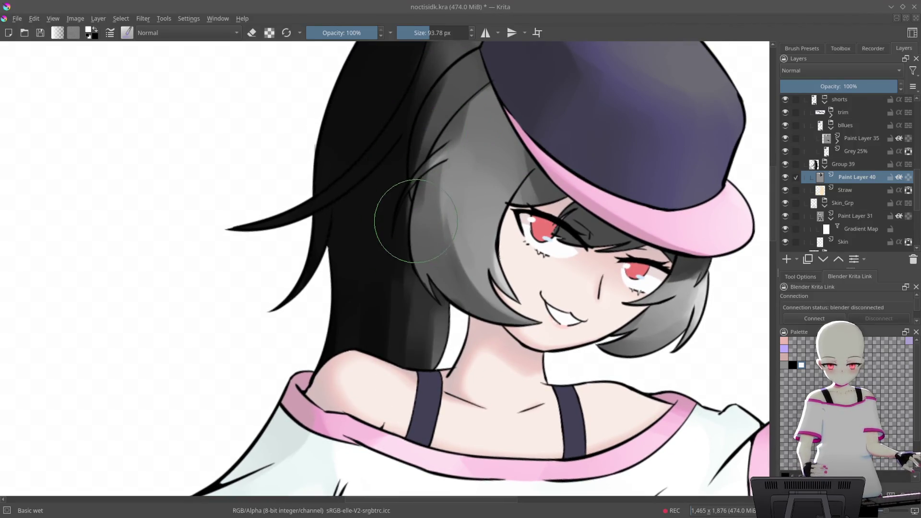
pyautogui.click(339, 36)
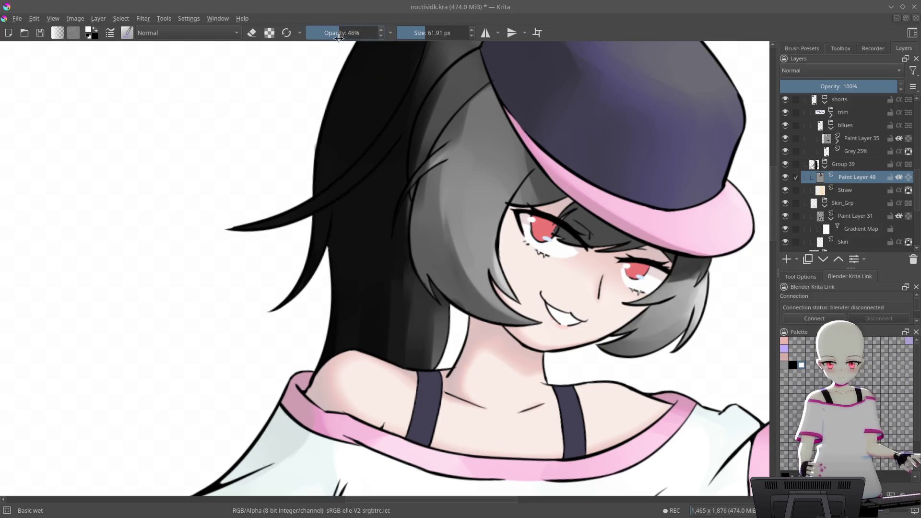
pyautogui.press('6')
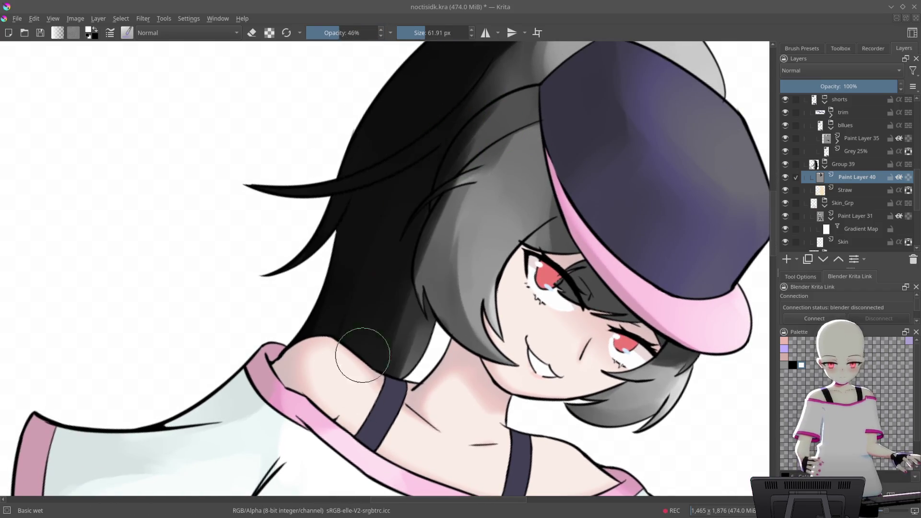
pyautogui.moveTo(390, 221)
pyautogui.mouseDown()
pyautogui.moveTo(422, 103)
pyautogui.moveTo(359, 308)
pyautogui.moveTo(365, 288)
pyautogui.mouseUp()
pyautogui.press(']')
pyautogui.hotkey('ctrl', 'z')
pyautogui.hotkey('ctrl', 'z')
pyautogui.hotkey('ctrl', 'z')
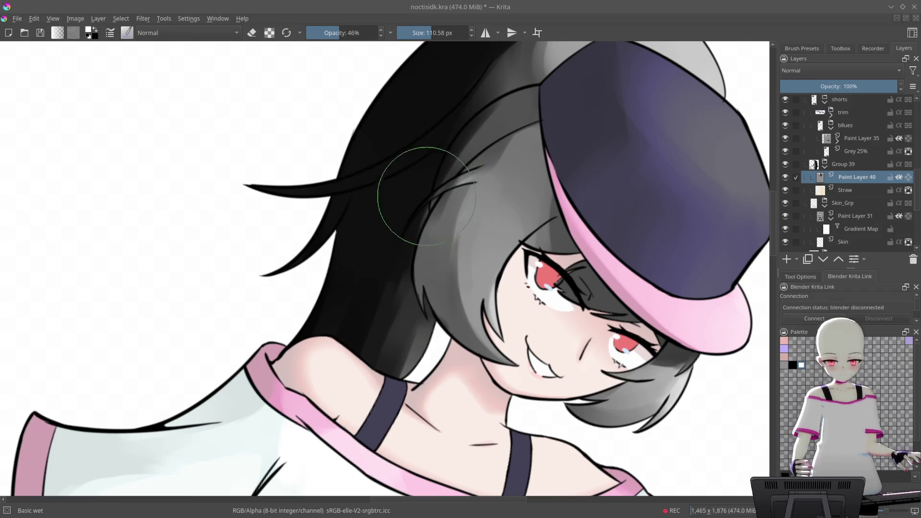
# - At 16% opacity, switch to Airbrush Soft and softly shade the black hair left of the face
pyautogui.moveTo(329, 35); pyautogui.dragTo(318, 34)
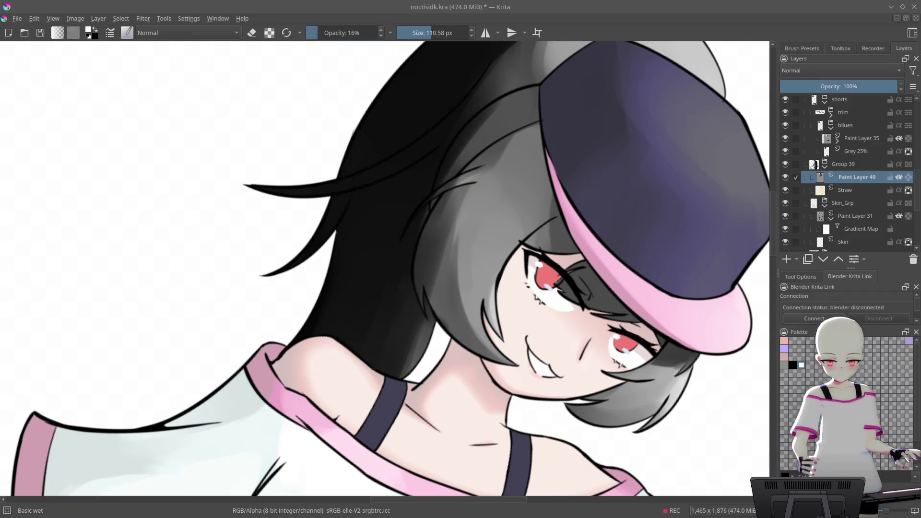
pyautogui.moveTo(412, 180)
pyautogui.mouseDown()
pyautogui.moveTo(381, 257)
pyautogui.moveTo(479, 298)
pyautogui.moveTo(484, 268)
pyautogui.moveTo(464, 272)
pyautogui.mouseUp()
pyautogui.rightClick(464, 272)
pyautogui.click(391, 312)
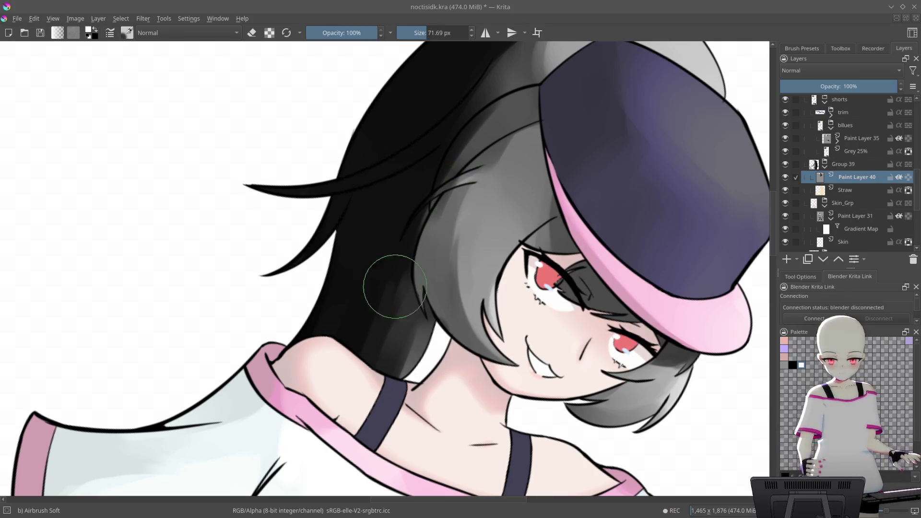
pyautogui.moveTo(456, 127)
pyautogui.mouseDown()
pyautogui.moveTo(413, 202)
pyautogui.moveTo(384, 288)
pyautogui.moveTo(408, 216)
pyautogui.moveTo(427, 193)
pyautogui.moveTo(370, 308)
pyautogui.moveTo(421, 154)
pyautogui.moveTo(410, 188)
pyautogui.moveTo(515, 126)
pyautogui.moveTo(359, 154)
pyautogui.moveTo(236, 273)
pyautogui.mouseUp()
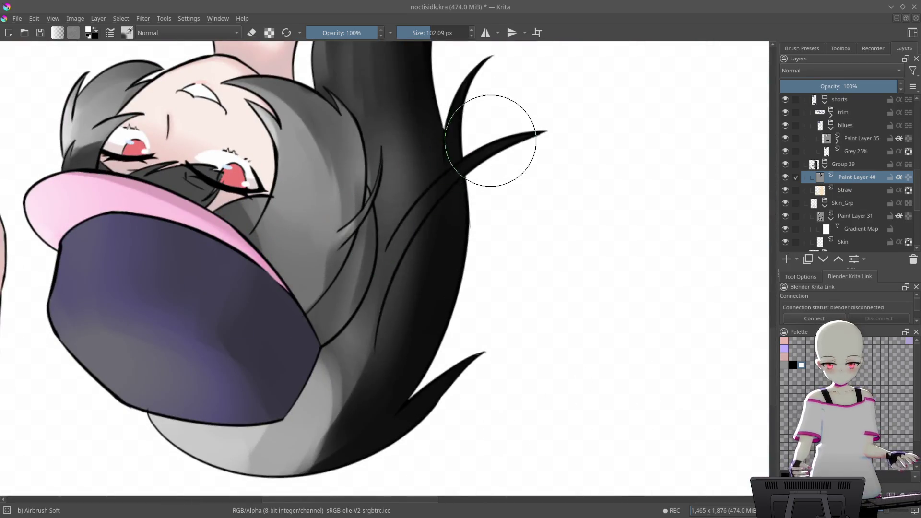
# - Lighten the long black hair strand along its length toward the tip
pyautogui.scroll(5, 499, 148)
pyautogui.moveTo(350, 261)
pyautogui.mouseDown()
pyautogui.moveTo(419, 185)
pyautogui.moveTo(630, 67)
pyautogui.mouseUp()
pyautogui.scroll(-2, 539, 154)
pyautogui.moveTo(362, 312); pyautogui.dragTo(541, 130)
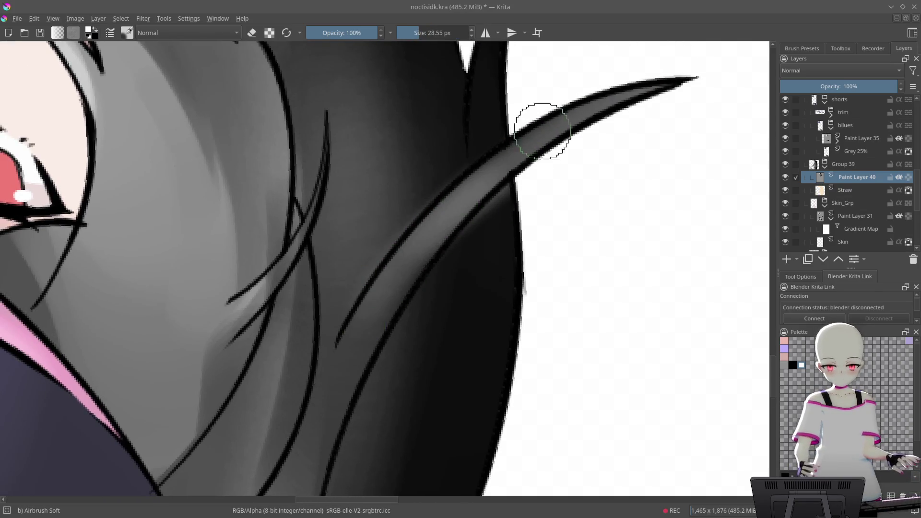
pyautogui.scroll(-1, 479, 252)
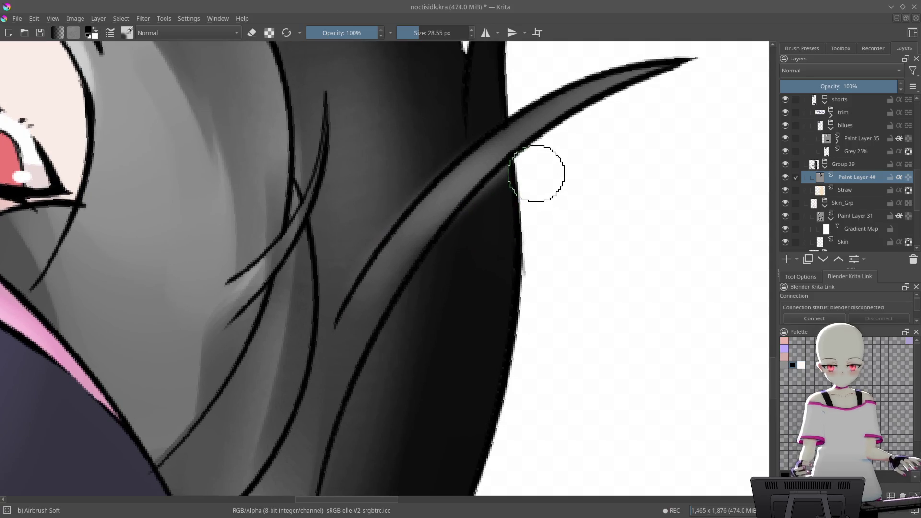
pyautogui.scroll(3, 524, 160)
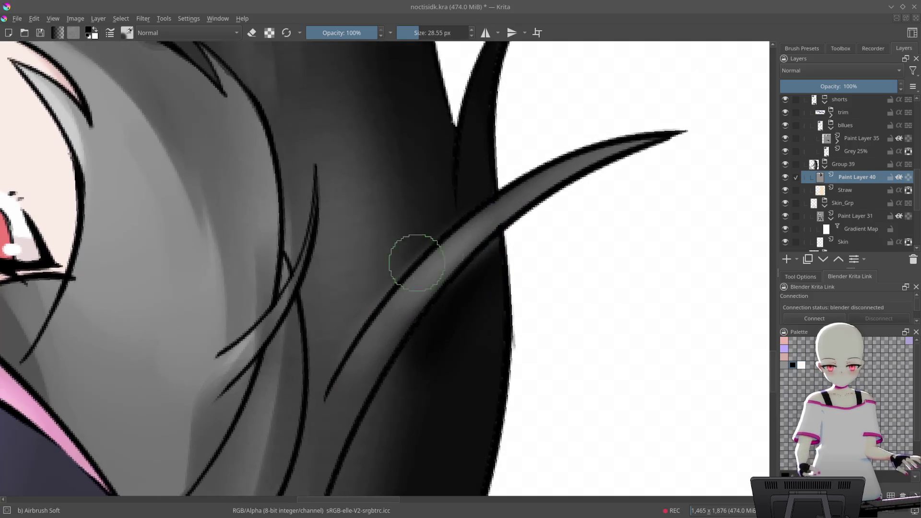
pyautogui.scroll(4, 444, 154)
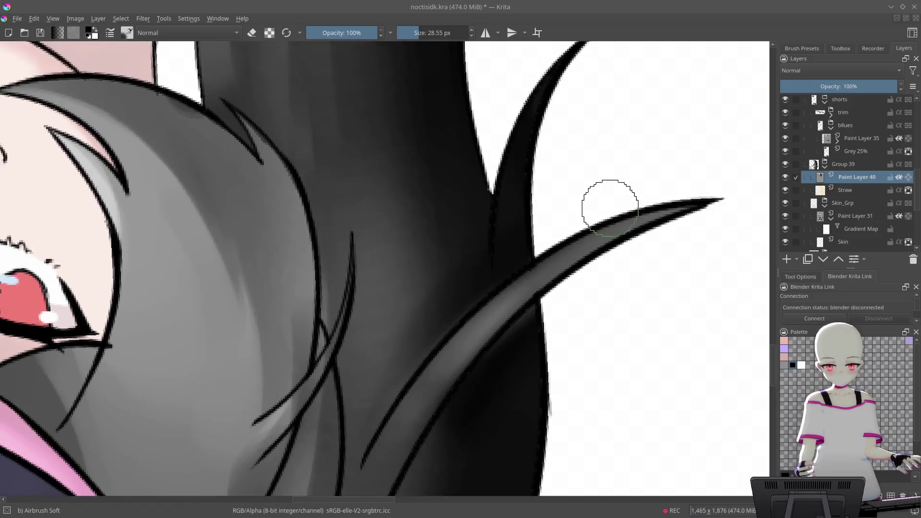
# - Switch back to the Basic wet brush at a smaller size and 100% opacity, then blend the dark strand
pyautogui.rightClick(546, 229)
pyautogui.click(608, 177)
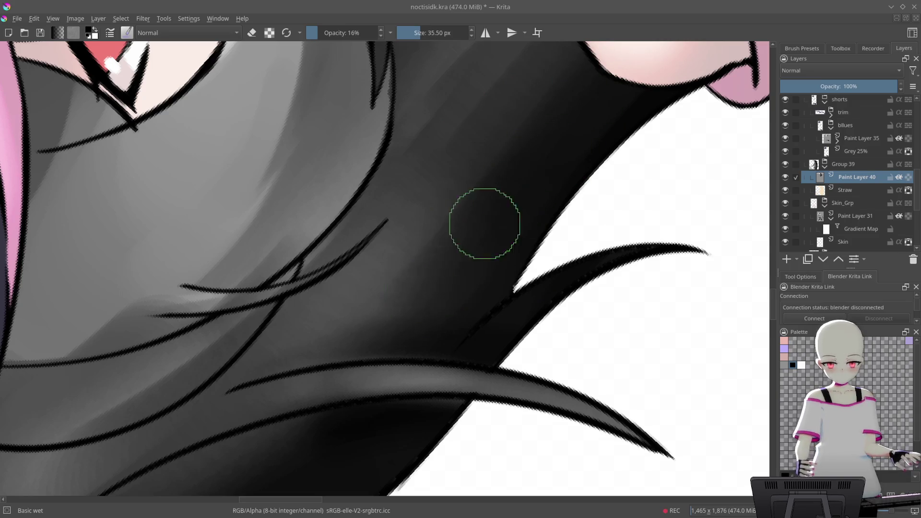
pyautogui.scroll(2, 545, 275)
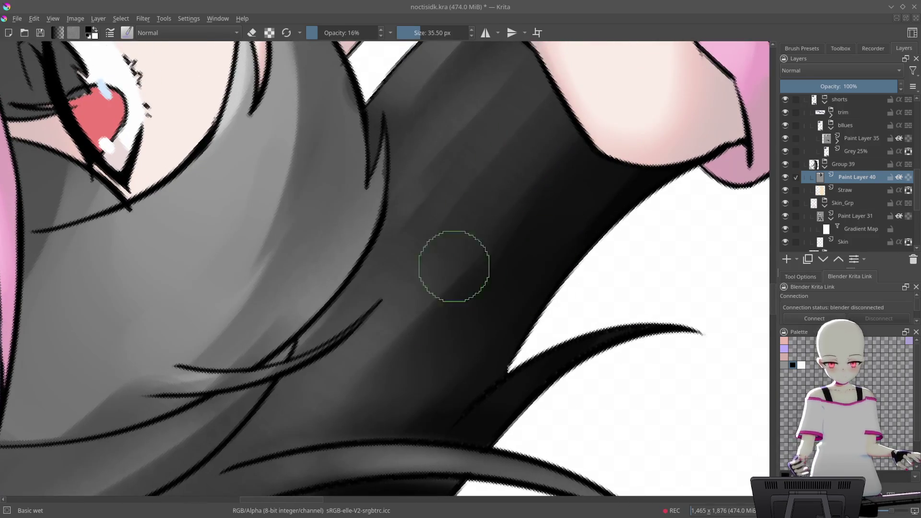
pyautogui.moveTo(485, 246)
pyautogui.mouseDown()
pyautogui.moveTo(428, 287)
pyautogui.moveTo(434, 268)
pyautogui.mouseUp()
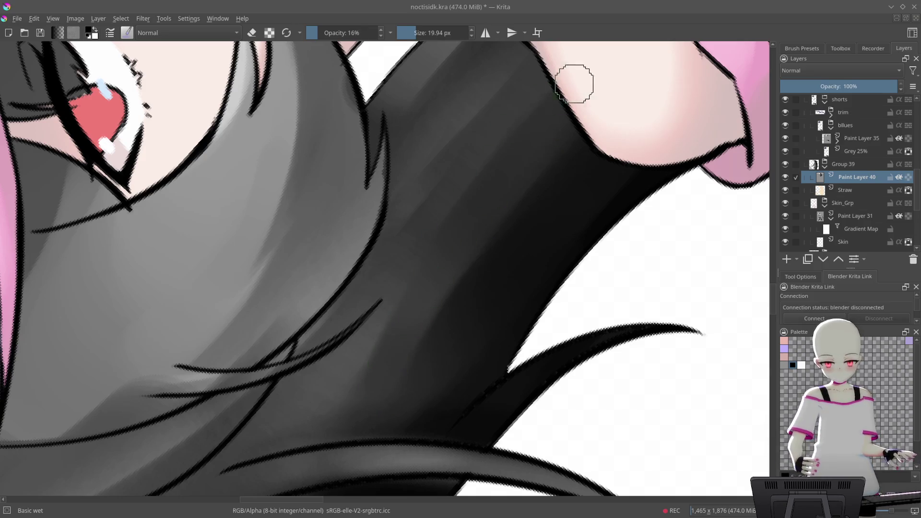
pyautogui.moveTo(488, 219)
pyautogui.mouseDown()
pyautogui.moveTo(531, 227)
pyautogui.moveTo(551, 184)
pyautogui.mouseUp()
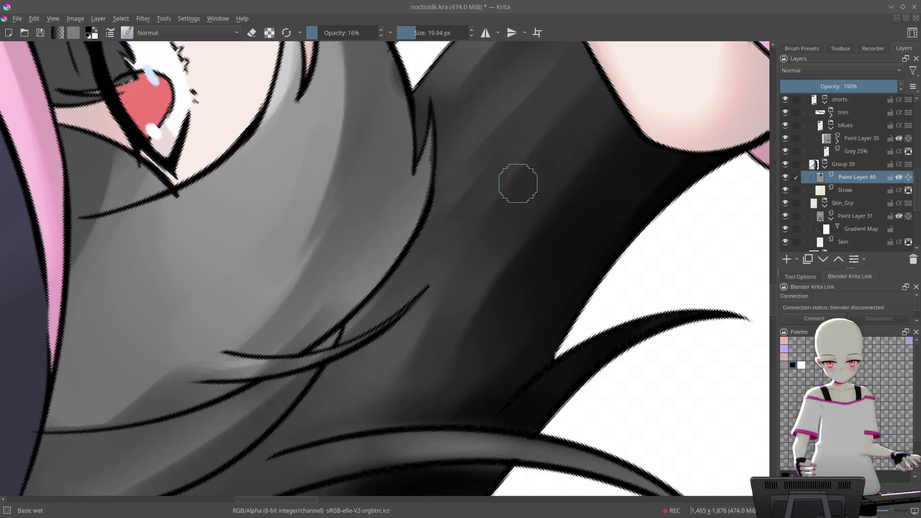
pyautogui.click(377, 33)
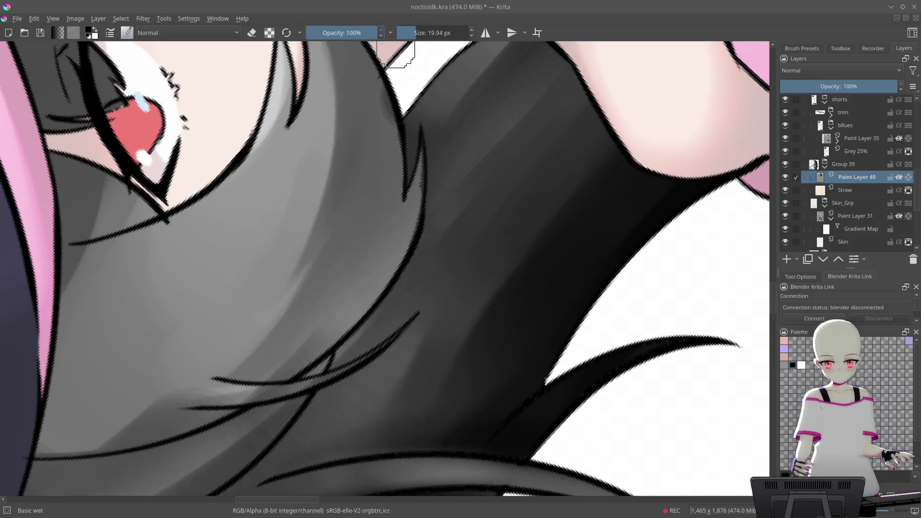
pyautogui.moveTo(424, 405)
pyautogui.mouseDown()
pyautogui.moveTo(415, 393)
pyautogui.moveTo(437, 335)
pyautogui.mouseUp()
# - Enlarge the brush to about 61 px and blend the hair shading near the neck
pyautogui.scroll(-2, 538, 215)
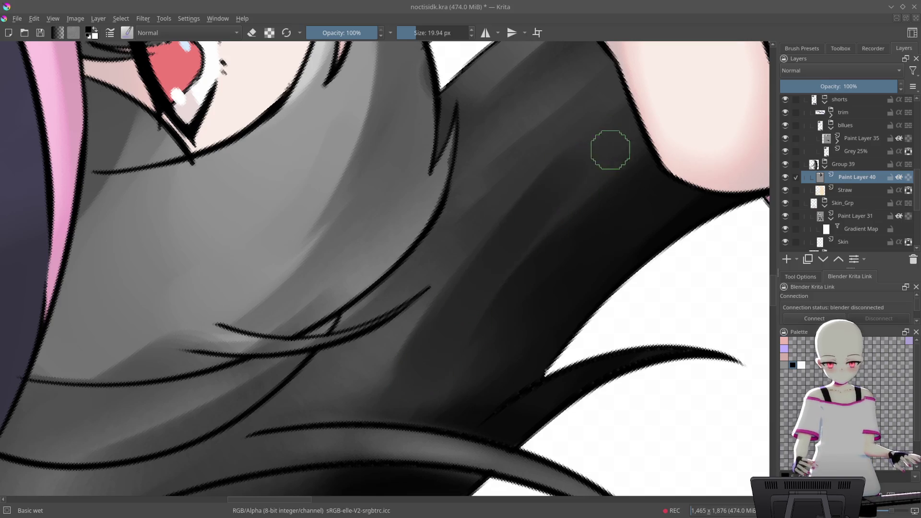
pyautogui.scroll(3, 611, 148)
pyautogui.scroll(-5, 631, 93)
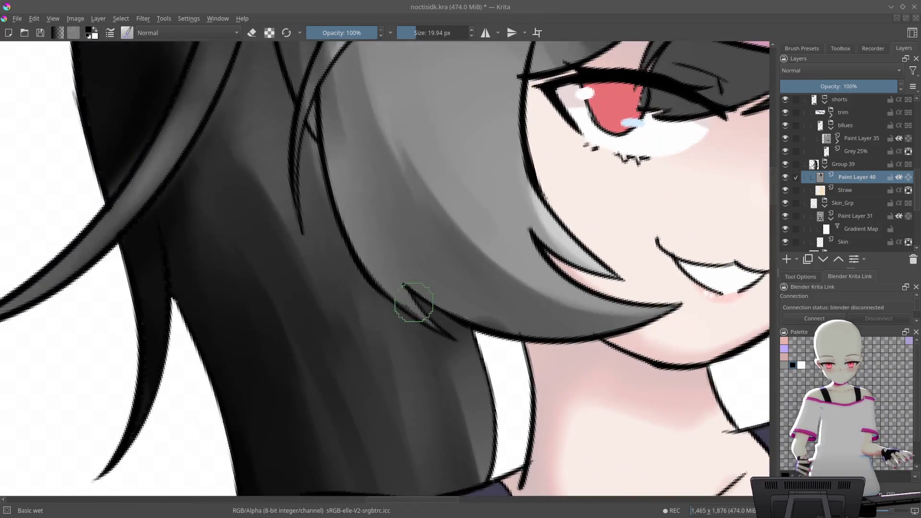
pyautogui.scroll(-3, 413, 302)
pyautogui.moveTo(376, 242); pyautogui.dragTo(421, 298)
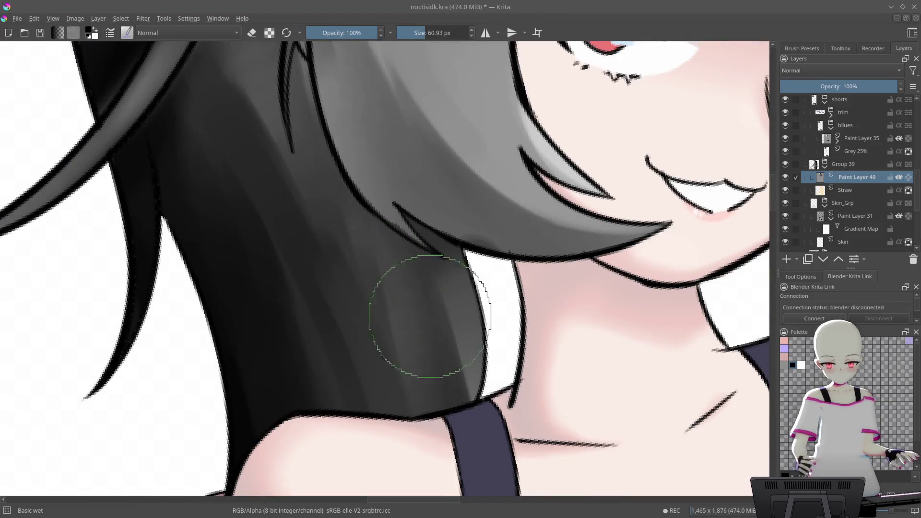
pyautogui.scroll(-2, 365, 309)
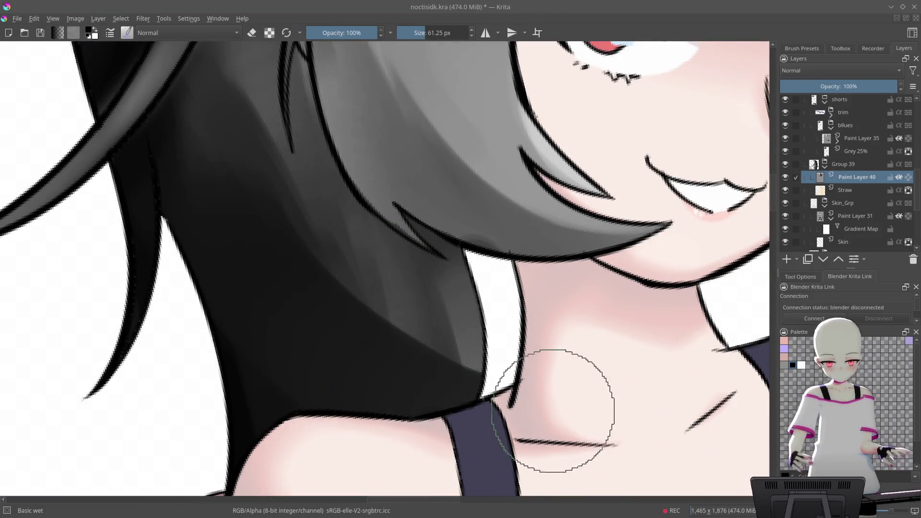
pyautogui.scroll(2, 421, 432)
pyautogui.moveTo(421, 365)
pyautogui.mouseDown()
pyautogui.moveTo(466, 300)
pyautogui.moveTo(391, 336)
pyautogui.moveTo(362, 267)
pyautogui.moveTo(455, 315)
pyautogui.mouseUp()
pyautogui.scroll(-3, 387, 240)
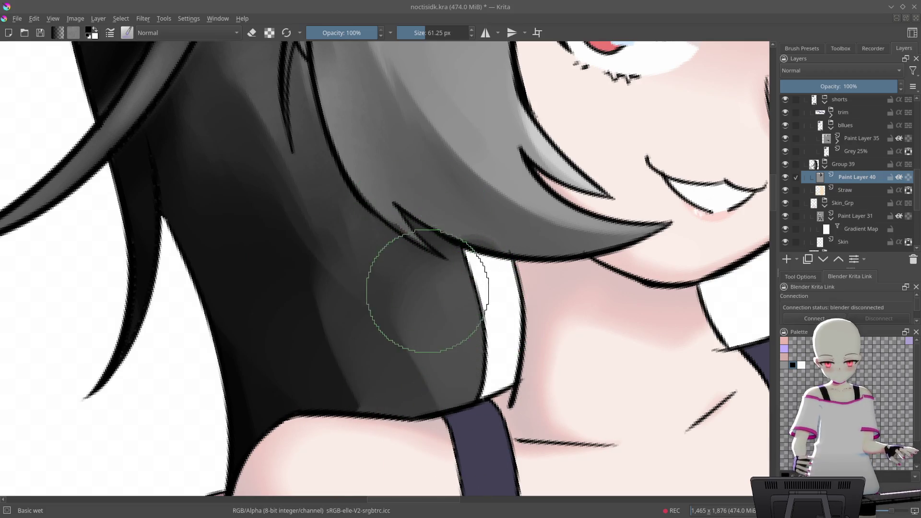
pyautogui.scroll(-4, 496, 420)
pyautogui.scroll(6, 480, 249)
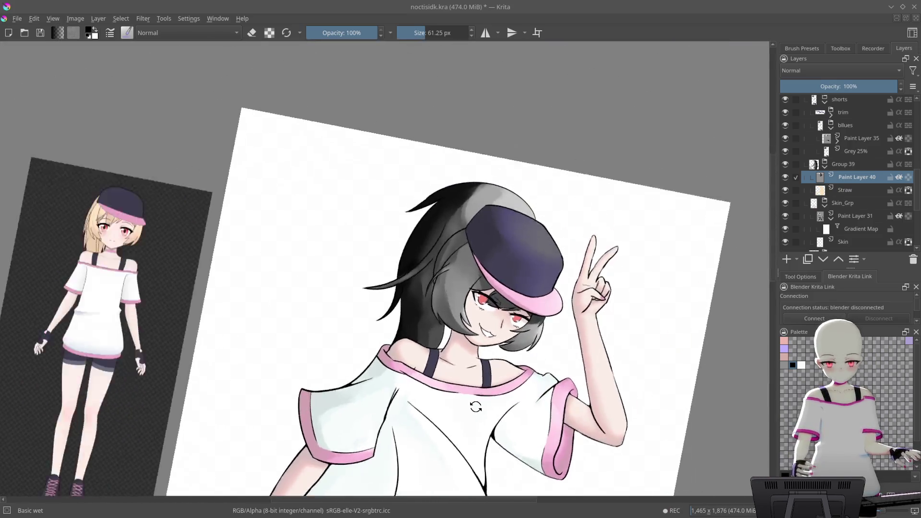
# - Zoom and rotate close onto the eye, then lighten the hair shading beside it
pyautogui.scroll(4, 500, 190)
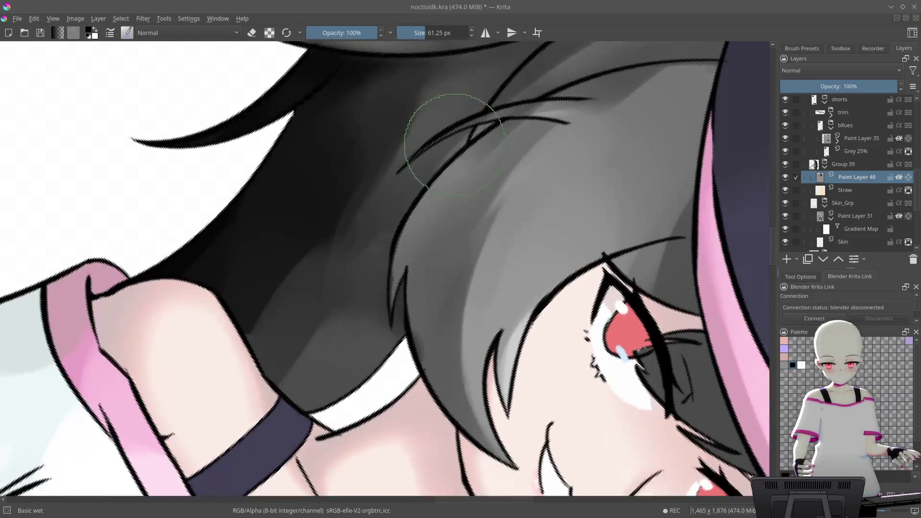
pyautogui.press('[')
pyautogui.press('[')
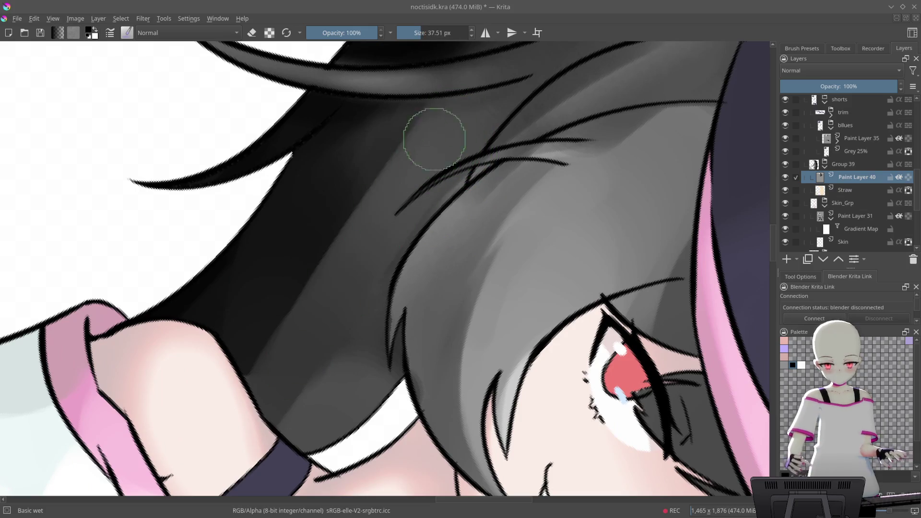
pyautogui.scroll(1, 472, 175)
pyautogui.moveTo(473, 175)
pyautogui.mouseDown()
pyautogui.moveTo(559, 99)
pyautogui.moveTo(590, 148)
pyautogui.moveTo(487, 175)
pyautogui.moveTo(520, 114)
pyautogui.mouseUp()
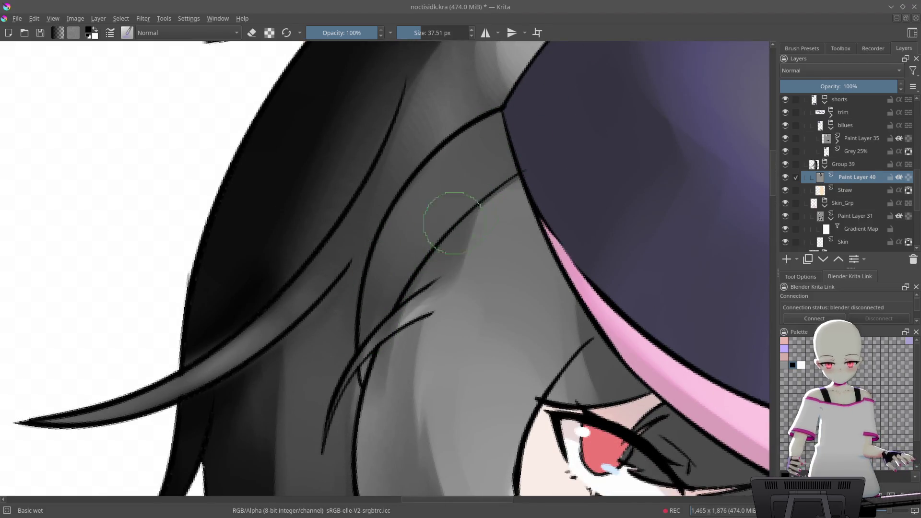
pyautogui.moveTo(449, 222)
pyautogui.mouseDown()
pyautogui.moveTo(453, 234)
pyautogui.moveTo(470, 216)
pyautogui.moveTo(462, 207)
pyautogui.mouseUp()
pyautogui.moveTo(408, 269)
pyautogui.mouseDown()
pyautogui.moveTo(442, 298)
pyautogui.moveTo(524, 138)
pyautogui.moveTo(488, 144)
pyautogui.moveTo(499, 134)
pyautogui.moveTo(528, 167)
pyautogui.moveTo(600, 218)
pyautogui.moveTo(634, 182)
pyautogui.moveTo(598, 170)
pyautogui.mouseUp()
pyautogui.moveTo(644, 273); pyautogui.dragTo(637, 321)
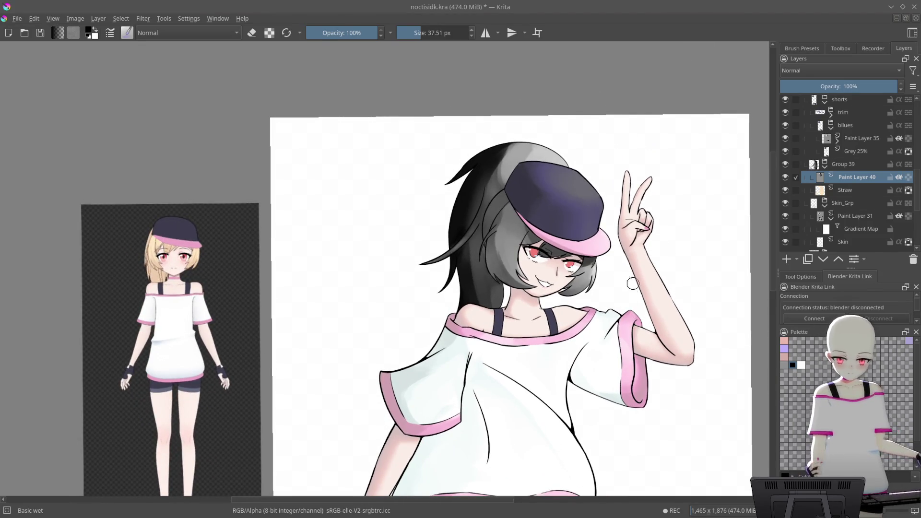
pyautogui.moveTo(633, 284); pyautogui.dragTo(592, 72)
pyautogui.scroll(6, 648, 330)
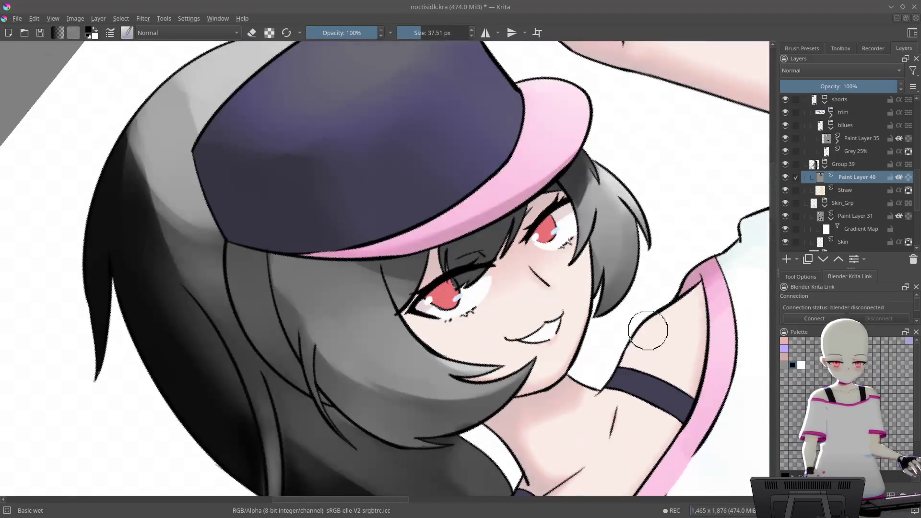
pyautogui.scroll(5, 571, 330)
pyautogui.moveTo(493, 278)
pyautogui.mouseDown()
pyautogui.moveTo(556, 193)
pyautogui.moveTo(530, 152)
pyautogui.mouseUp()
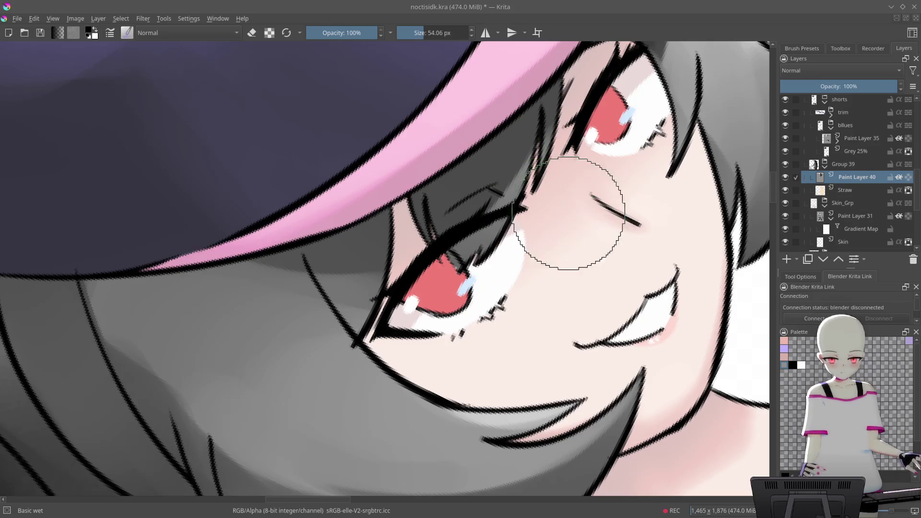
pyautogui.scroll(3, 582, 243)
pyautogui.moveTo(582, 243)
pyautogui.mouseDown()
pyautogui.moveTo(473, 97)
pyautogui.moveTo(472, 198)
pyautogui.mouseUp()
pyautogui.moveTo(447, 269)
pyautogui.mouseDown()
pyautogui.moveTo(451, 249)
pyautogui.moveTo(473, 247)
pyautogui.moveTo(620, 134)
pyautogui.moveTo(457, 251)
pyautogui.mouseUp()
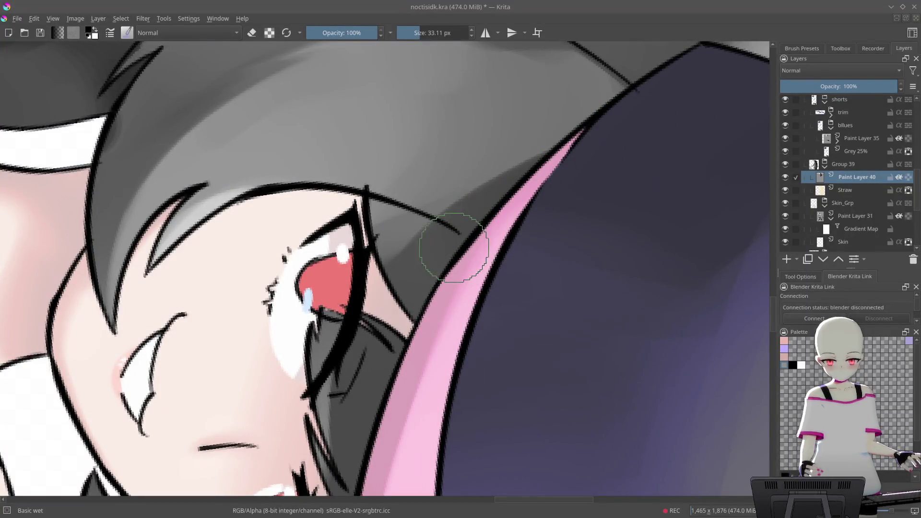
pyautogui.scroll(-5, 534, 248)
pyautogui.scroll(5, 534, 247)
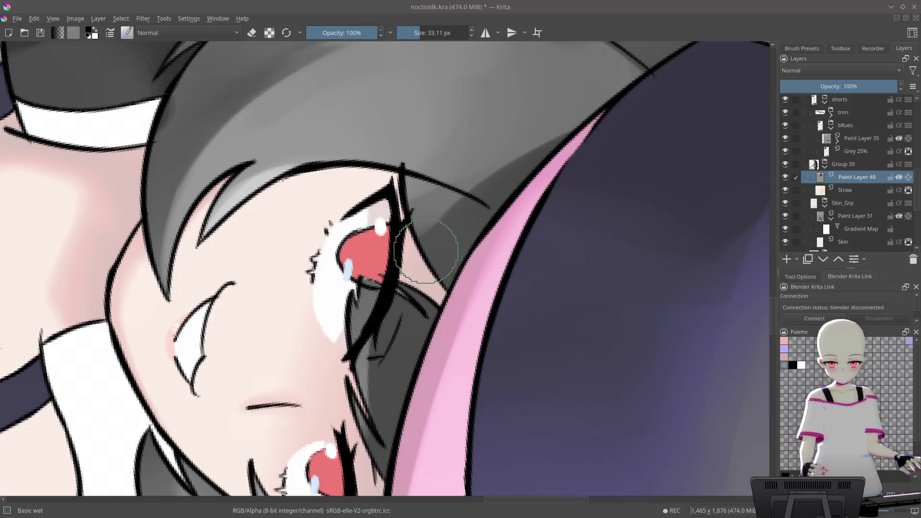
pyautogui.moveTo(475, 166); pyautogui.dragTo(422, 240)
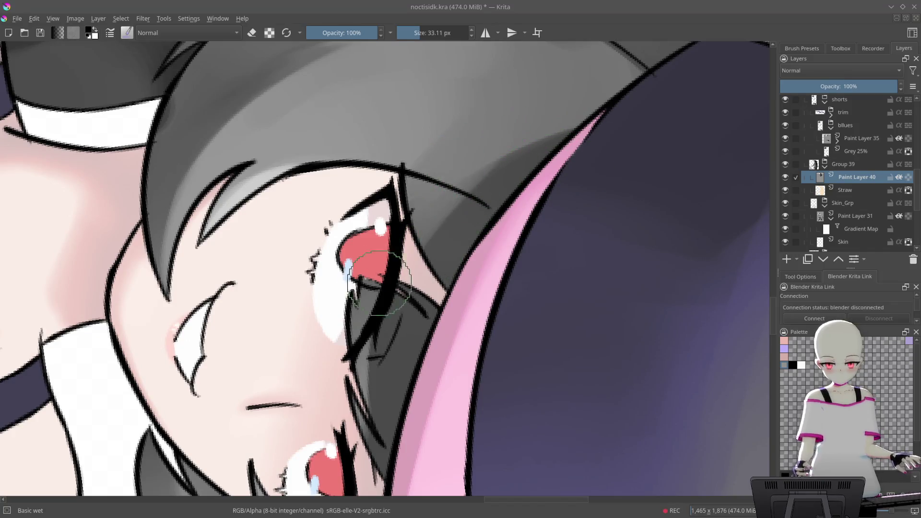
# - Add a Gradient Map filter layer above the Straw layer, dismissing the brown gradient preview
pyautogui.scroll(-3, 512, 115)
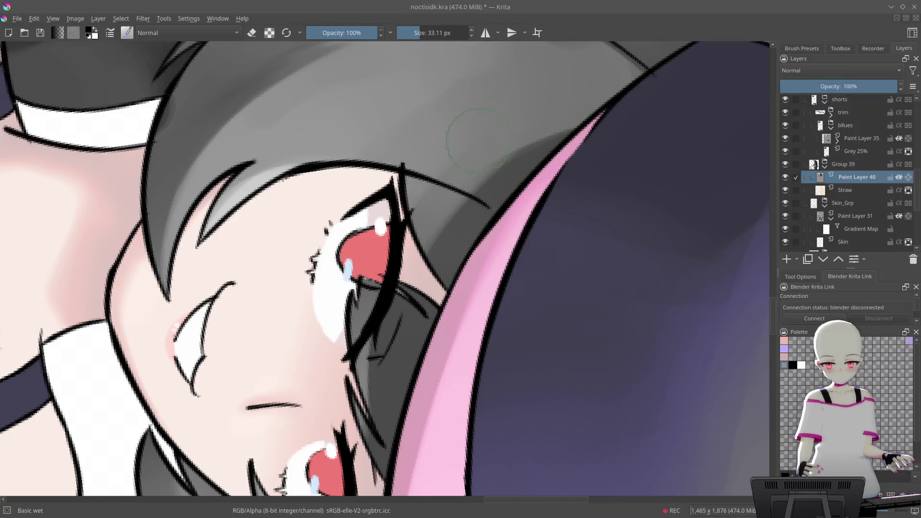
pyautogui.scroll(-4, 376, 398)
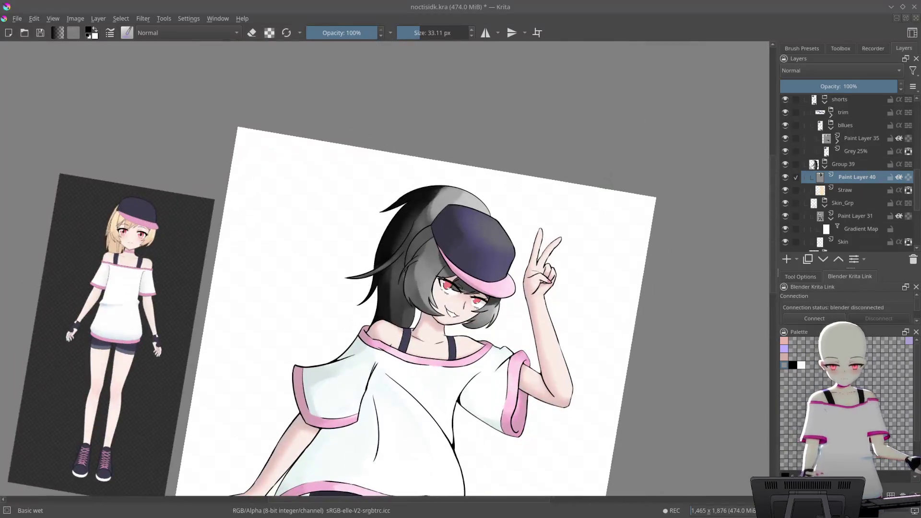
pyautogui.scroll(-4, 668, 267)
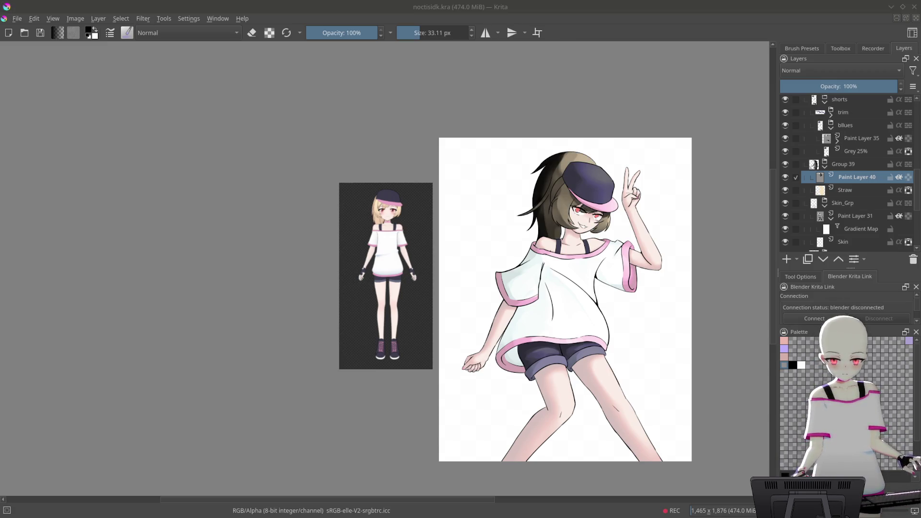
pyautogui.press('Escape')
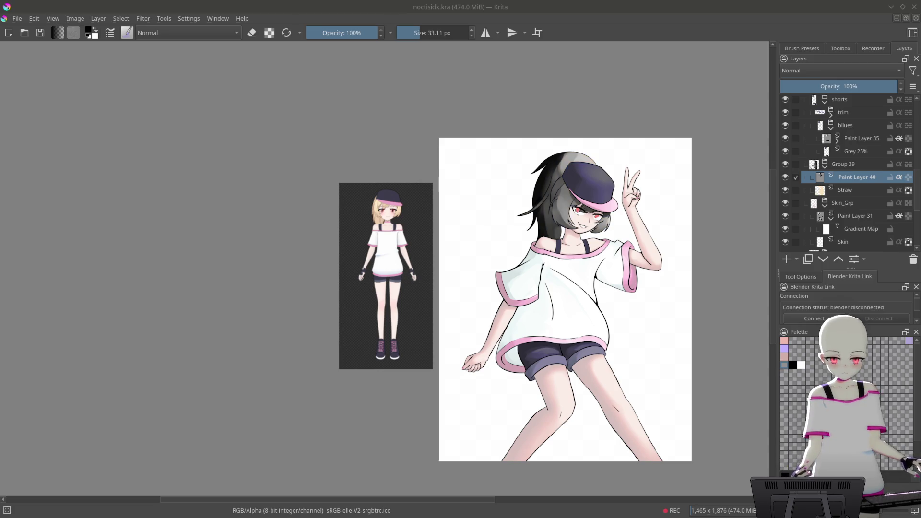
pyautogui.press('Return')
pyautogui.scroll(10, 416, 270)
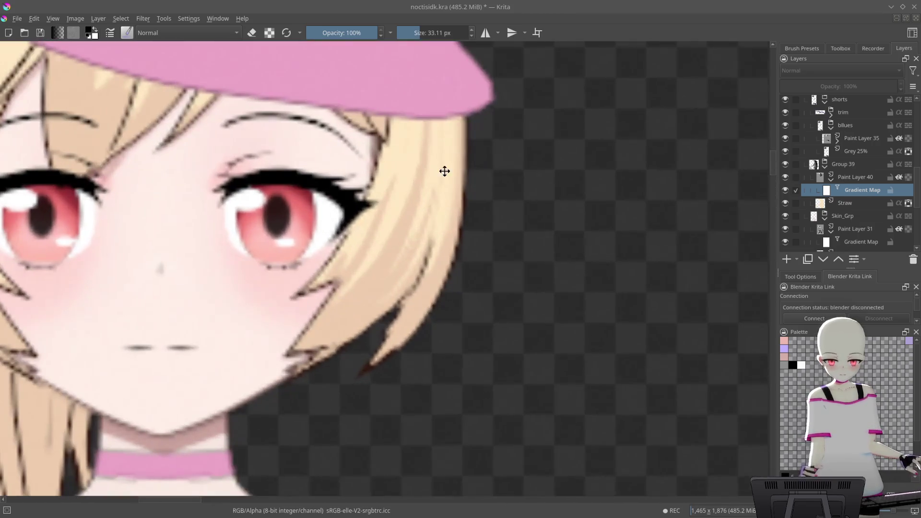
pyautogui.moveTo(444, 172); pyautogui.dragTo(629, 246)
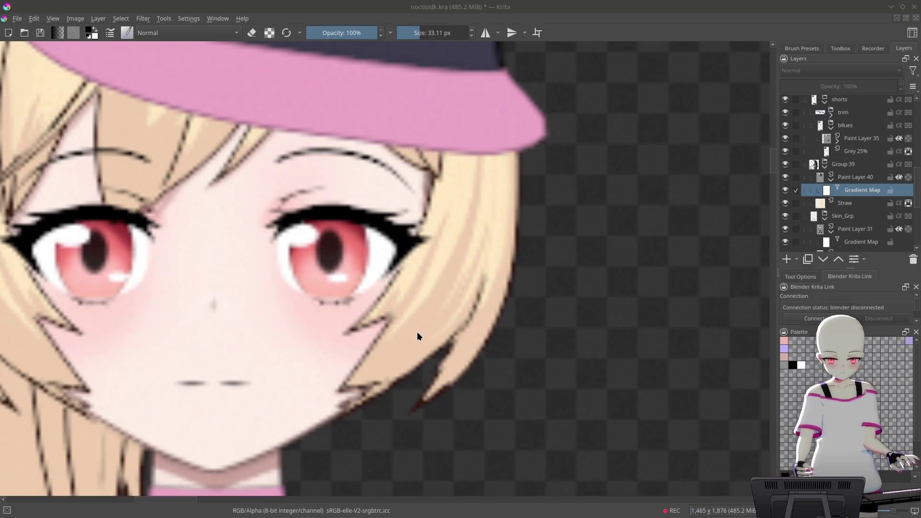
pyautogui.moveTo(646, 251)
pyautogui.mouseDown()
pyautogui.moveTo(569, 416)
pyautogui.moveTo(302, 415)
pyautogui.moveTo(587, 324)
pyautogui.moveTo(506, 370)
pyautogui.moveTo(610, 260)
pyautogui.mouseUp()
pyautogui.moveTo(653, 307); pyautogui.dragTo(660, 278)
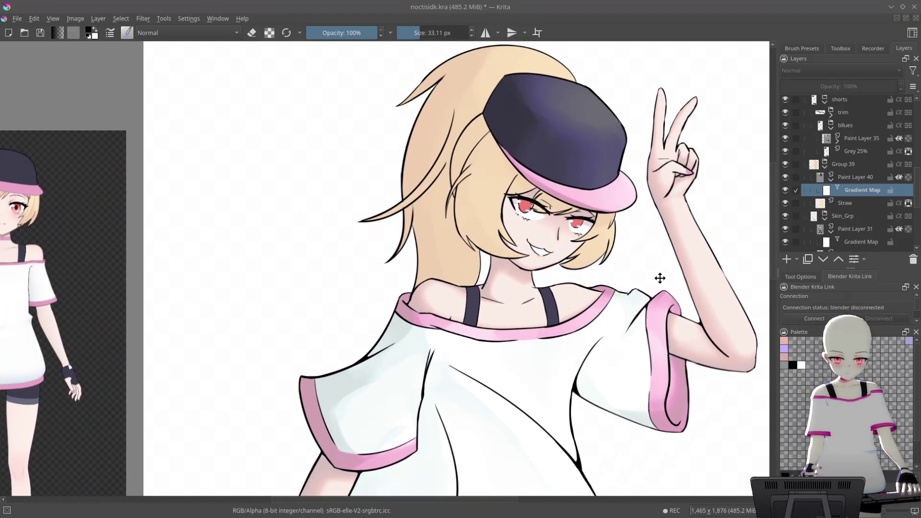
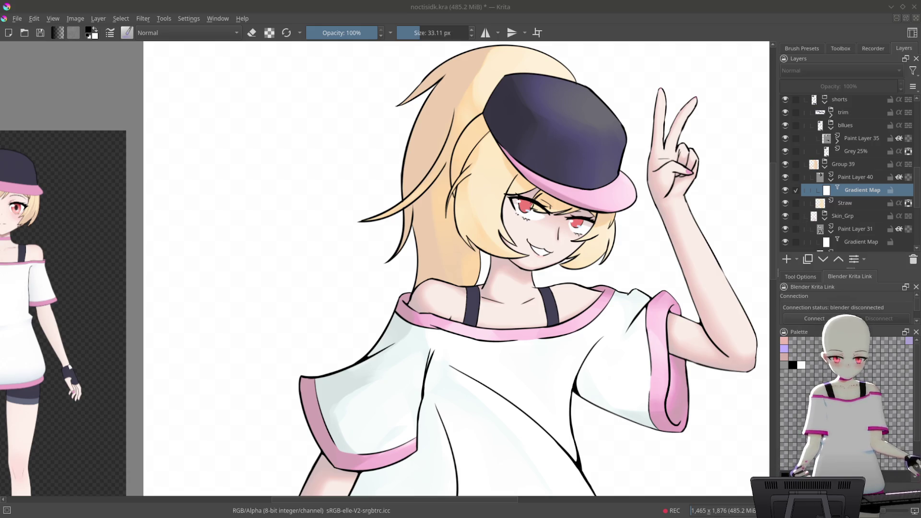
# - Tilt the view upright, choose the Airbrush Soft brush and target Paint Layer 40
pyautogui.moveTo(725, 210)
pyautogui.mouseDown()
pyautogui.moveTo(619, 263)
pyautogui.moveTo(621, 358)
pyautogui.moveTo(499, 370)
pyautogui.moveTo(578, 323)
pyautogui.moveTo(588, 286)
pyautogui.mouseUp()
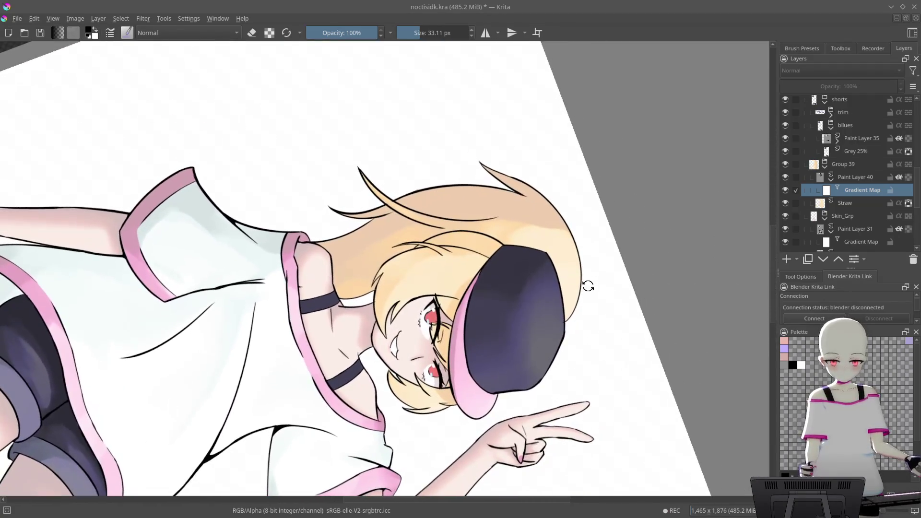
pyautogui.scroll(3, 575, 202)
pyautogui.moveTo(573, 207); pyautogui.dragTo(571, 247)
pyautogui.rightClick(566, 247)
pyautogui.click(552, 186)
pyautogui.moveTo(618, 281)
pyautogui.mouseDown()
pyautogui.moveTo(574, 195)
pyautogui.moveTo(569, 251)
pyautogui.mouseUp()
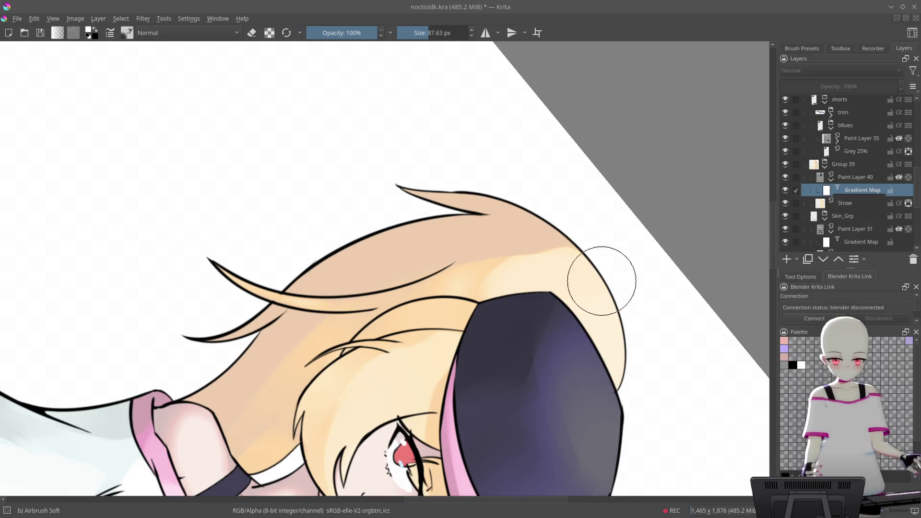
pyautogui.click(837, 179)
# - Airbrush light cream into the hair and soft shading down toward the cap
pyautogui.moveTo(510, 279); pyautogui.dragTo(550, 258)
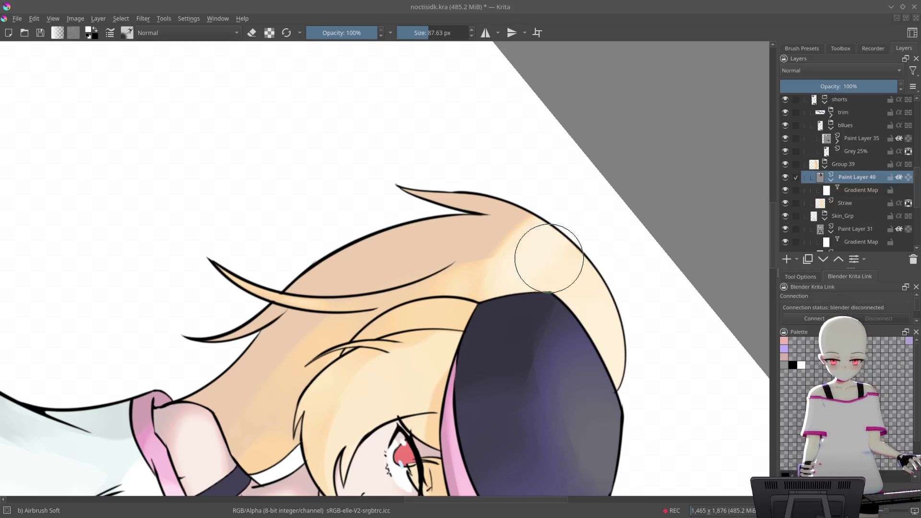
pyautogui.moveTo(634, 259)
pyautogui.mouseDown()
pyautogui.moveTo(380, 134)
pyautogui.moveTo(421, 164)
pyautogui.moveTo(437, 271)
pyautogui.moveTo(500, 195)
pyautogui.mouseUp()
pyautogui.press('d')
pyautogui.moveTo(477, 177); pyautogui.dragTo(485, 270)
pyautogui.moveTo(559, 251)
pyautogui.mouseDown()
pyautogui.moveTo(567, 113)
pyautogui.moveTo(585, 139)
pyautogui.moveTo(519, 197)
pyautogui.moveTo(550, 186)
pyautogui.mouseUp()
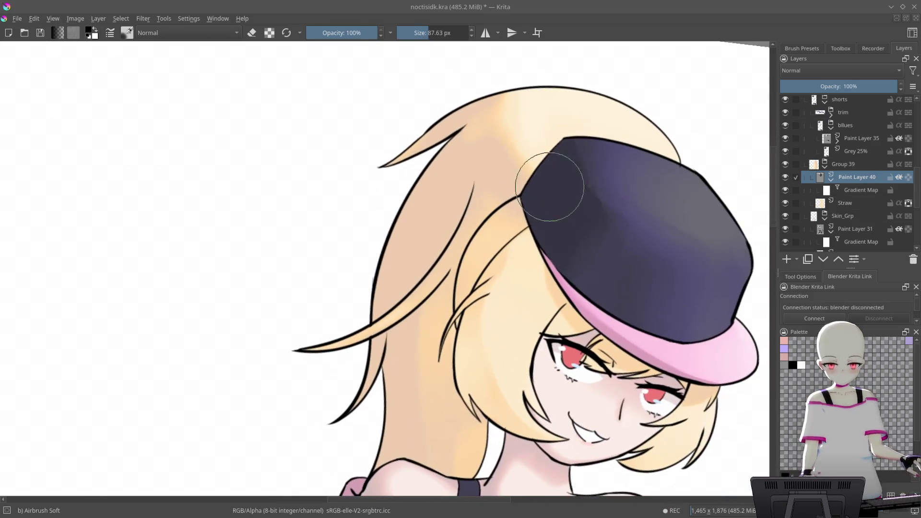
# - Airbrush white highlights into the hair above and left of the cap
pyautogui.press('x')
pyautogui.moveTo(568, 108)
pyautogui.mouseDown()
pyautogui.moveTo(539, 87)
pyautogui.moveTo(568, 152)
pyautogui.moveTo(490, 173)
pyautogui.moveTo(444, 171)
pyautogui.mouseUp()
pyautogui.press('x')
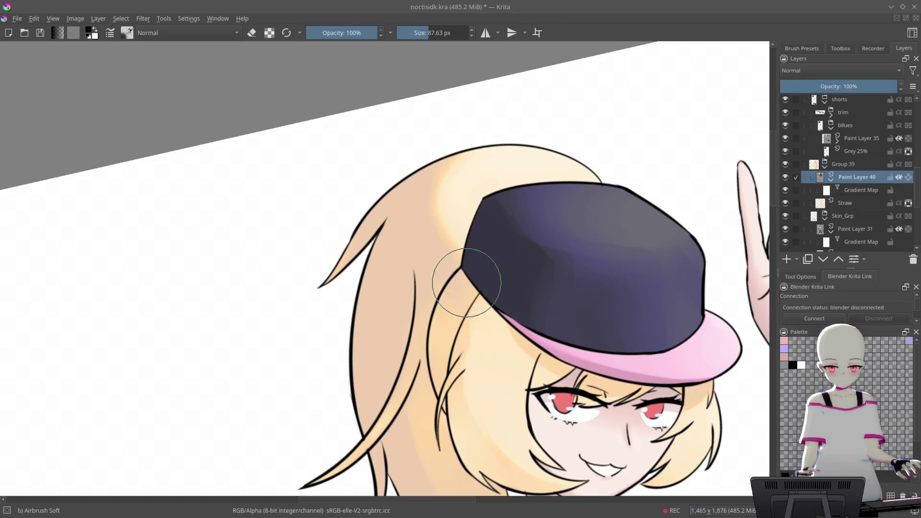
pyautogui.press('x')
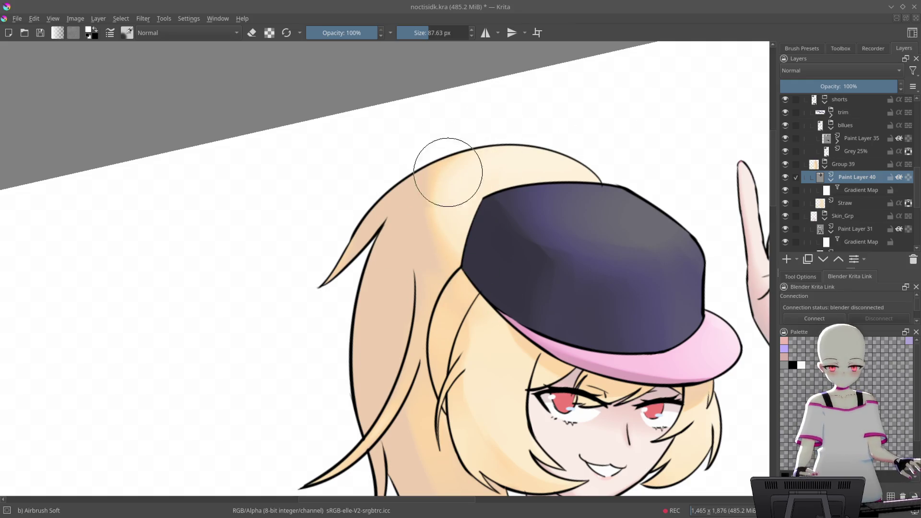
pyautogui.moveTo(439, 172)
pyautogui.mouseDown()
pyautogui.moveTo(475, 208)
pyautogui.moveTo(524, 165)
pyautogui.moveTo(528, 206)
pyautogui.mouseUp()
# - Level the view and switch to the Blender Blur brush from the pop-up palette
pyautogui.moveTo(546, 161)
pyautogui.mouseDown()
pyautogui.moveTo(551, 134)
pyautogui.moveTo(560, 144)
pyautogui.mouseUp()
pyautogui.rightClick(560, 144)
pyautogui.click(539, 208)
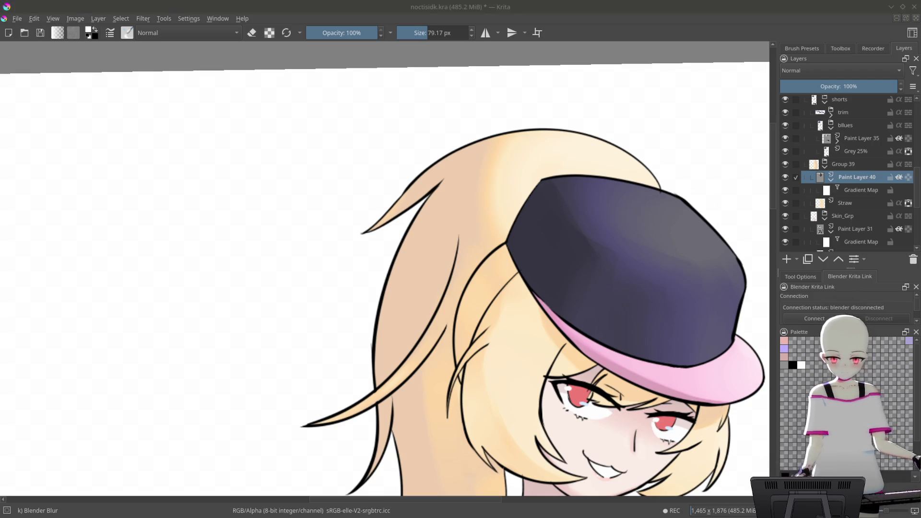
pyautogui.click(858, 190)
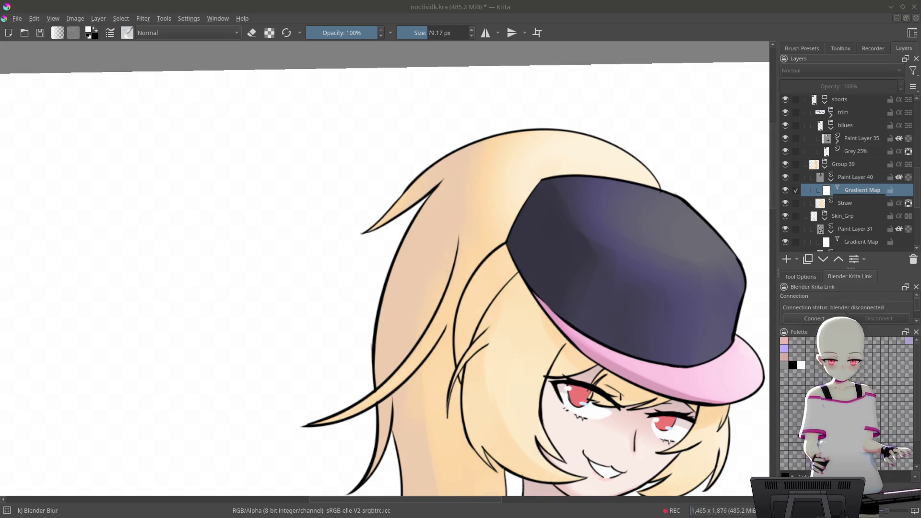
pyautogui.moveTo(583, 321)
pyautogui.mouseDown()
pyautogui.moveTo(545, 206)
pyautogui.moveTo(627, 195)
pyautogui.moveTo(608, 288)
pyautogui.moveTo(551, 261)
pyautogui.mouseUp()
pyautogui.moveTo(538, 307)
pyautogui.mouseDown()
pyautogui.moveTo(600, 347)
pyautogui.moveTo(488, 297)
pyautogui.moveTo(494, 307)
pyautogui.moveTo(464, 189)
pyautogui.mouseUp()
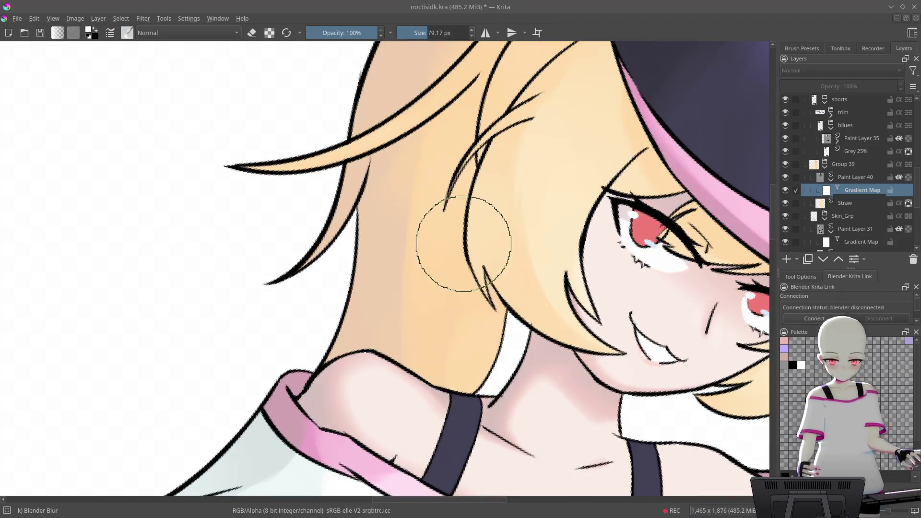
pyautogui.click(855, 176)
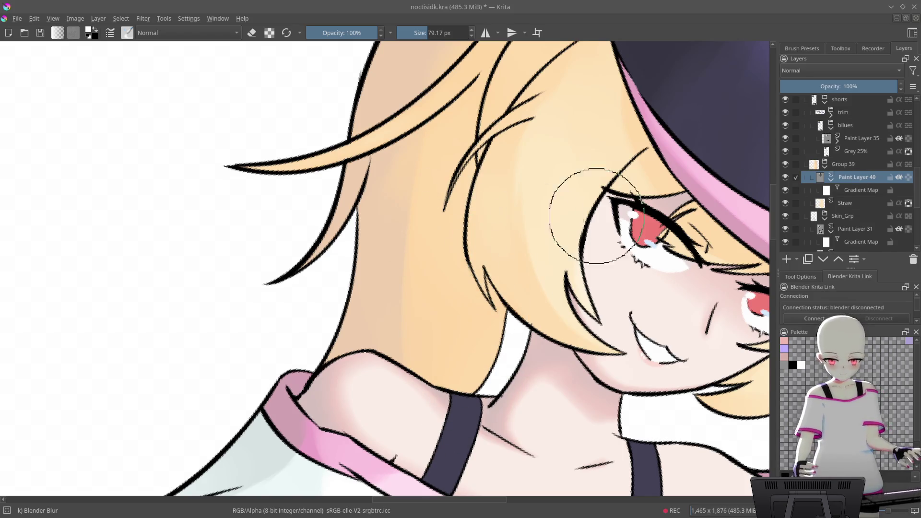
pyautogui.click(857, 190)
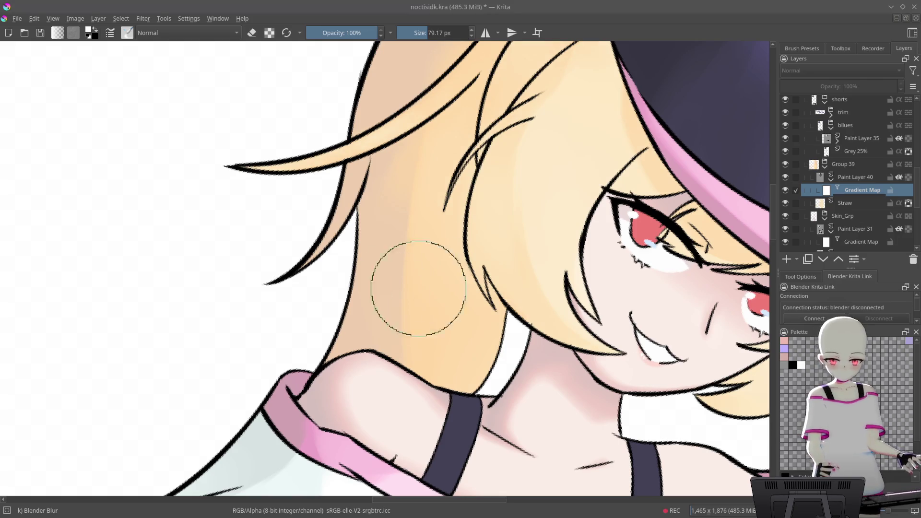
pyautogui.press('6')
pyautogui.press('6')
pyautogui.rightClick(482, 292)
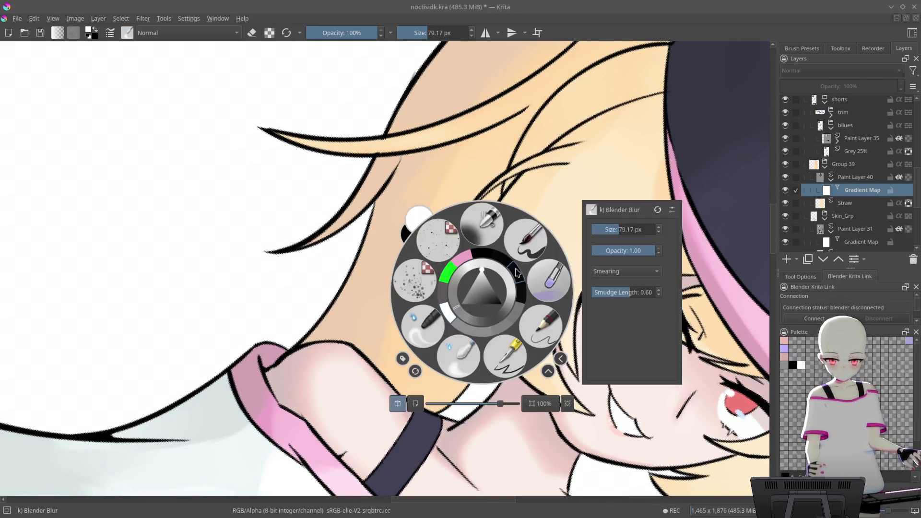
# - Choose the Airbrush Soft brush on Paint Layer 40 and zoom out to view the whole figure
pyautogui.click(542, 252)
pyautogui.moveTo(530, 233); pyautogui.dragTo(552, 233)
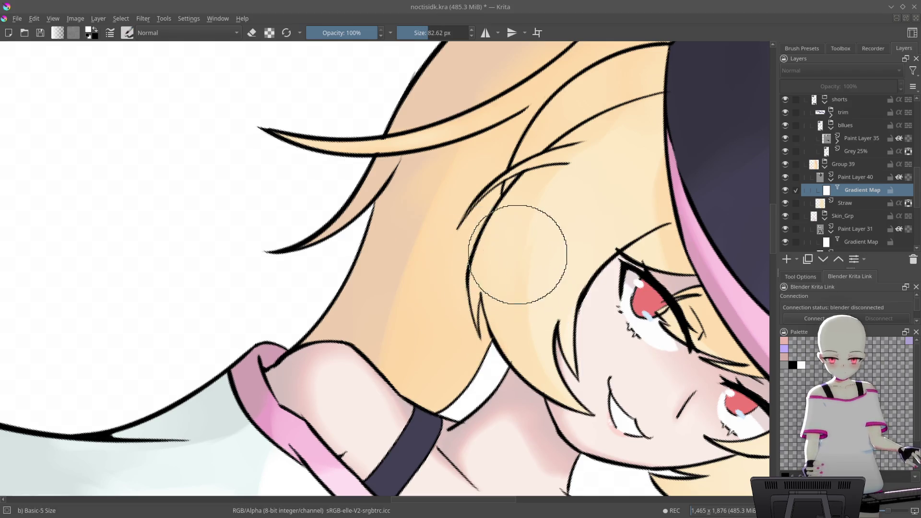
pyautogui.rightClick(529, 234)
pyautogui.click(530, 163)
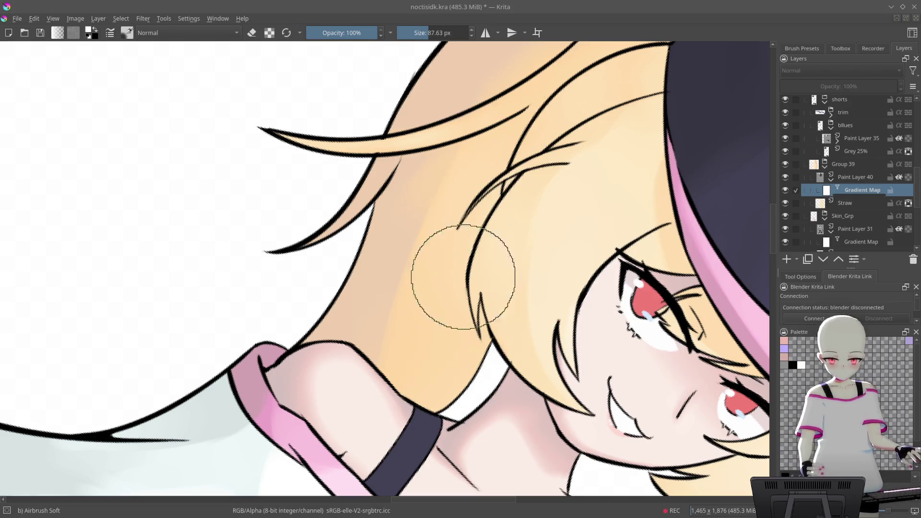
pyautogui.press('pageup')
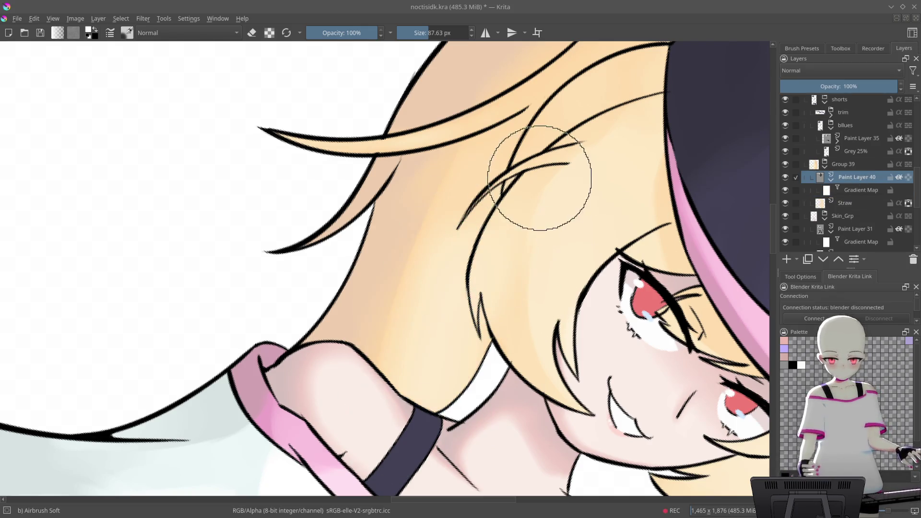
pyautogui.press('2')
pyautogui.moveTo(575, 139)
pyautogui.mouseDown()
pyautogui.moveTo(603, 128)
pyautogui.moveTo(590, 115)
pyautogui.mouseUp()
pyautogui.scroll(6, 499, 188)
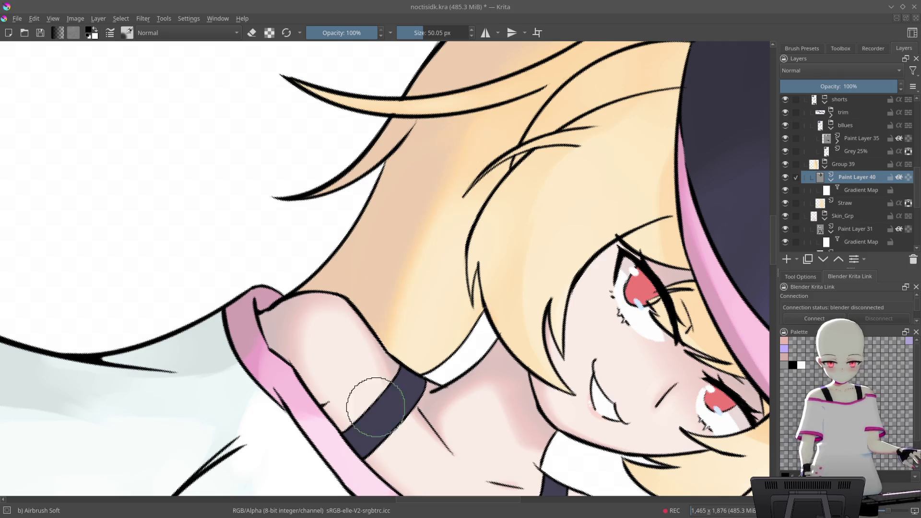
# - Paint darker tan shadow on the neck under the hair with Basic wet and a 55 px Basic-5 Size brush
pyautogui.rightClick(470, 229)
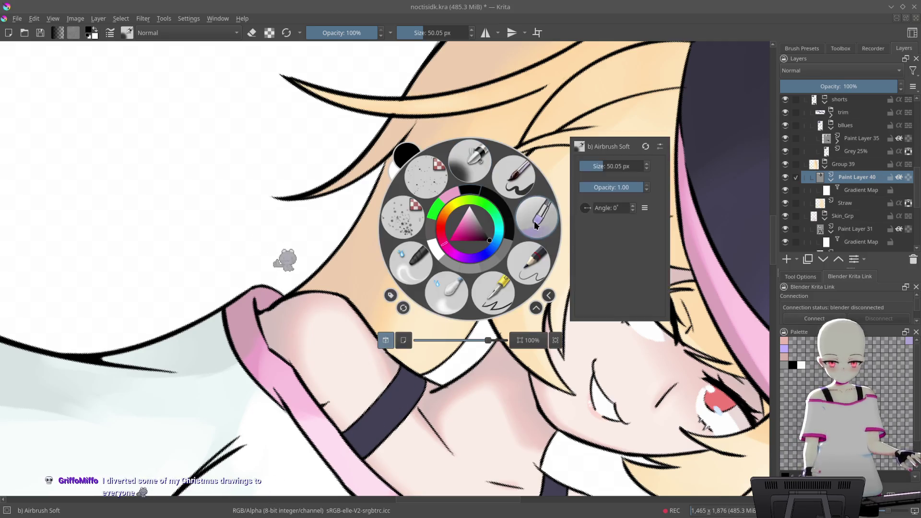
pyautogui.click(534, 221)
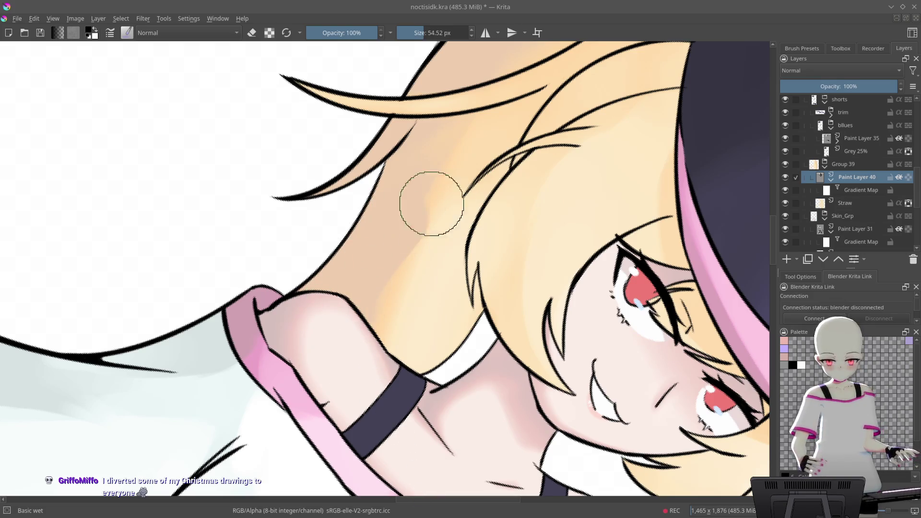
pyautogui.moveTo(431, 204); pyautogui.dragTo(393, 321)
pyautogui.rightClick(453, 206)
pyautogui.click(508, 169)
pyautogui.moveTo(388, 274); pyautogui.dragTo(374, 268)
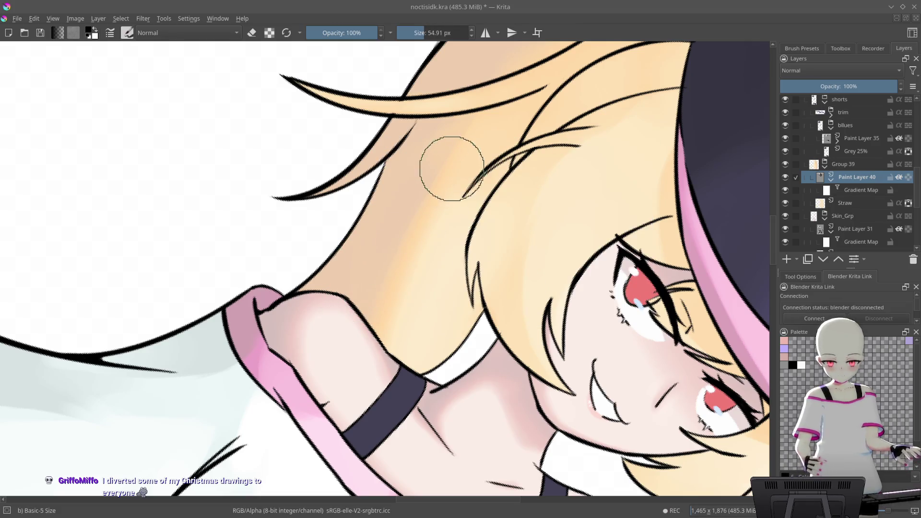
pyautogui.scroll(1, 379, 293)
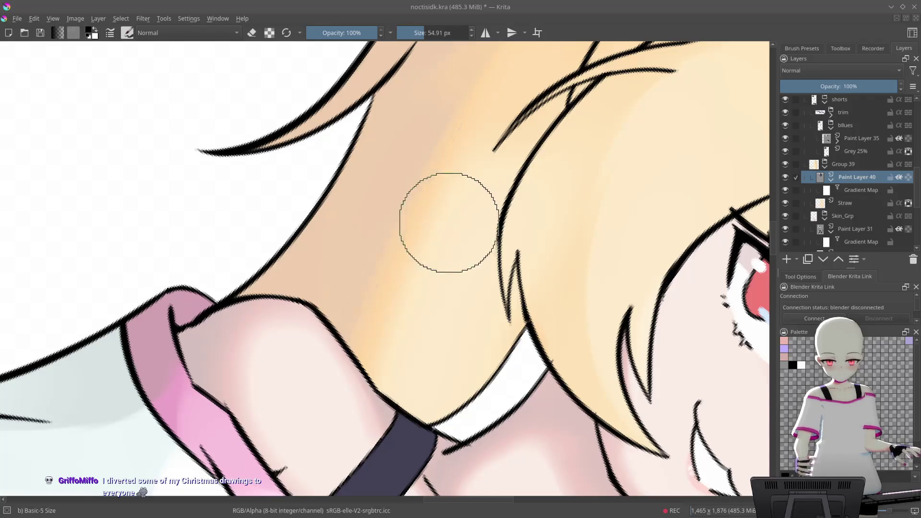
pyautogui.moveTo(451, 187); pyautogui.dragTo(406, 242)
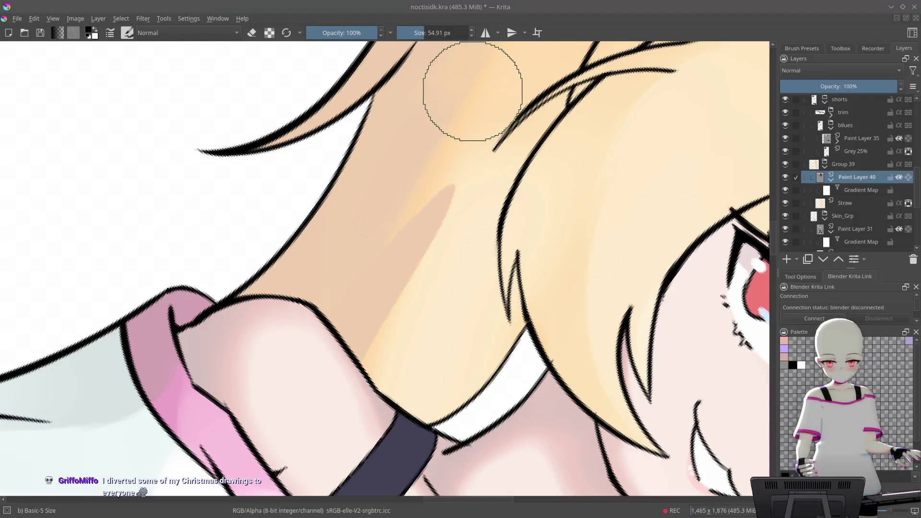
# - Blend the neck highlight and smooth the pink skin band with a smaller Basic wet brush
pyautogui.moveTo(483, 154); pyautogui.dragTo(433, 237)
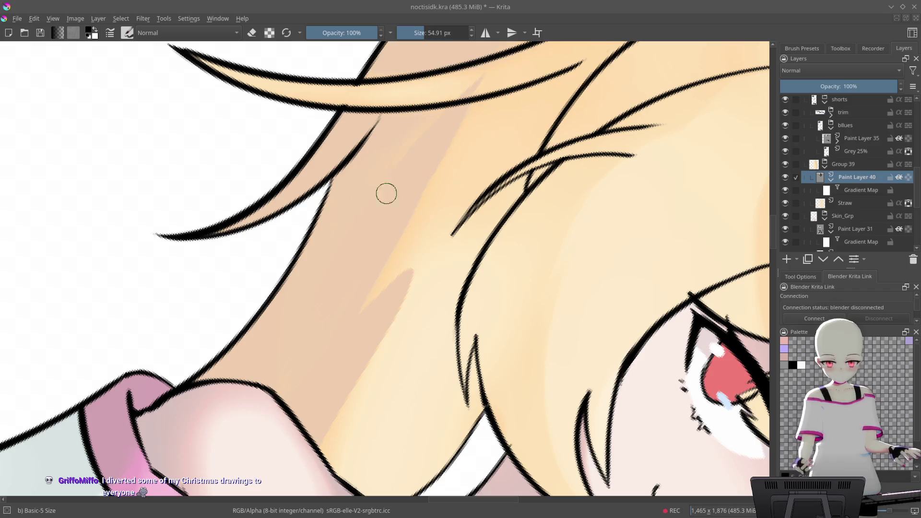
pyautogui.moveTo(545, 92)
pyautogui.mouseDown()
pyautogui.moveTo(527, 170)
pyautogui.moveTo(504, 41)
pyautogui.moveTo(506, 111)
pyautogui.moveTo(485, 165)
pyautogui.moveTo(559, 185)
pyautogui.mouseUp()
pyautogui.rightClick(528, 199)
pyautogui.click(597, 194)
pyautogui.scroll(1, 503, 216)
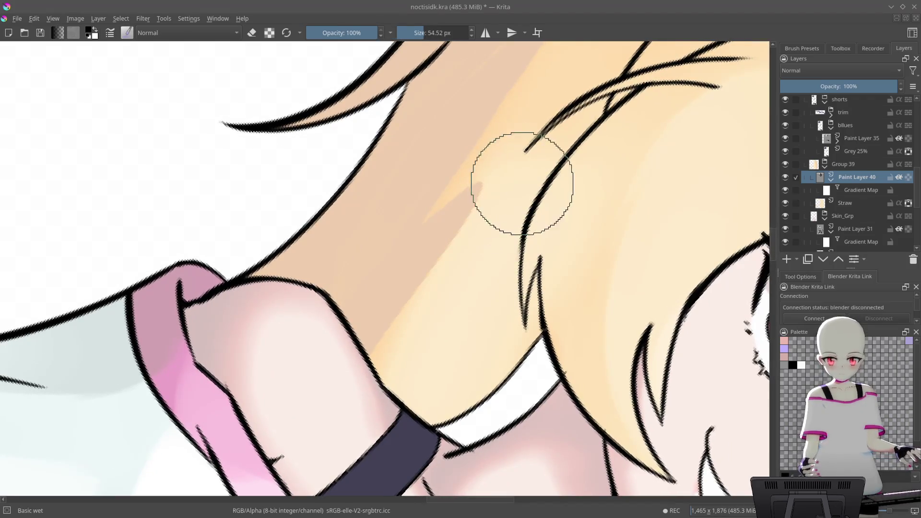
pyautogui.scroll(2, 514, 195)
pyautogui.press('[')
pyautogui.press('[')
pyautogui.moveTo(515, 193)
pyautogui.mouseDown()
pyautogui.moveTo(372, 395)
pyautogui.moveTo(401, 342)
pyautogui.mouseUp()
pyautogui.scroll(-4, 501, 154)
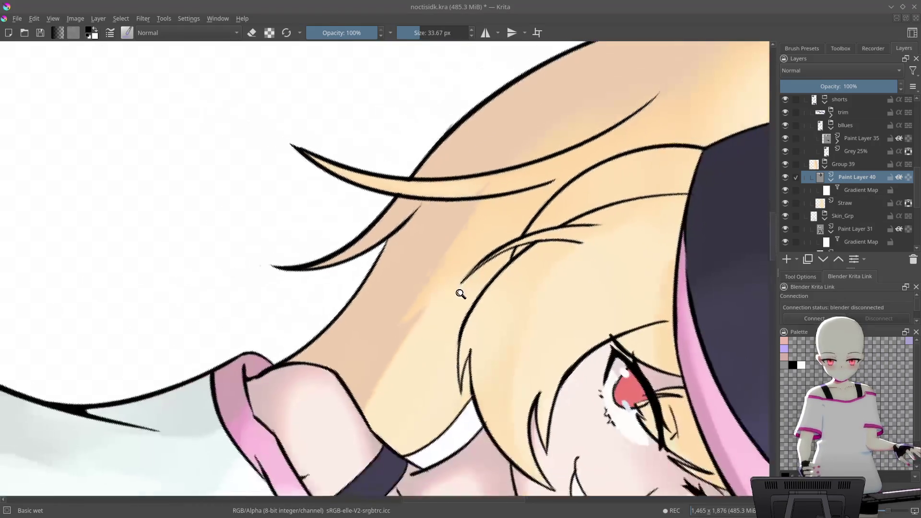
pyautogui.scroll(5, 456, 199)
pyautogui.moveTo(421, 211)
pyautogui.mouseDown()
pyautogui.moveTo(339, 354)
pyautogui.moveTo(493, 169)
pyautogui.moveTo(366, 360)
pyautogui.moveTo(442, 257)
pyautogui.moveTo(427, 220)
pyautogui.moveTo(436, 199)
pyautogui.mouseUp()
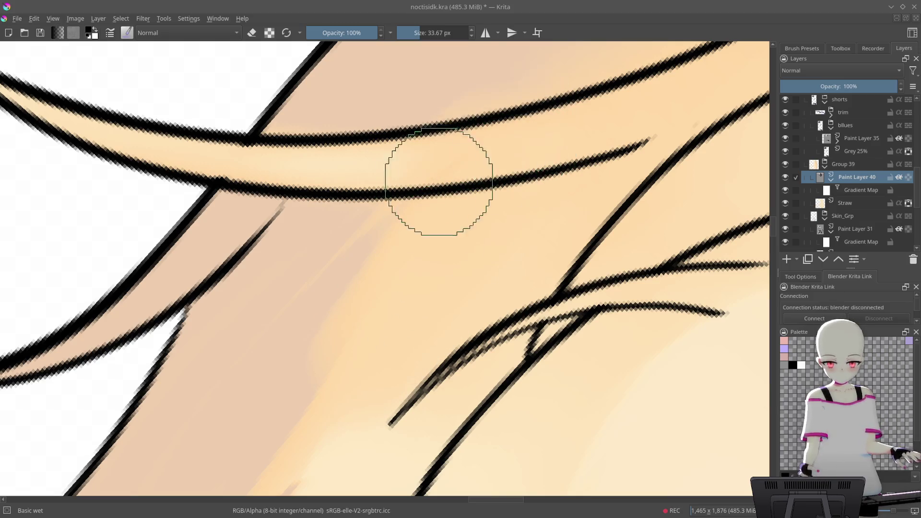
pyautogui.scroll(-4, 534, 276)
pyautogui.scroll(2, 529, 220)
pyautogui.scroll(5, 490, 202)
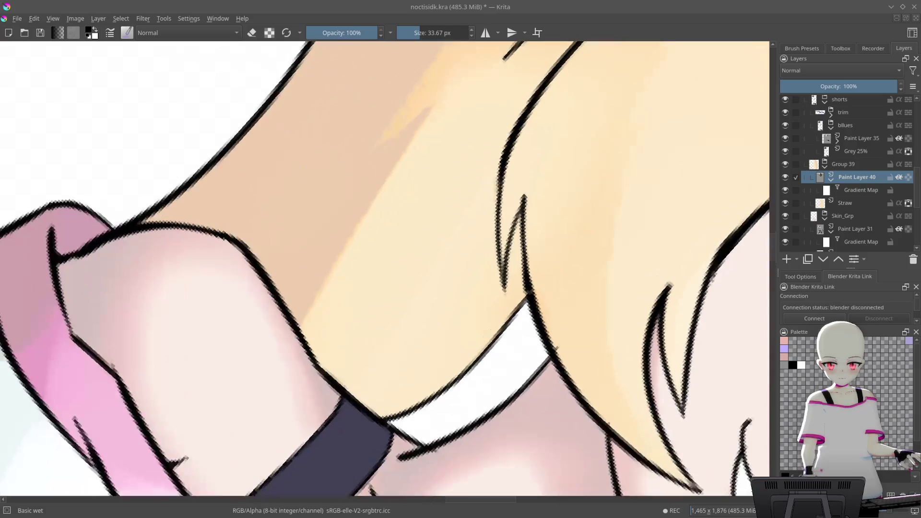
# - Set up the soft airbrush with a mid grey colour and pan across the neck
pyautogui.rightClick(494, 175)
pyautogui.click(494, 106)
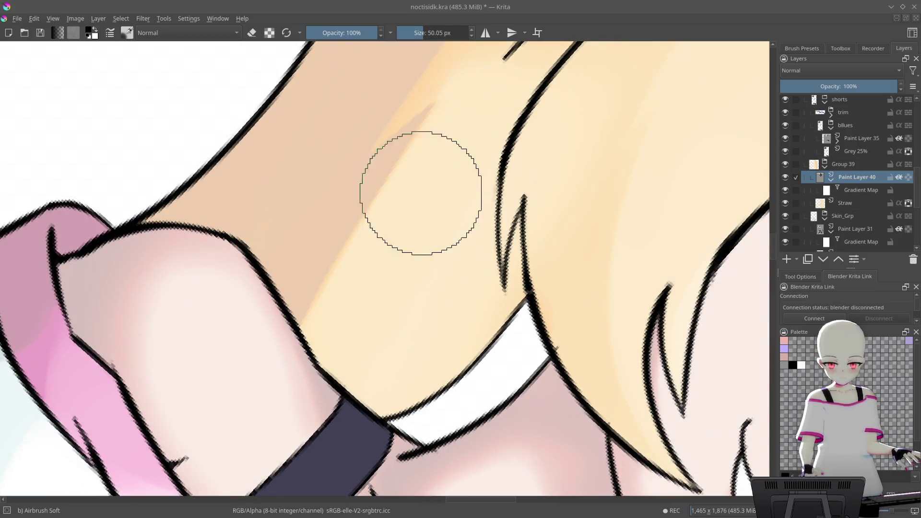
pyautogui.rightClick(477, 235)
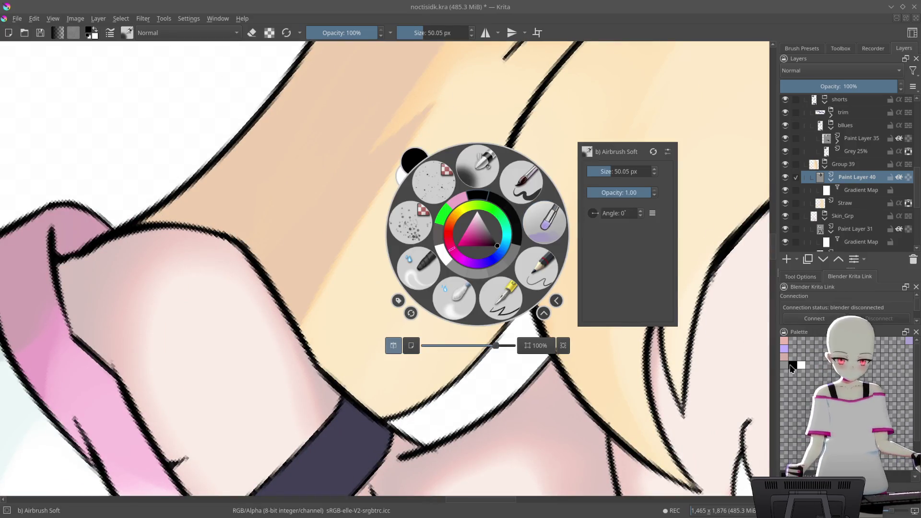
pyautogui.press('l')
pyautogui.press('l')
pyautogui.press('l')
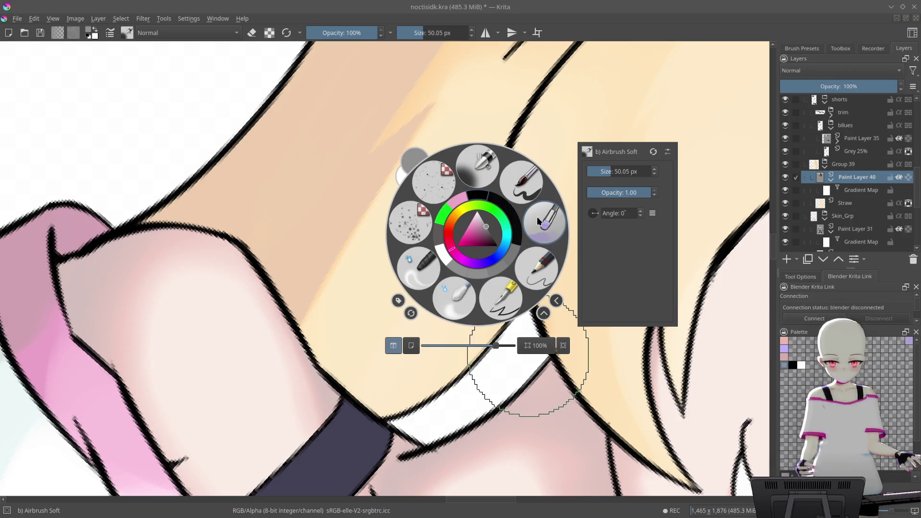
pyautogui.click(487, 171)
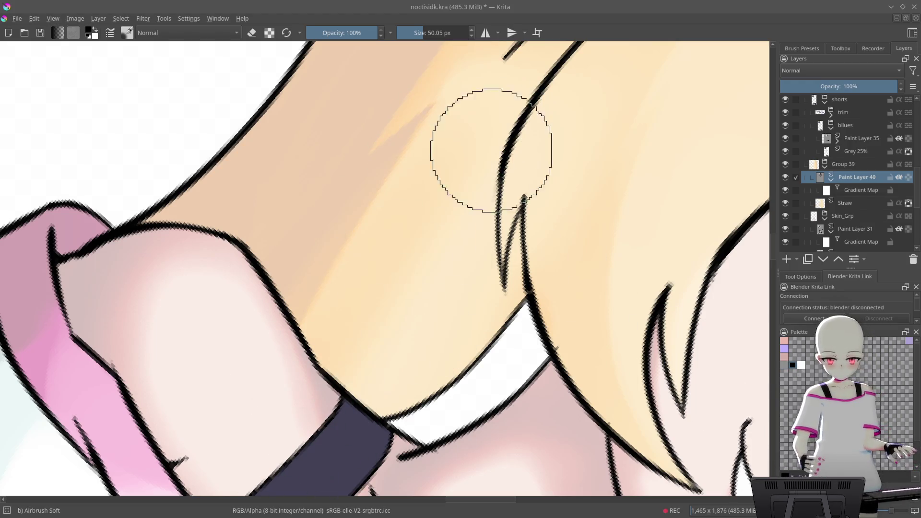
pyautogui.moveTo(493, 115); pyautogui.dragTo(441, 242)
pyautogui.scroll(-4, 441, 242)
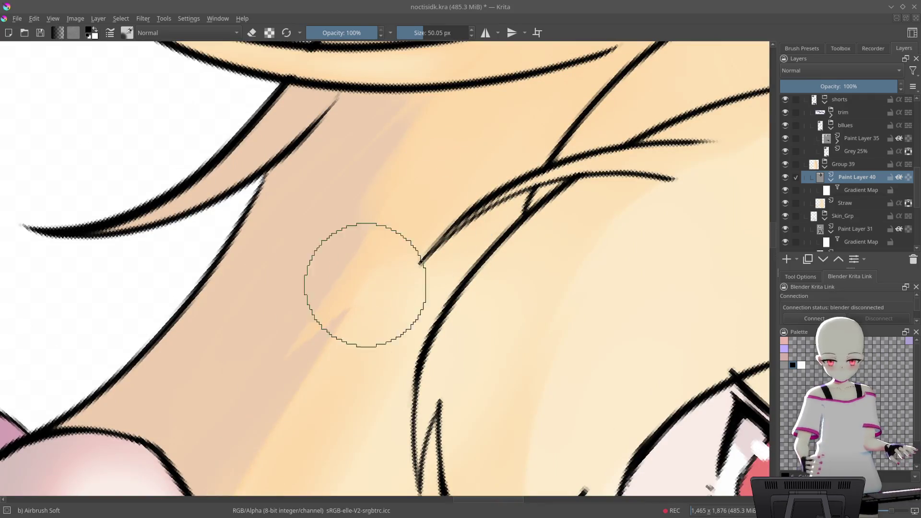
pyautogui.scroll(-2, 449, 327)
pyautogui.scroll(-5, 449, 326)
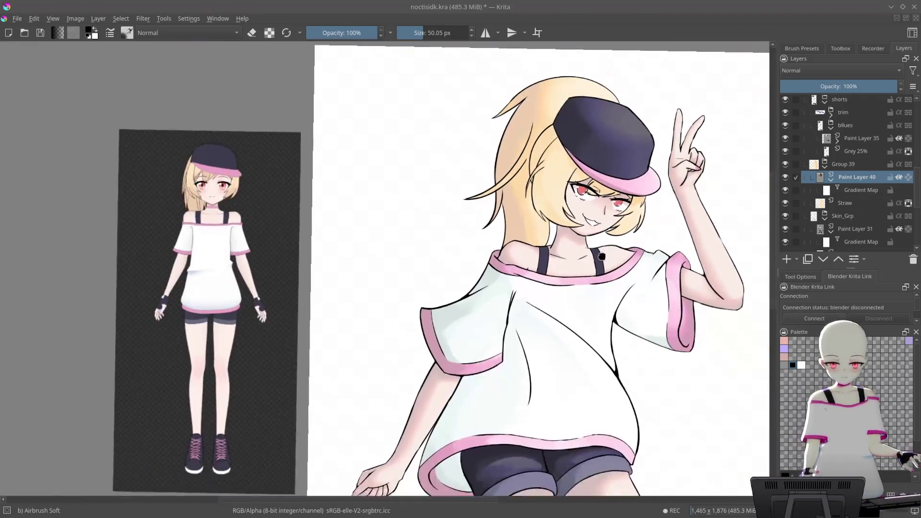
# - Paint a thin brown shadow under a hair strand with a smaller Basic-5 Size brush
pyautogui.scroll(5, 510, 148)
pyautogui.scroll(2, 596, 240)
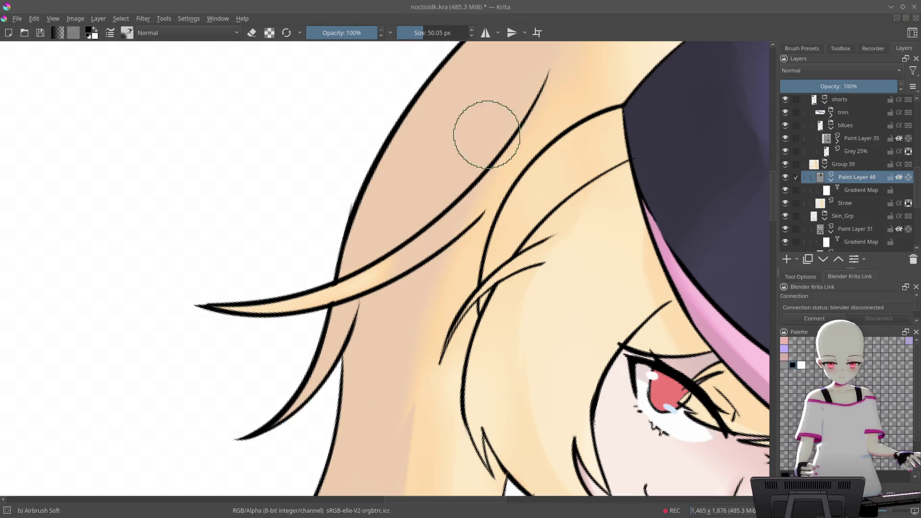
pyautogui.moveTo(395, 214); pyautogui.dragTo(499, 92)
pyautogui.scroll(-3, 387, 257)
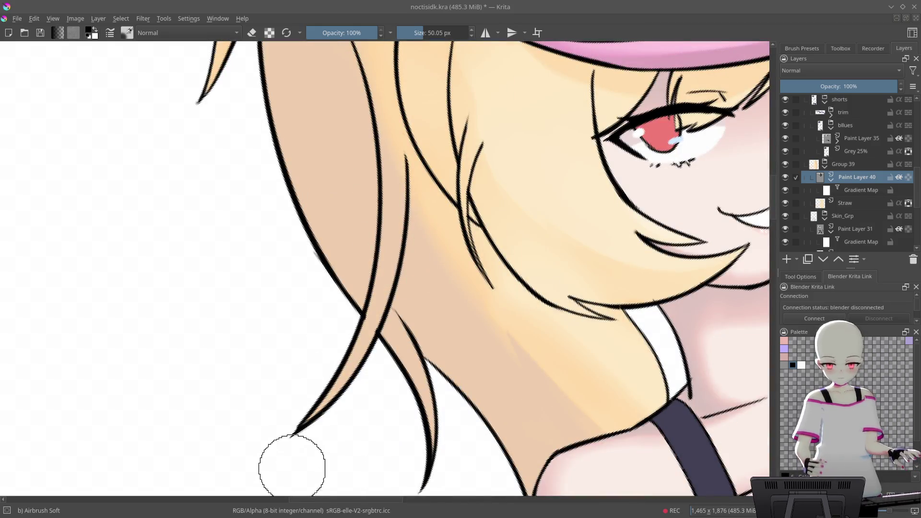
pyautogui.scroll(-2, 489, 409)
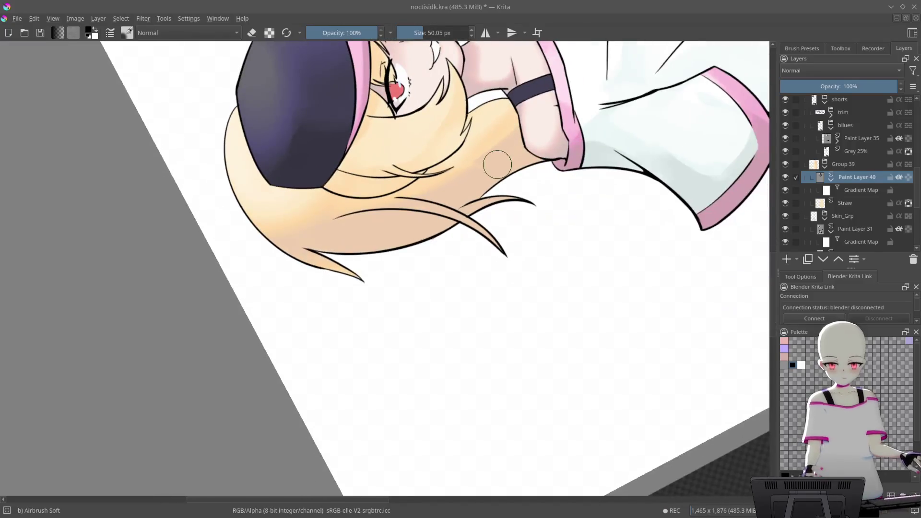
pyautogui.scroll(5, 513, 89)
pyautogui.scroll(3, 513, 89)
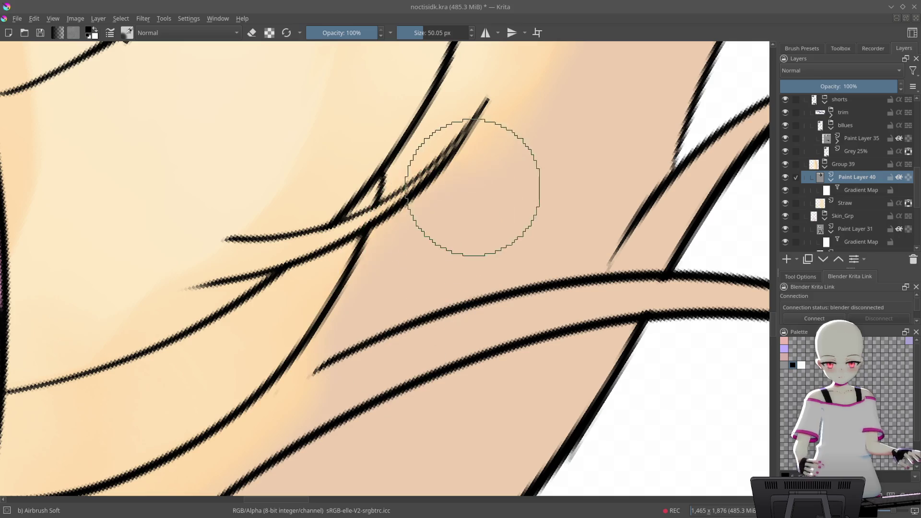
pyautogui.scroll(3, 559, 204)
pyautogui.press('[')
pyautogui.press('[')
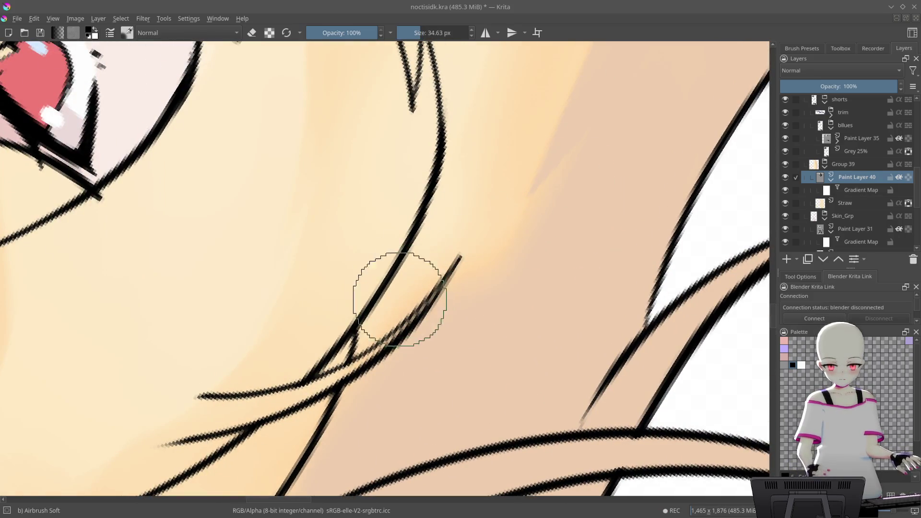
pyautogui.rightClick(525, 182)
pyautogui.click(442, 251)
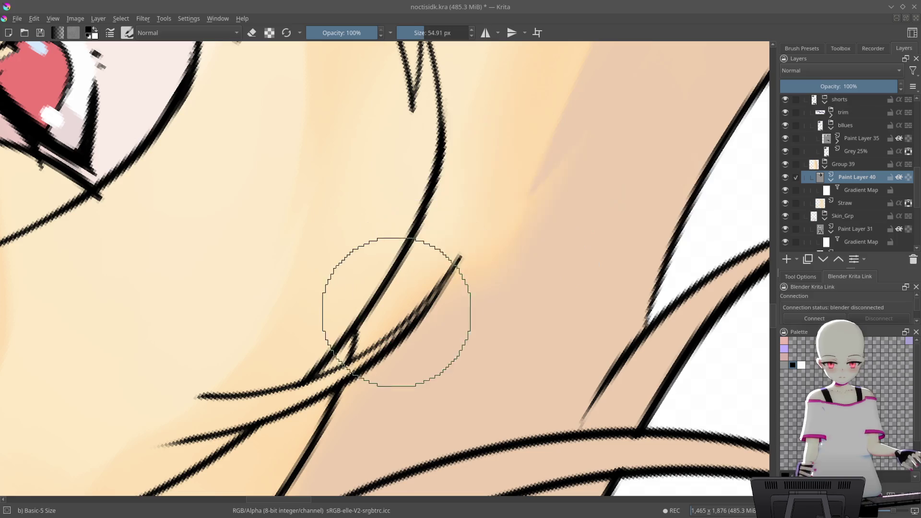
pyautogui.moveTo(366, 334); pyautogui.dragTo(479, 191)
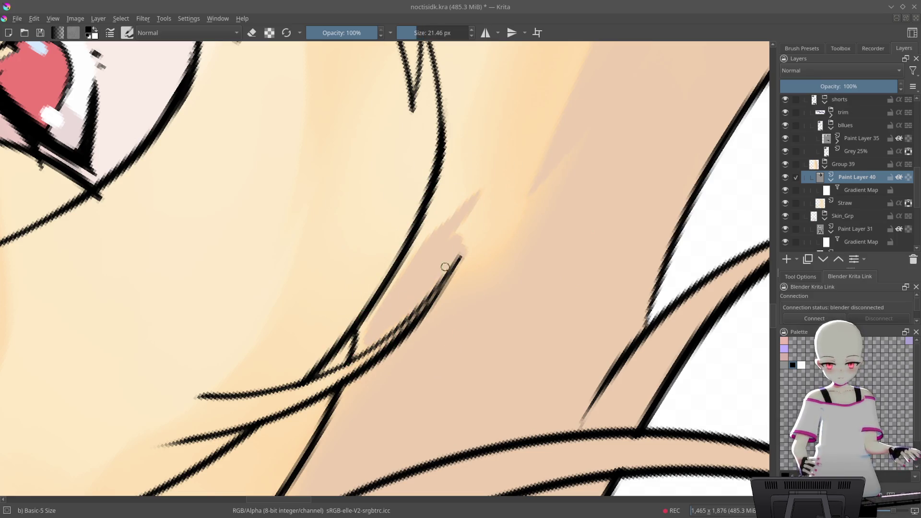
# - Add more brown shadow strokes along the hair edge and down the neck
pyautogui.moveTo(467, 215)
pyautogui.mouseDown()
pyautogui.moveTo(592, 171)
pyautogui.moveTo(639, 82)
pyautogui.mouseUp()
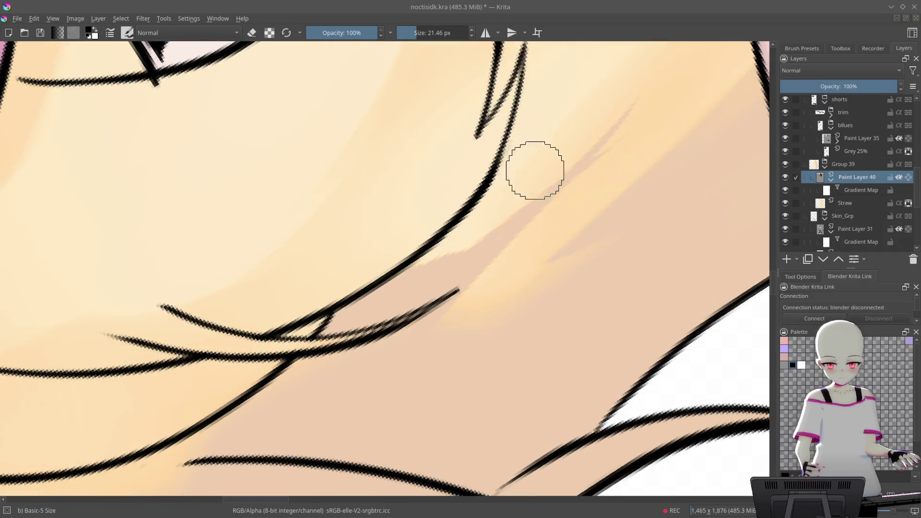
pyautogui.moveTo(438, 255); pyautogui.dragTo(520, 188)
pyautogui.moveTo(413, 293)
pyautogui.mouseDown()
pyautogui.moveTo(341, 391)
pyautogui.moveTo(479, 298)
pyautogui.moveTo(496, 150)
pyautogui.mouseUp()
pyautogui.moveTo(401, 160); pyautogui.dragTo(308, 282)
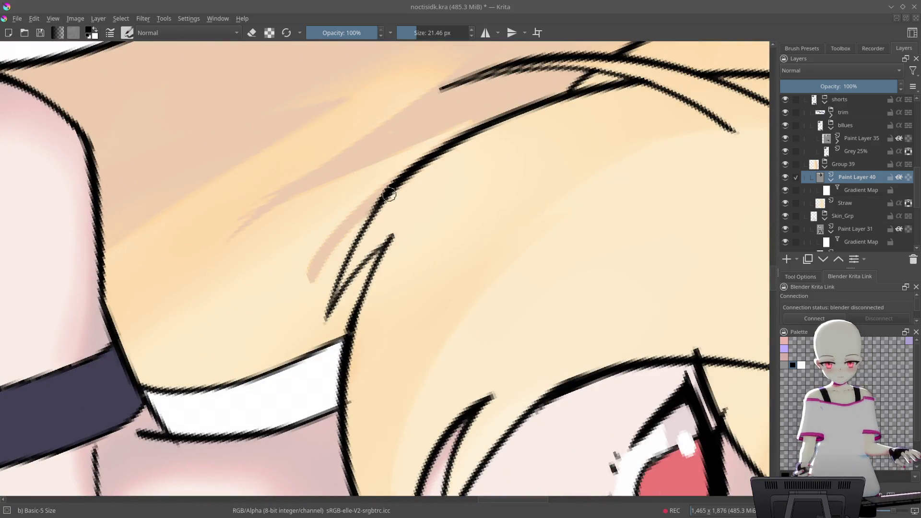
pyautogui.moveTo(377, 202); pyautogui.dragTo(315, 345)
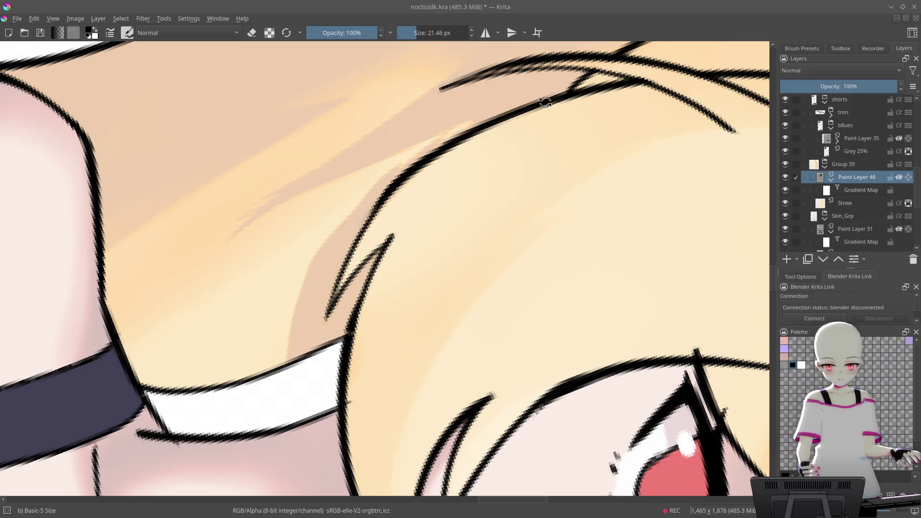
pyautogui.moveTo(545, 102); pyautogui.dragTo(463, 79)
pyautogui.moveTo(434, 113); pyautogui.dragTo(300, 355)
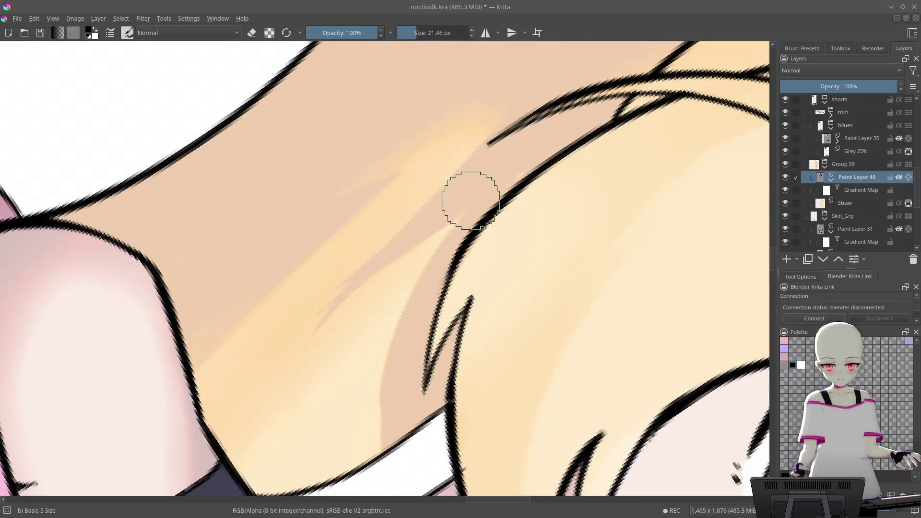
# - Blend the hair shadows into the neck skin with the Basic wet brush
pyautogui.rightClick(469, 194)
pyautogui.click(524, 130)
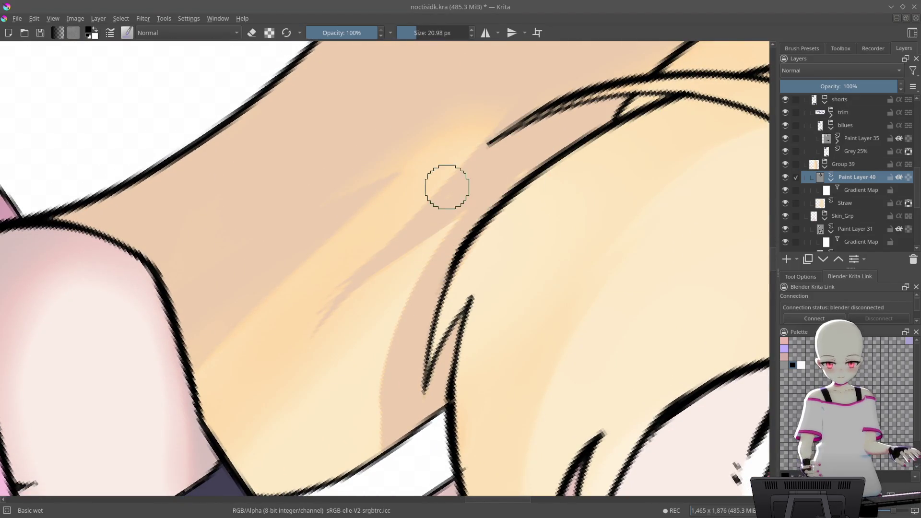
pyautogui.scroll(-2, 432, 183)
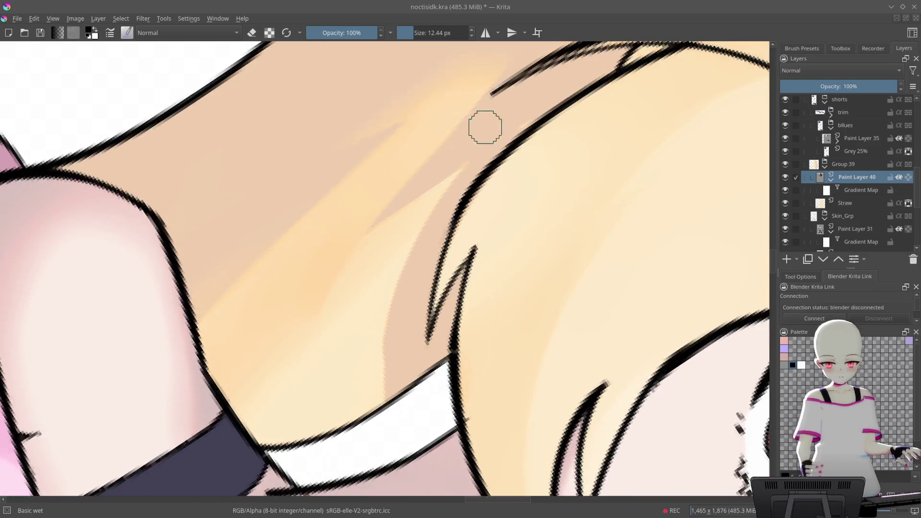
pyautogui.scroll(2, 485, 128)
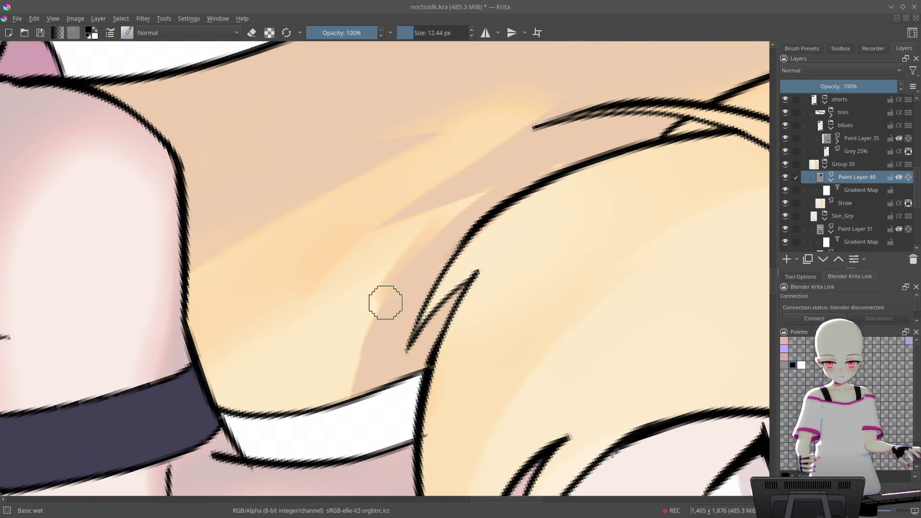
pyautogui.moveTo(384, 302); pyautogui.dragTo(353, 379)
pyautogui.moveTo(411, 353); pyautogui.dragTo(452, 291)
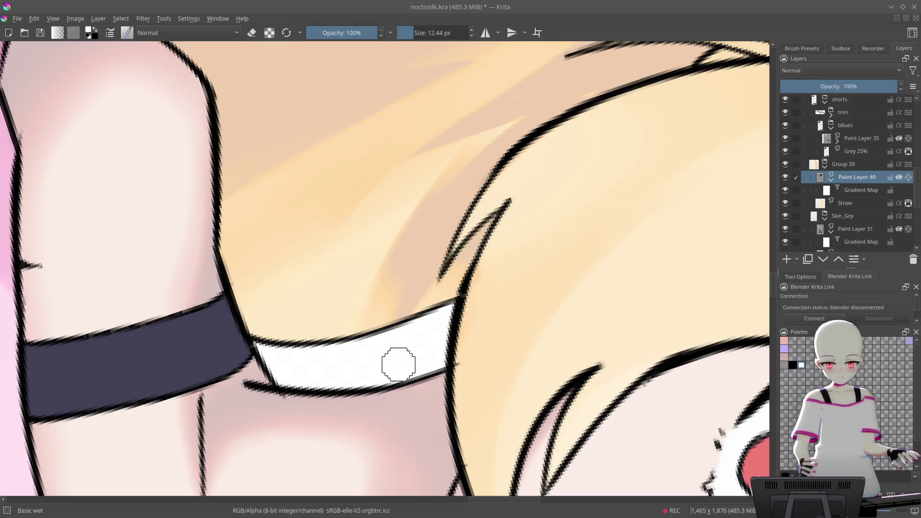
pyautogui.hotkey('ctrl', 'z')
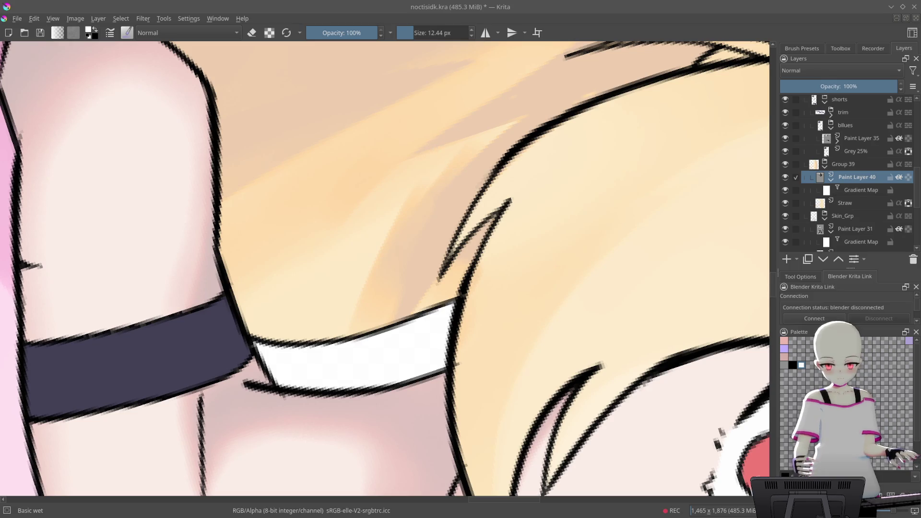
pyautogui.moveTo(442, 164); pyautogui.dragTo(406, 224)
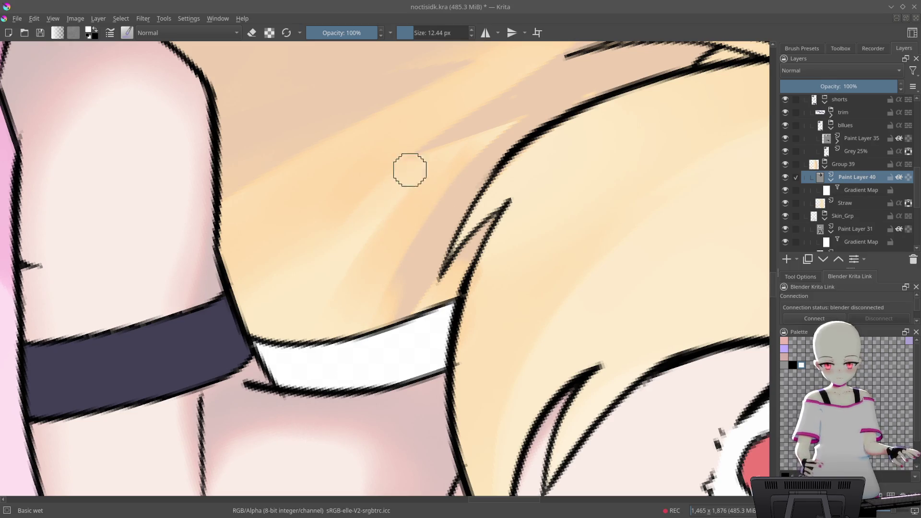
pyautogui.moveTo(475, 152)
pyautogui.mouseDown()
pyautogui.moveTo(316, 156)
pyautogui.moveTo(464, 185)
pyautogui.moveTo(465, 238)
pyautogui.mouseUp()
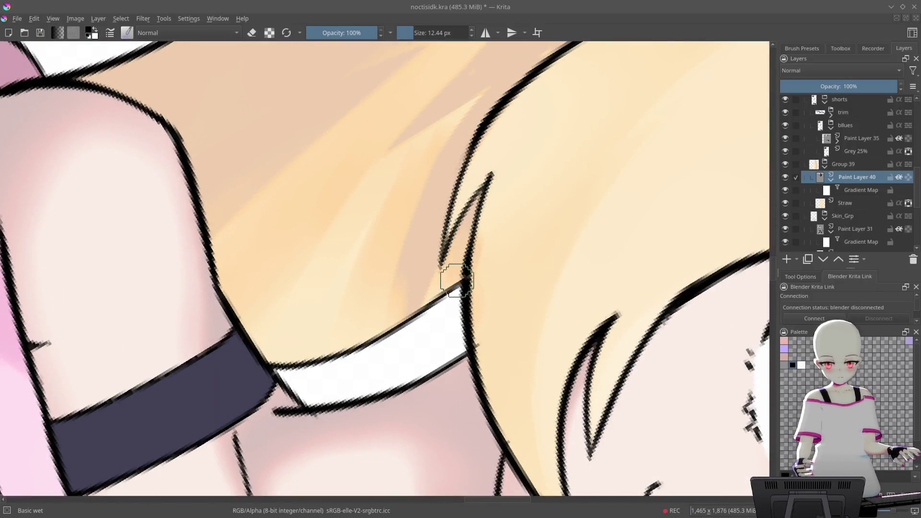
pyautogui.moveTo(480, 192)
pyautogui.mouseDown()
pyautogui.moveTo(569, 130)
pyautogui.moveTo(598, 206)
pyautogui.moveTo(654, 222)
pyautogui.moveTo(449, 198)
pyautogui.moveTo(510, 246)
pyautogui.mouseUp()
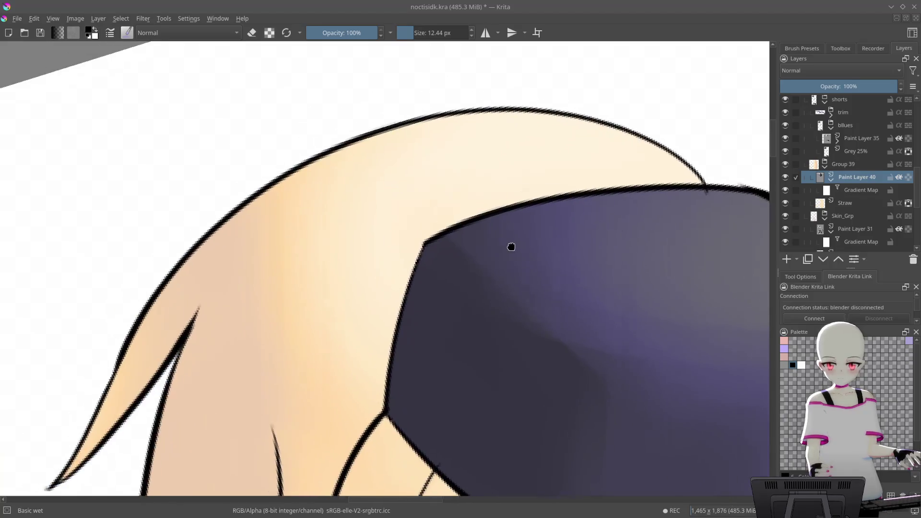
pyautogui.scroll(-1, 412, 238)
# - Paint darker tan strokes along the hair curve at the cap's top edge with Basic-5 Size
pyautogui.rightClick(462, 220)
pyautogui.click(526, 205)
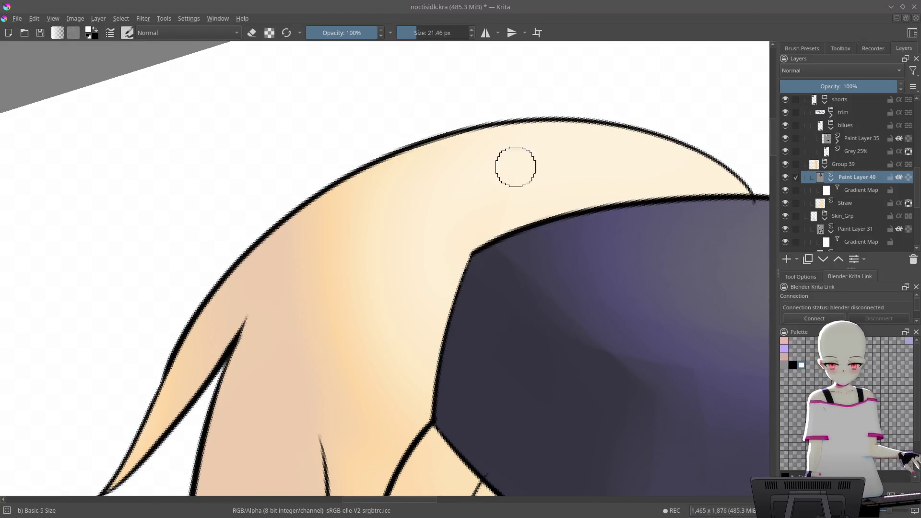
pyautogui.moveTo(531, 183); pyautogui.dragTo(446, 246)
pyautogui.moveTo(383, 126); pyautogui.dragTo(300, 335)
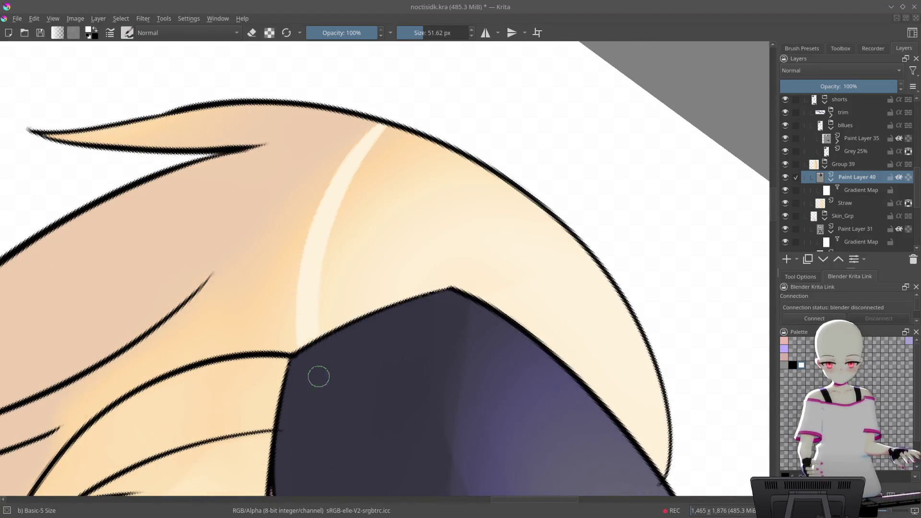
pyautogui.hotkey('ctrl', 'z')
pyautogui.moveTo(394, 129)
pyautogui.mouseDown()
pyautogui.moveTo(295, 345)
pyautogui.moveTo(316, 275)
pyautogui.mouseUp()
pyautogui.moveTo(450, 103)
pyautogui.mouseDown()
pyautogui.moveTo(288, 289)
pyautogui.moveTo(259, 367)
pyautogui.mouseUp()
# - Cover the pinkish hair shading with cream and blend the peach-cream boundary using Basic wet
pyautogui.moveTo(204, 306)
pyautogui.mouseDown()
pyautogui.moveTo(411, 185)
pyautogui.moveTo(374, 201)
pyautogui.moveTo(523, 158)
pyautogui.mouseUp()
pyautogui.scroll(3, 523, 157)
pyautogui.moveTo(463, 282)
pyautogui.mouseDown()
pyautogui.moveTo(496, 270)
pyautogui.moveTo(434, 313)
pyautogui.moveTo(385, 366)
pyautogui.mouseUp()
pyautogui.hotkey('ctrl', 'z')
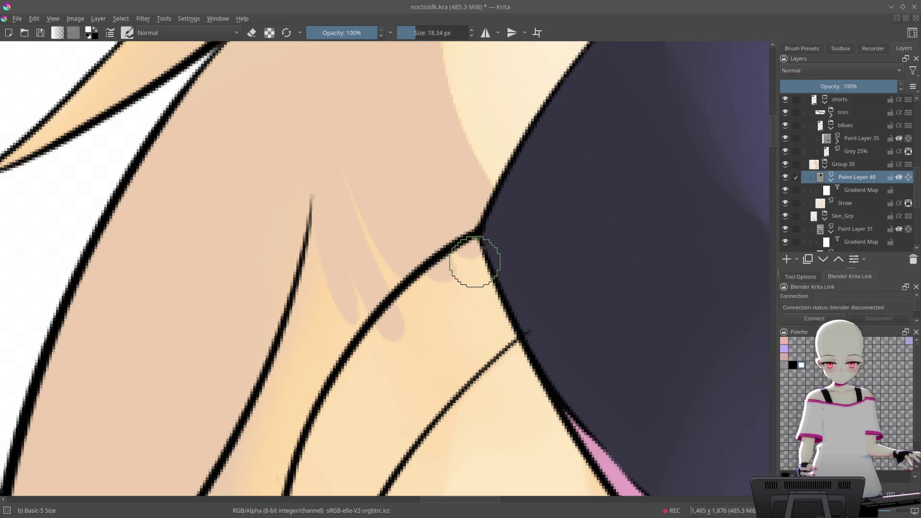
pyautogui.rightClick(517, 264)
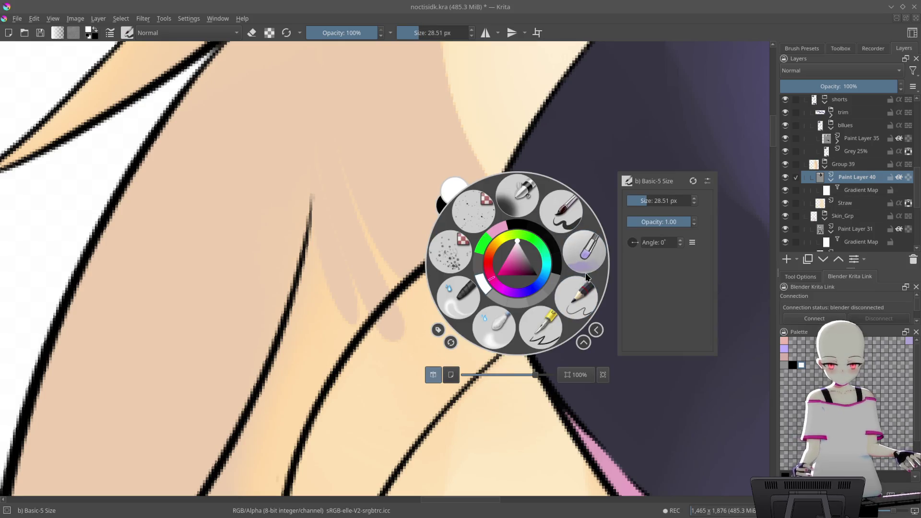
pyautogui.click(586, 272)
pyautogui.moveTo(366, 360)
pyautogui.mouseDown()
pyautogui.moveTo(423, 289)
pyautogui.moveTo(517, 290)
pyautogui.mouseUp()
pyautogui.moveTo(376, 298)
pyautogui.mouseDown()
pyautogui.moveTo(697, 85)
pyautogui.moveTo(553, 157)
pyautogui.moveTo(438, 237)
pyautogui.moveTo(638, 115)
pyautogui.mouseUp()
# - Blend the pink shading lighter between the hair lines near the hat edge
pyautogui.moveTo(319, 263)
pyautogui.mouseDown()
pyautogui.moveTo(537, 177)
pyautogui.moveTo(528, 49)
pyautogui.mouseUp()
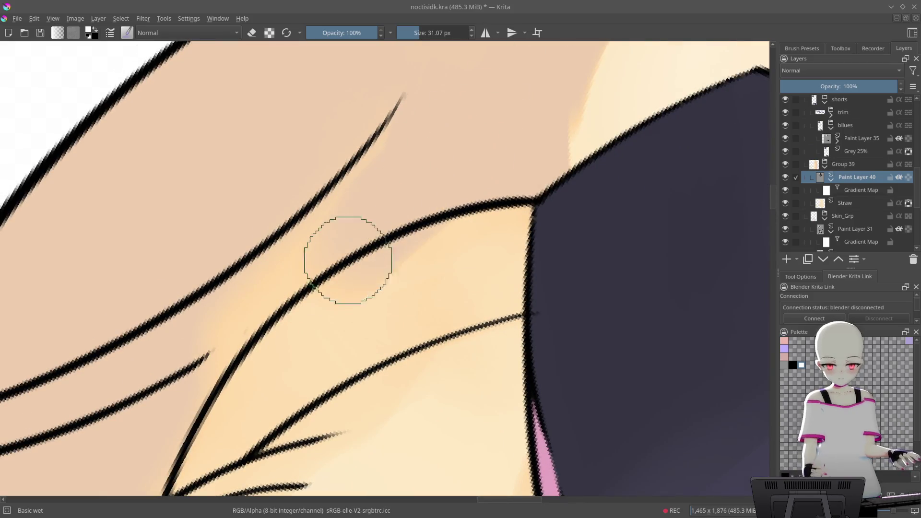
pyautogui.moveTo(468, 222)
pyautogui.mouseDown()
pyautogui.moveTo(481, 232)
pyautogui.moveTo(506, 201)
pyautogui.mouseUp()
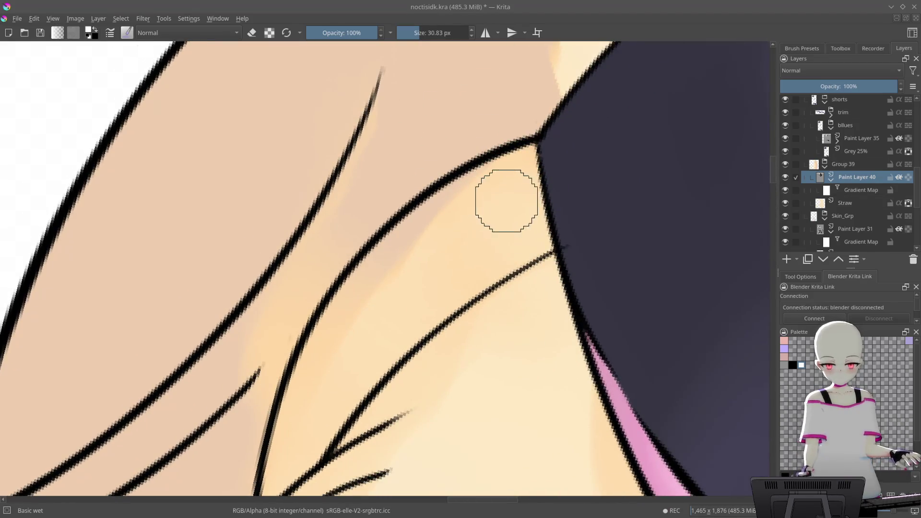
pyautogui.moveTo(427, 248); pyautogui.dragTo(350, 292)
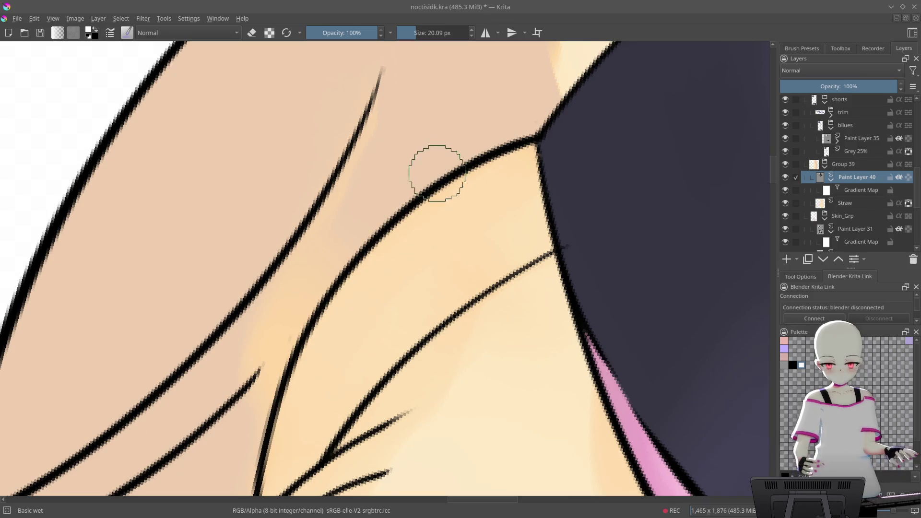
pyautogui.moveTo(381, 206)
pyautogui.mouseDown()
pyautogui.moveTo(549, 138)
pyautogui.moveTo(236, 406)
pyautogui.mouseUp()
pyautogui.moveTo(505, 161)
pyautogui.mouseDown()
pyautogui.moveTo(594, 111)
pyautogui.moveTo(575, 171)
pyautogui.mouseUp()
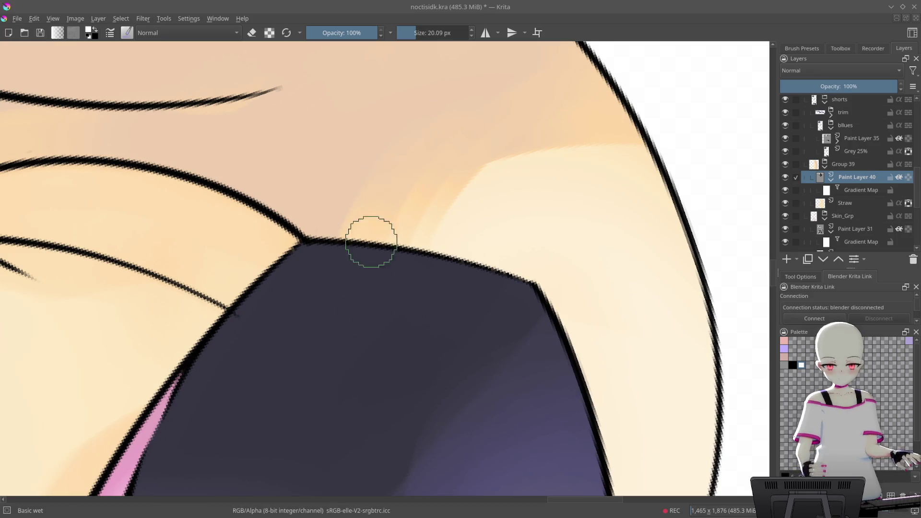
pyautogui.moveTo(593, 139)
pyautogui.mouseDown()
pyautogui.moveTo(606, 37)
pyautogui.moveTo(560, 99)
pyautogui.mouseUp()
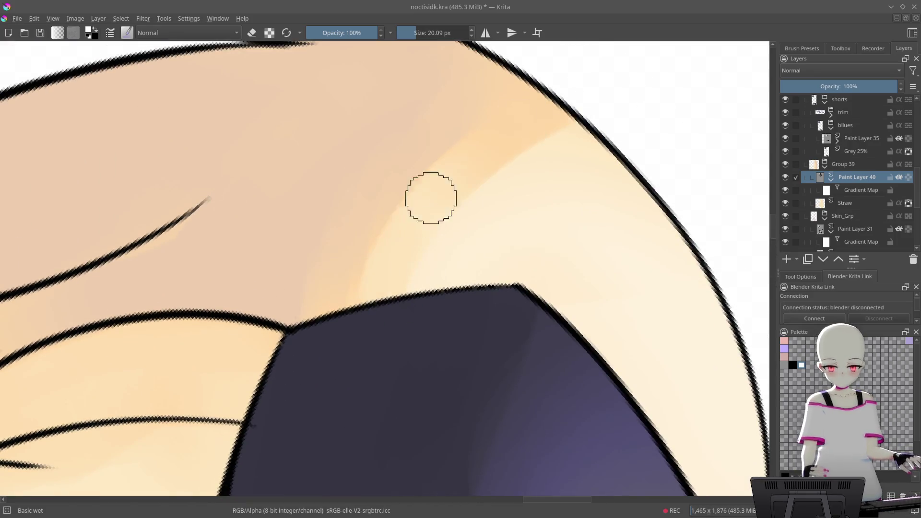
pyautogui.moveTo(417, 290)
pyautogui.mouseDown()
pyautogui.moveTo(572, 200)
pyautogui.moveTo(545, 149)
pyautogui.moveTo(410, 275)
pyautogui.moveTo(397, 335)
pyautogui.moveTo(545, 113)
pyautogui.mouseUp()
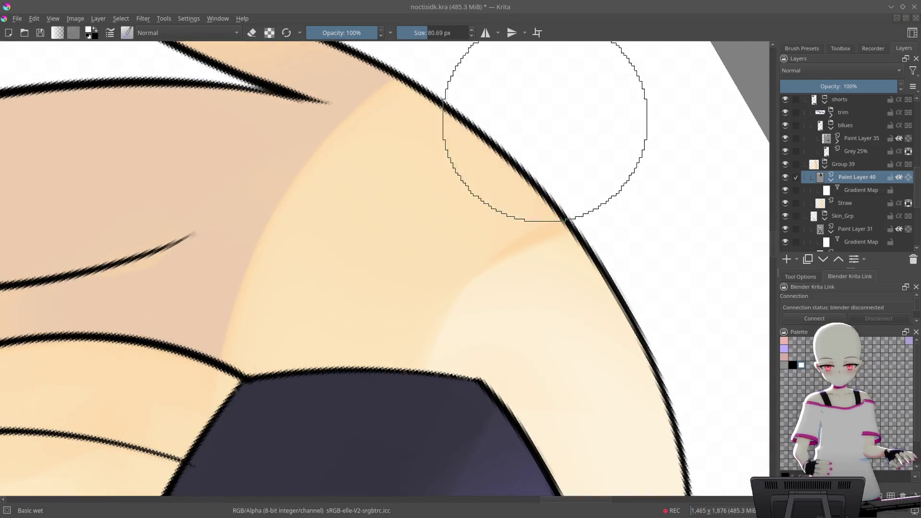
# - Extend and smooth the cream highlight on the hair, then compare with the reference
pyautogui.hotkey('ctrl', 'shift', '0')
pyautogui.moveTo(441, 401)
pyautogui.mouseDown()
pyautogui.moveTo(648, 140)
pyautogui.moveTo(538, 98)
pyautogui.moveTo(576, 142)
pyautogui.moveTo(382, 258)
pyautogui.mouseUp()
pyautogui.press('5')
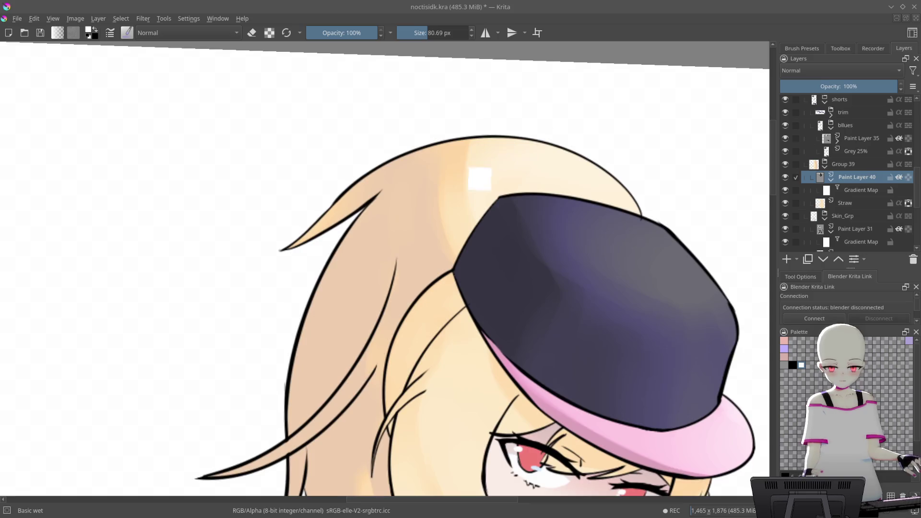
pyautogui.moveTo(473, 283)
pyautogui.mouseDown()
pyautogui.moveTo(596, 252)
pyautogui.moveTo(642, 307)
pyautogui.moveTo(689, 82)
pyautogui.moveTo(624, 144)
pyautogui.moveTo(493, 185)
pyautogui.mouseUp()
pyautogui.press('5')
pyautogui.moveTo(481, 127)
pyautogui.mouseDown()
pyautogui.moveTo(576, 155)
pyautogui.moveTo(422, 237)
pyautogui.mouseUp()
pyautogui.moveTo(503, 124); pyautogui.dragTo(549, 272)
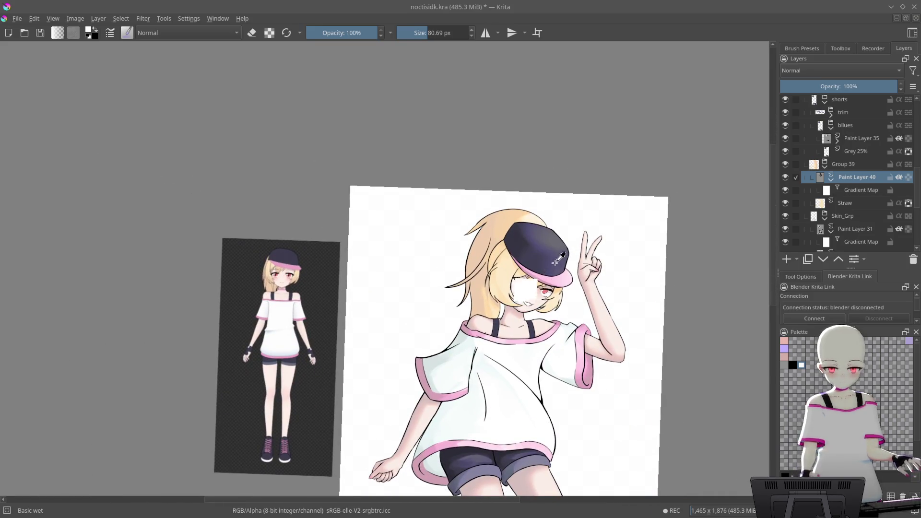
pyautogui.press('5')
pyautogui.scroll(6, 582, 214)
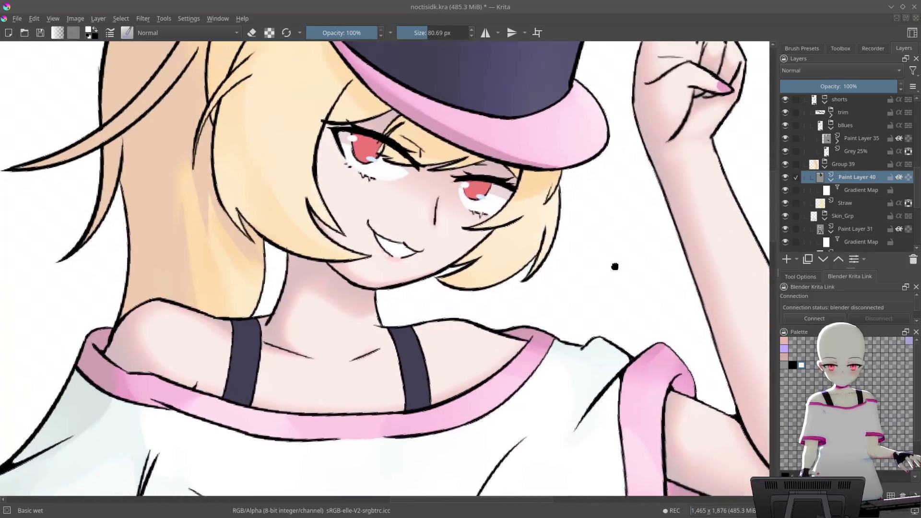
pyautogui.scroll(4, 614, 259)
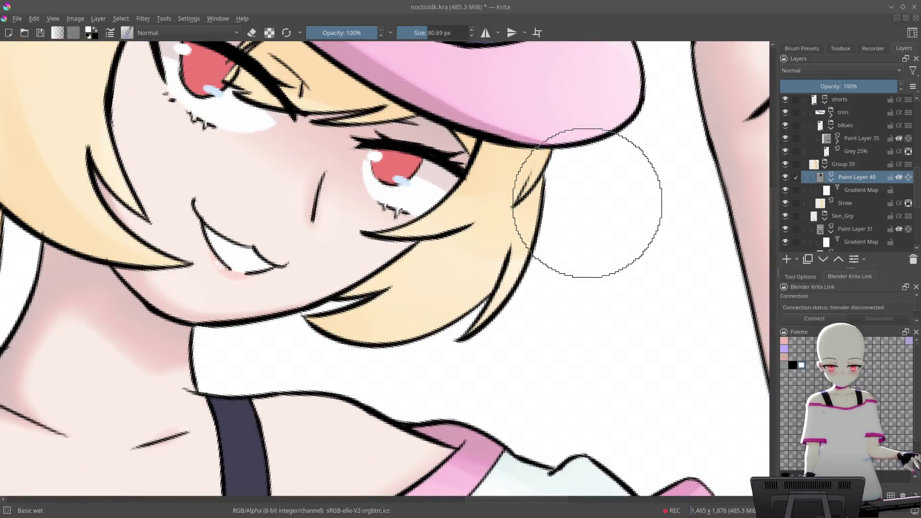
pyautogui.moveTo(588, 202)
pyautogui.mouseDown()
pyautogui.moveTo(565, 165)
pyautogui.moveTo(585, 174)
pyautogui.moveTo(529, 183)
pyautogui.mouseUp()
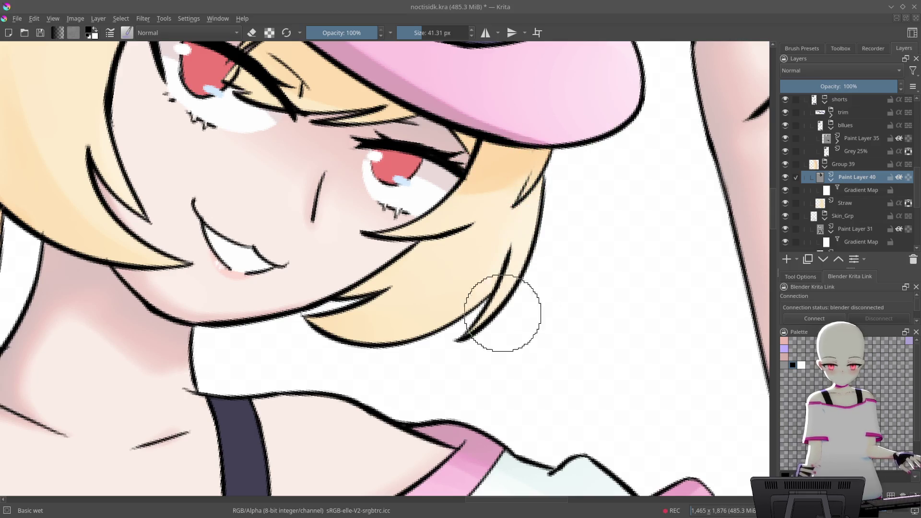
pyautogui.scroll(-2, 601, 218)
pyautogui.scroll(3, 531, 136)
pyautogui.moveTo(530, 135); pyautogui.dragTo(514, 308)
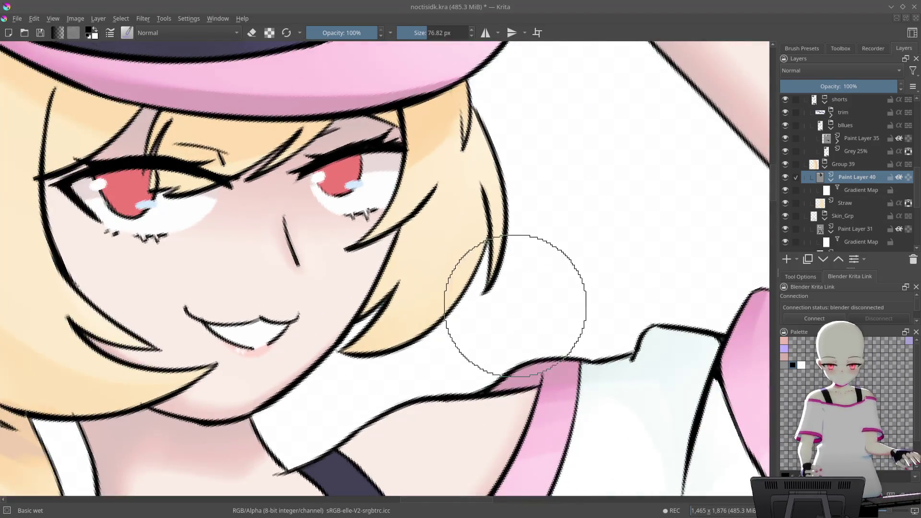
pyautogui.scroll(1, 595, 189)
pyautogui.press('4')
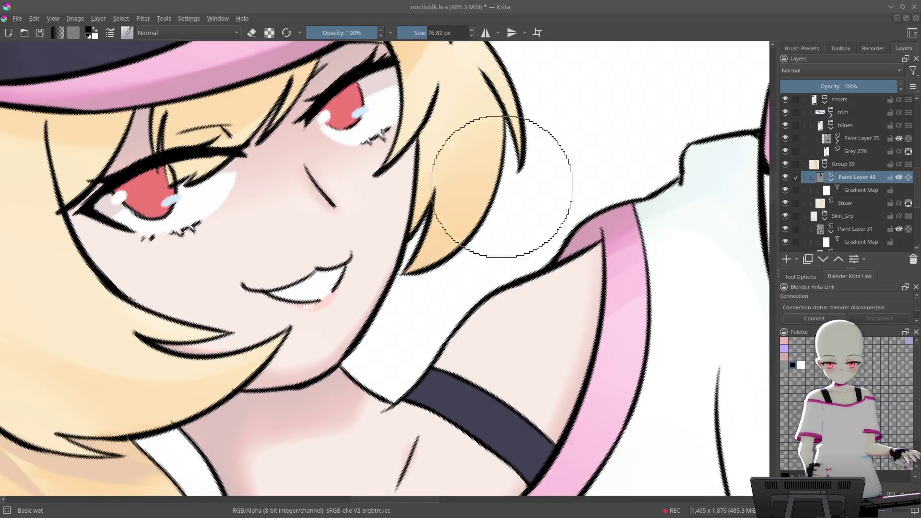
pyautogui.scroll(-2, 530, 196)
pyautogui.press('6')
pyautogui.press('6')
pyautogui.press('6')
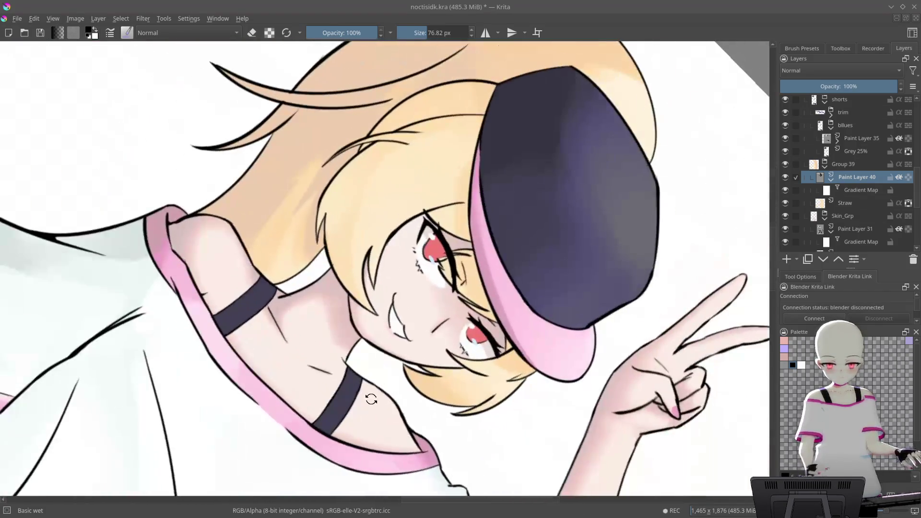
pyautogui.scroll(2, 530, 195)
pyautogui.scroll(2, 393, 172)
pyautogui.press('[')
pyautogui.press('[')
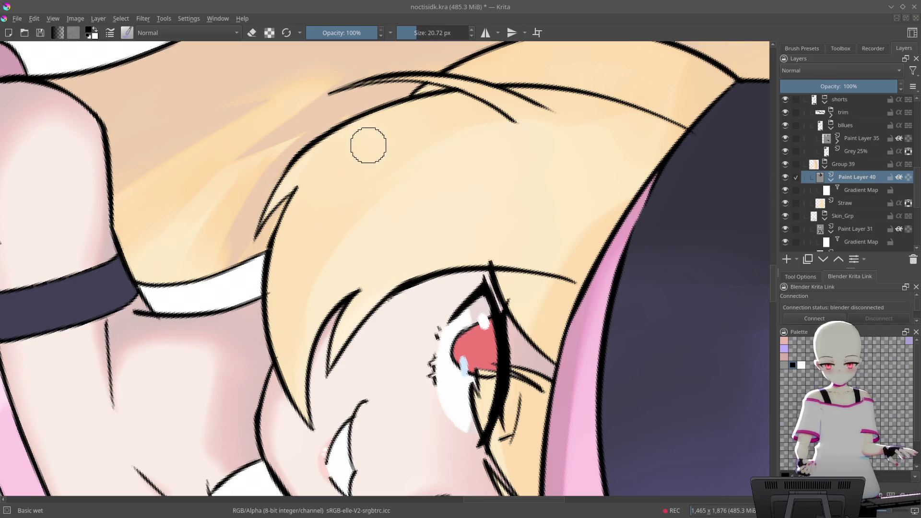
pyautogui.rightClick(427, 136)
# - Switch to the Basic-5 Size brush and paint tan over the pink gap in the hair strand
pyautogui.click(421, 174)
pyautogui.moveTo(422, 174); pyautogui.dragTo(387, 227)
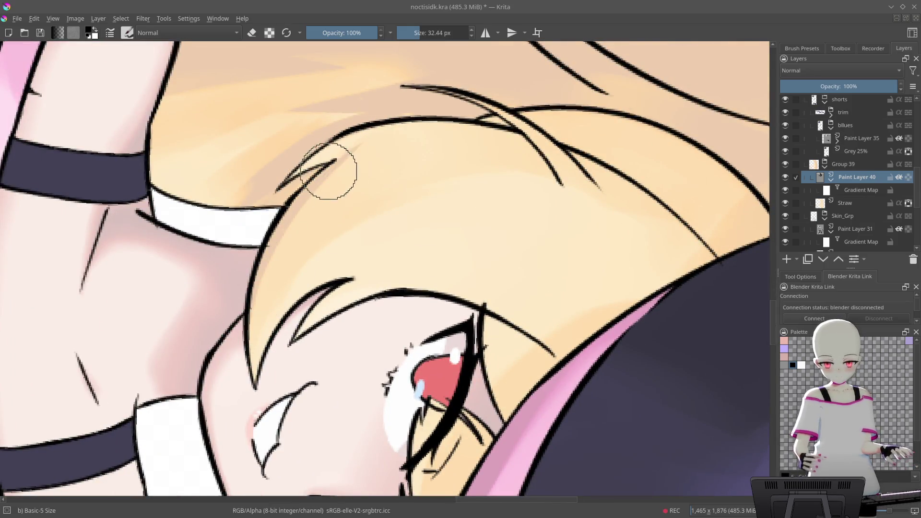
pyautogui.scroll(5, 446, 84)
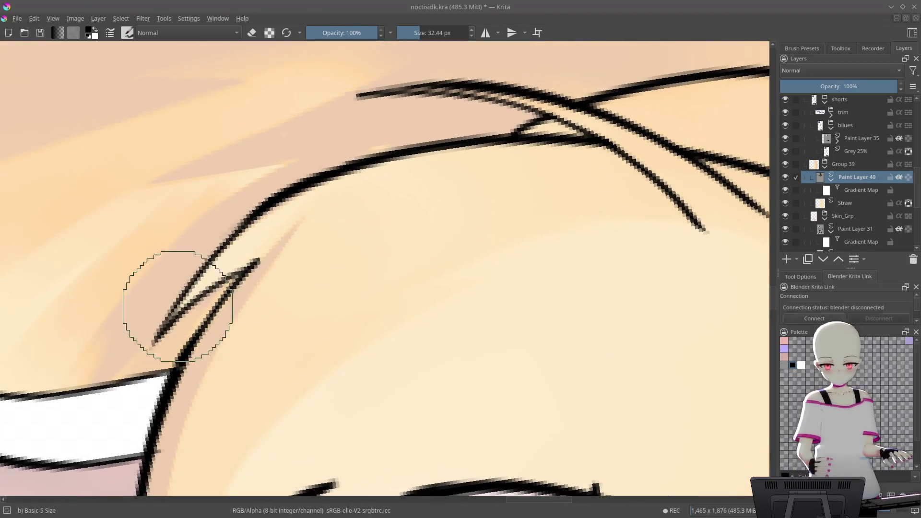
pyautogui.scroll(-5, 530, 121)
pyautogui.moveTo(531, 121)
pyautogui.mouseDown()
pyautogui.moveTo(545, 232)
pyautogui.moveTo(579, 122)
pyautogui.moveTo(595, 192)
pyautogui.mouseUp()
pyautogui.scroll(6, 405, 191)
pyautogui.moveTo(405, 191)
pyautogui.mouseDown()
pyautogui.moveTo(376, 206)
pyautogui.moveTo(622, 199)
pyautogui.moveTo(575, 182)
pyautogui.mouseUp()
# - Shade the hair lock beside the eye with soft tan strokes
pyautogui.scroll(-5, 382, 204)
pyautogui.scroll(5, 553, 167)
pyautogui.scroll(2, 552, 168)
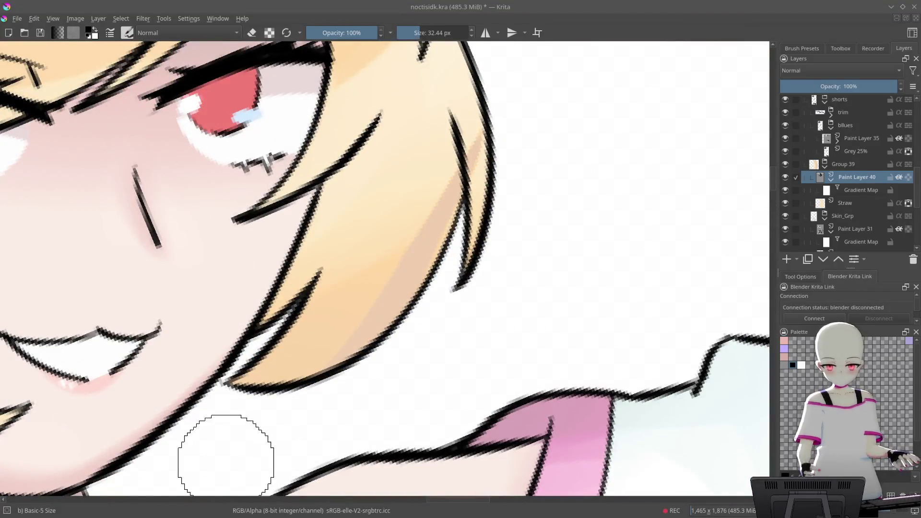
pyautogui.scroll(2, 485, 132)
pyautogui.scroll(3, 435, 192)
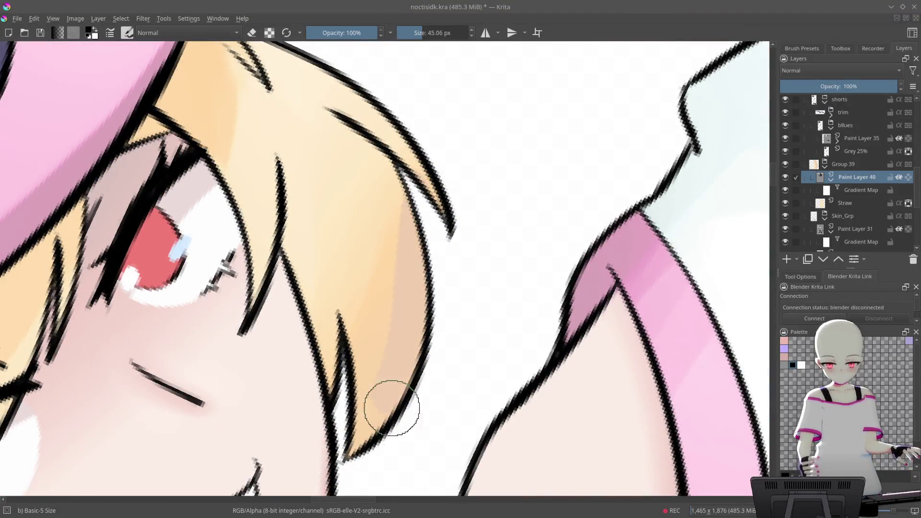
pyautogui.click(437, 244)
pyautogui.moveTo(437, 244)
pyautogui.mouseDown()
pyautogui.moveTo(298, 236)
pyautogui.moveTo(309, 298)
pyautogui.moveTo(287, 237)
pyautogui.moveTo(306, 273)
pyautogui.mouseUp()
pyautogui.moveTo(401, 267)
pyautogui.mouseDown()
pyautogui.moveTo(390, 206)
pyautogui.moveTo(498, 213)
pyautogui.mouseUp()
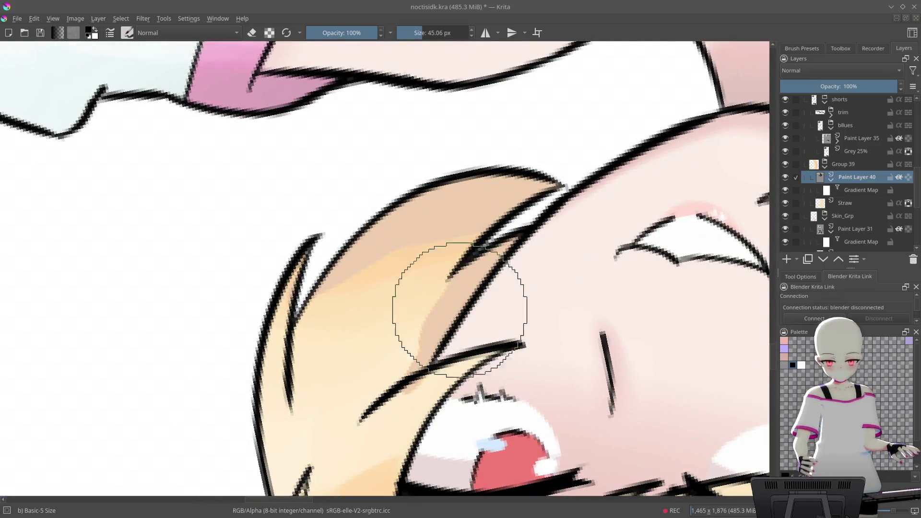
pyautogui.moveTo(503, 288)
pyautogui.mouseDown()
pyautogui.moveTo(471, 350)
pyautogui.moveTo(480, 336)
pyautogui.mouseUp()
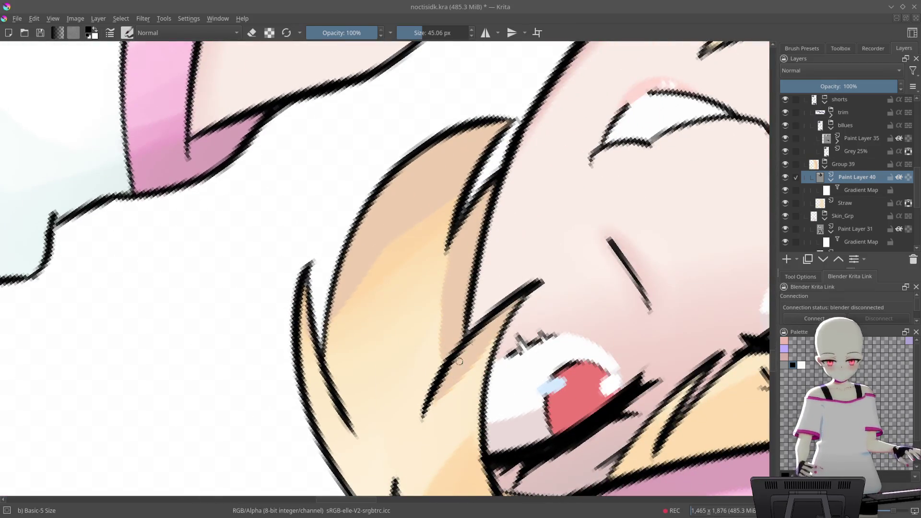
pyautogui.moveTo(596, 288); pyautogui.dragTo(487, 247)
pyautogui.scroll(-2, 487, 247)
# - Switch back to the Basic wet brush and turn the view upright onto the face
pyautogui.rightClick(452, 196)
pyautogui.click(453, 226)
pyautogui.scroll(2, 453, 222)
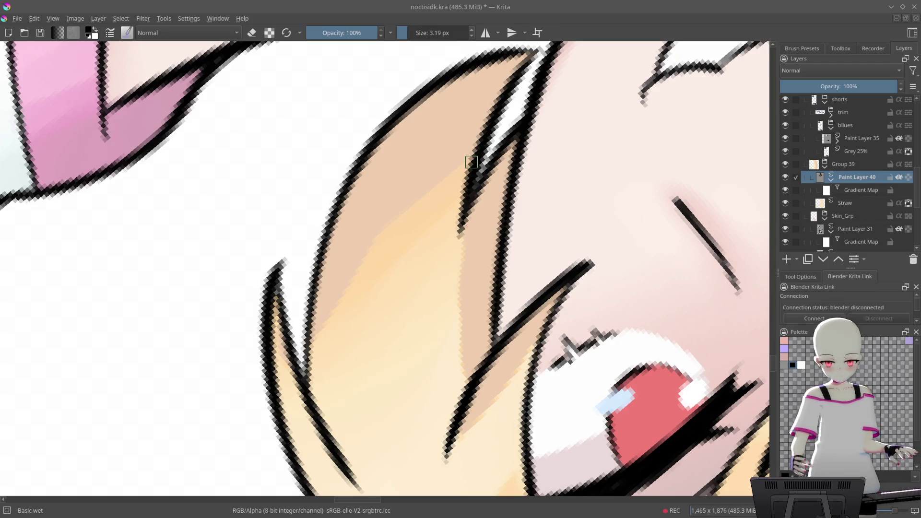
pyautogui.scroll(-2, 485, 182)
pyautogui.scroll(2, 432, 286)
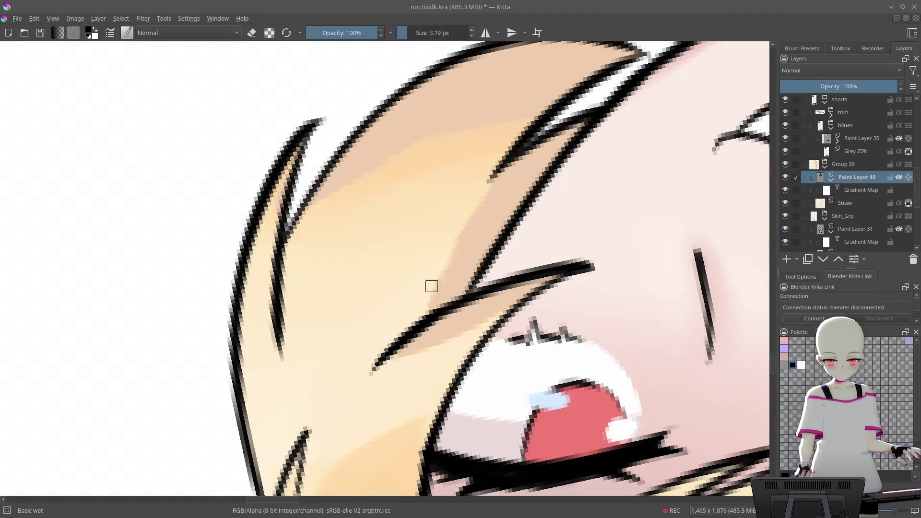
pyautogui.press('4')
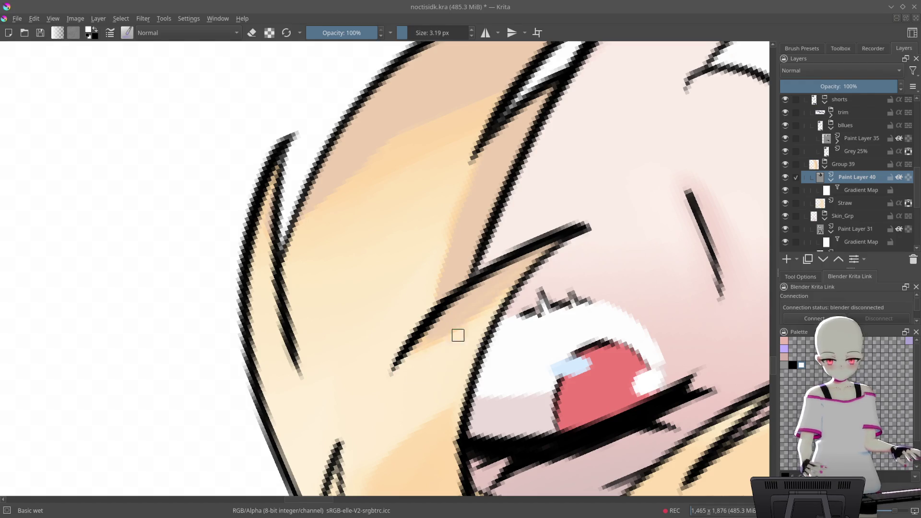
pyautogui.moveTo(669, 179)
pyautogui.mouseDown()
pyautogui.moveTo(515, 275)
pyautogui.moveTo(543, 315)
pyautogui.moveTo(546, 346)
pyautogui.moveTo(510, 236)
pyautogui.moveTo(585, 258)
pyautogui.moveTo(555, 252)
pyautogui.mouseUp()
pyautogui.rightClick(555, 253)
# - Choose the b) Airbrush Soft preset from the pop-up palette, then reset the view rotation
pyautogui.click(564, 196)
pyautogui.moveTo(463, 237)
pyautogui.mouseDown()
pyautogui.moveTo(426, 222)
pyautogui.moveTo(387, 398)
pyautogui.moveTo(384, 206)
pyautogui.moveTo(453, 166)
pyautogui.mouseUp()
pyautogui.scroll(-5, 453, 166)
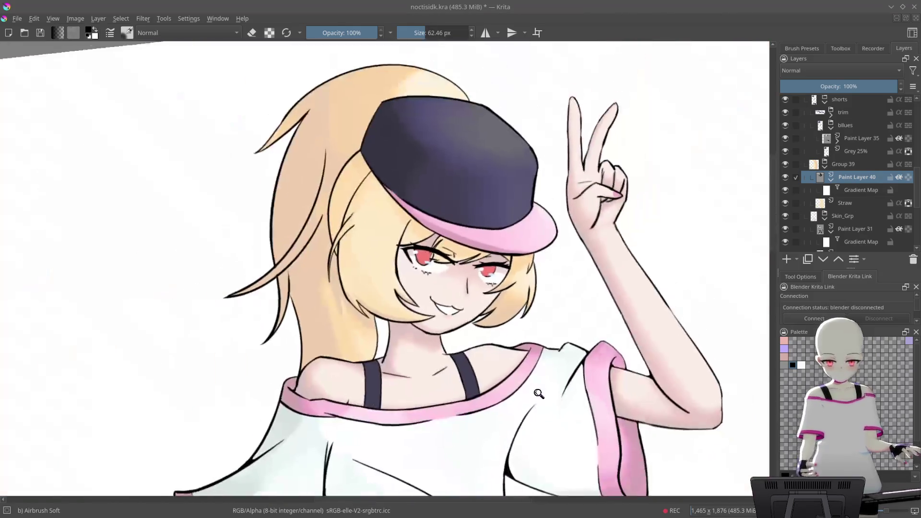
pyautogui.scroll(3, 520, 194)
pyautogui.scroll(5, 520, 194)
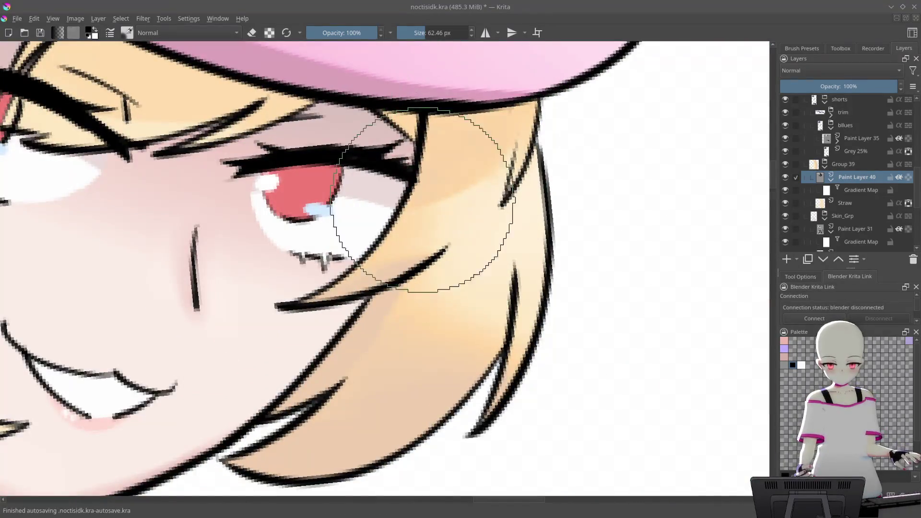
pyautogui.scroll(-5, 426, 238)
pyautogui.press('6')
pyautogui.press('6')
pyautogui.press('6')
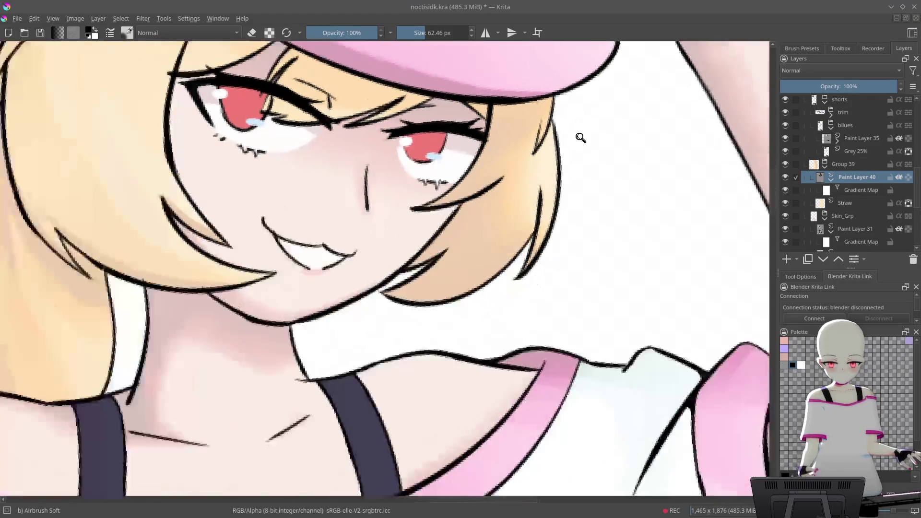
pyautogui.scroll(4, 426, 308)
pyautogui.press('6')
pyautogui.press('6')
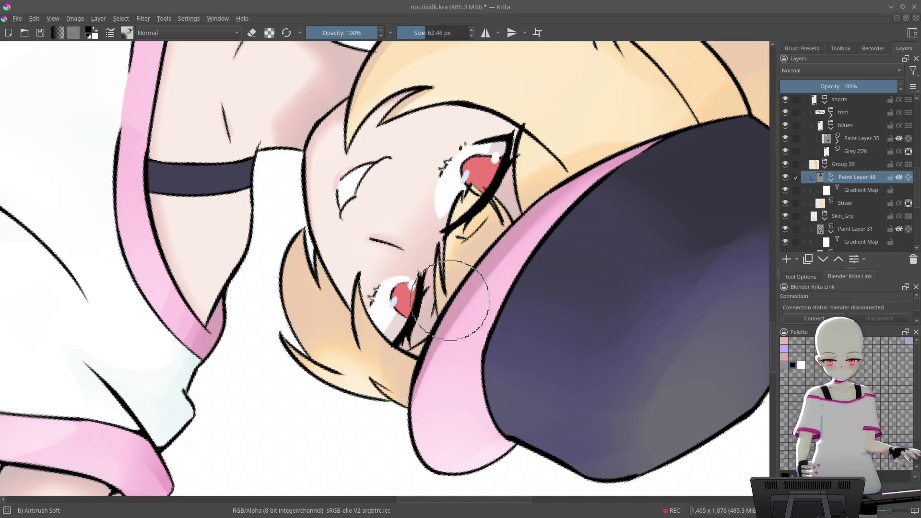
pyautogui.scroll(-5, 562, 195)
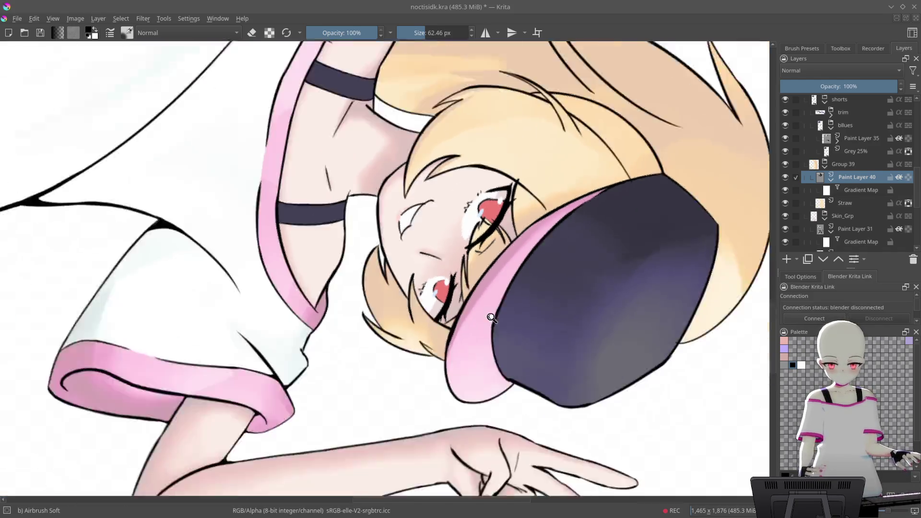
pyautogui.press('5')
pyautogui.scroll(6, 343, 148)
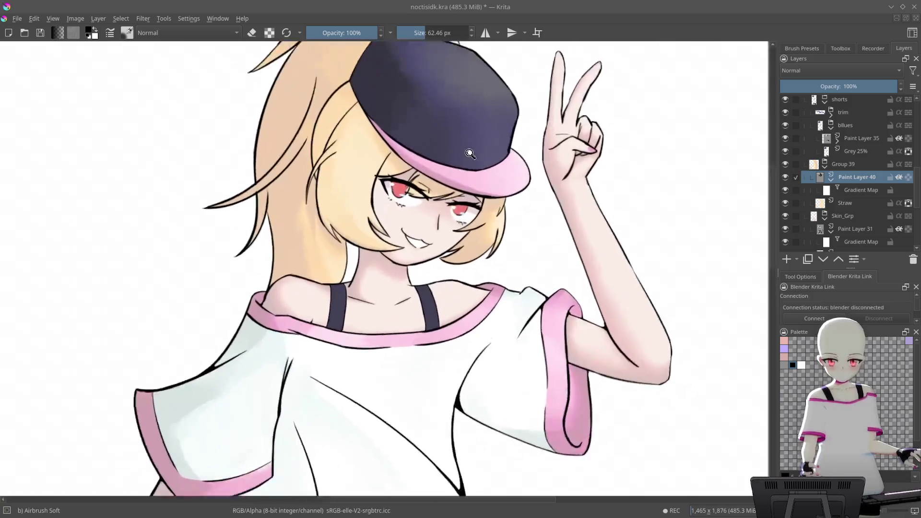
# - Sample a colour from the hat brim and zoom out to the whole upright figure
pyautogui.keyDown('ctrl'); pyautogui.click(555, 114); pyautogui.keyUp('ctrl')
pyautogui.scroll(-3, 568, 120)
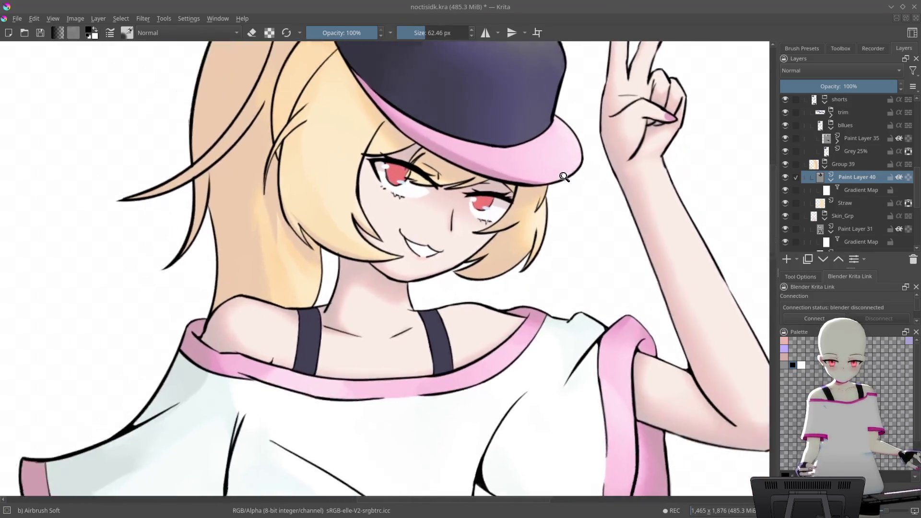
pyautogui.scroll(5, 563, 224)
pyautogui.press('4')
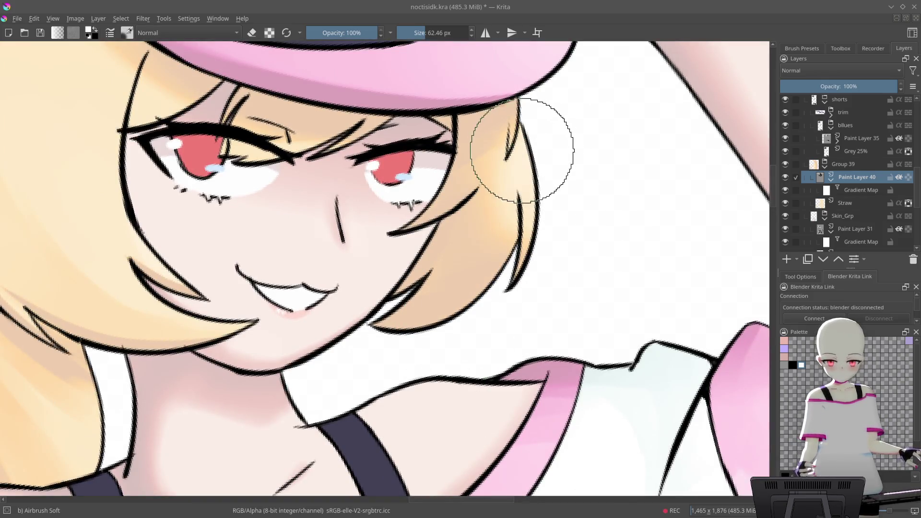
pyautogui.scroll(-5, 524, 295)
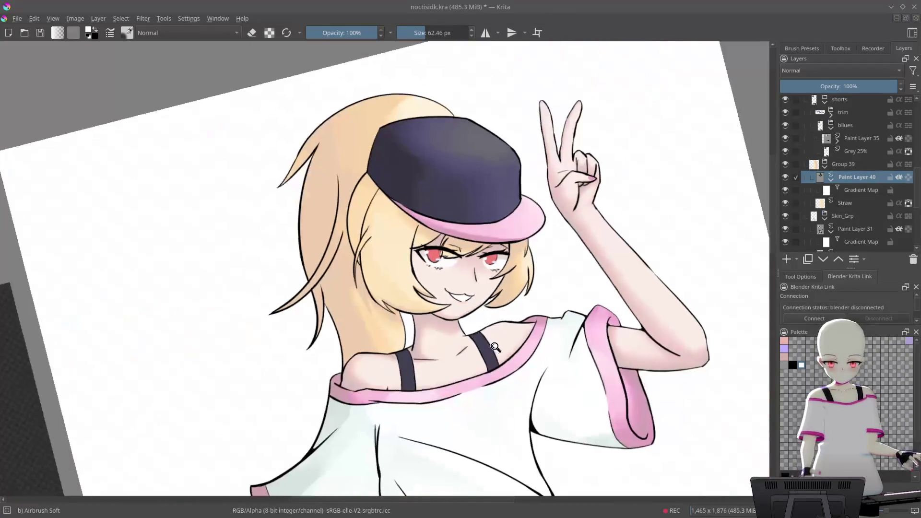
pyautogui.press('5')
pyautogui.scroll(-3, 585, 258)
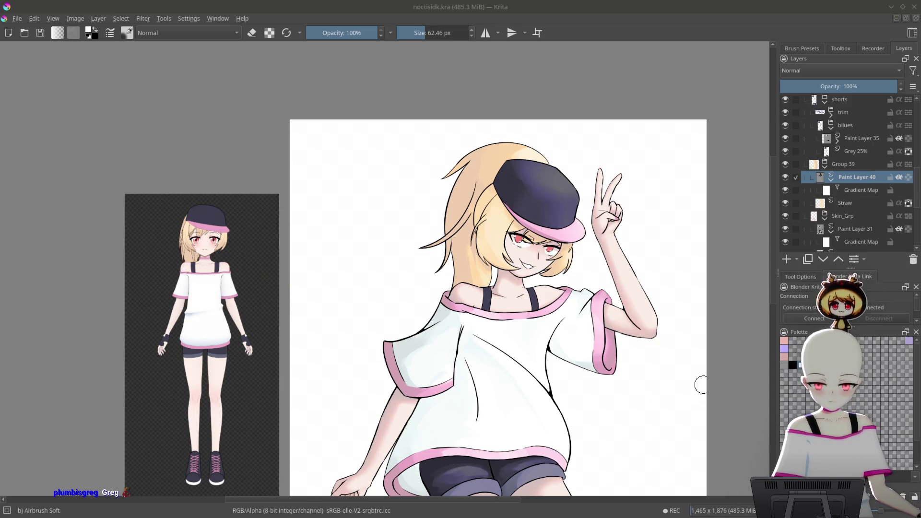
# - Make the drawing window active after airbrushing the shirt shading on Paint Layer 40
pyautogui.click(729, 386)
pyautogui.scroll(-2, 638, 354)
pyautogui.moveTo(638, 354)
pyautogui.mouseDown()
pyautogui.moveTo(654, 284)
pyautogui.moveTo(690, 235)
pyautogui.mouseUp()
pyautogui.scroll(5, 643, 260)
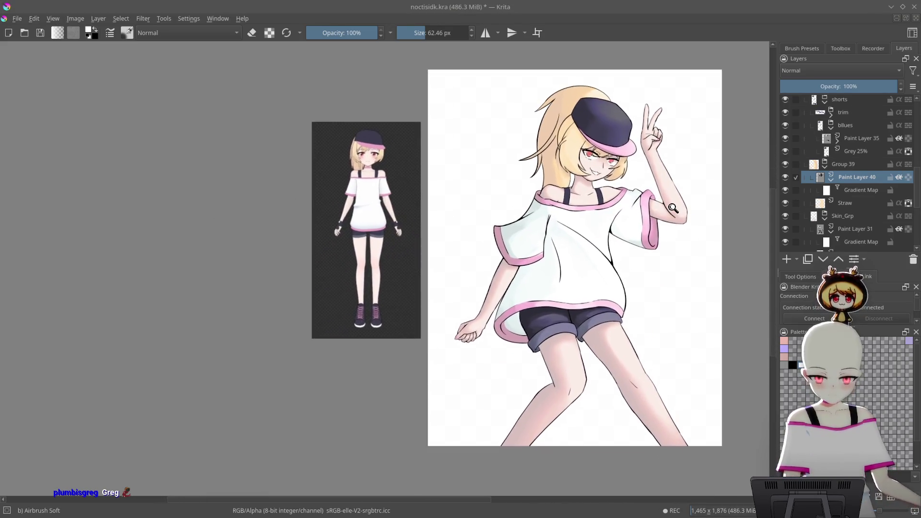
pyautogui.scroll(-3, 634, 284)
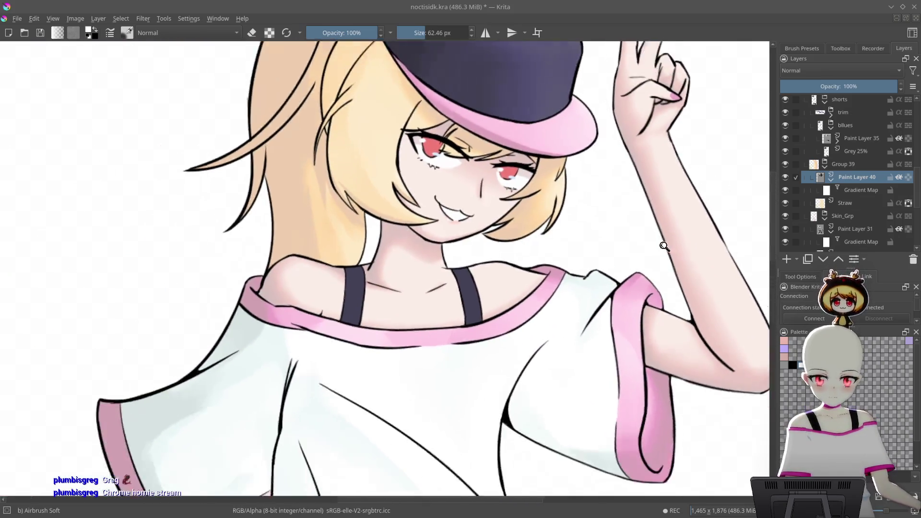
pyautogui.scroll(4, 571, 295)
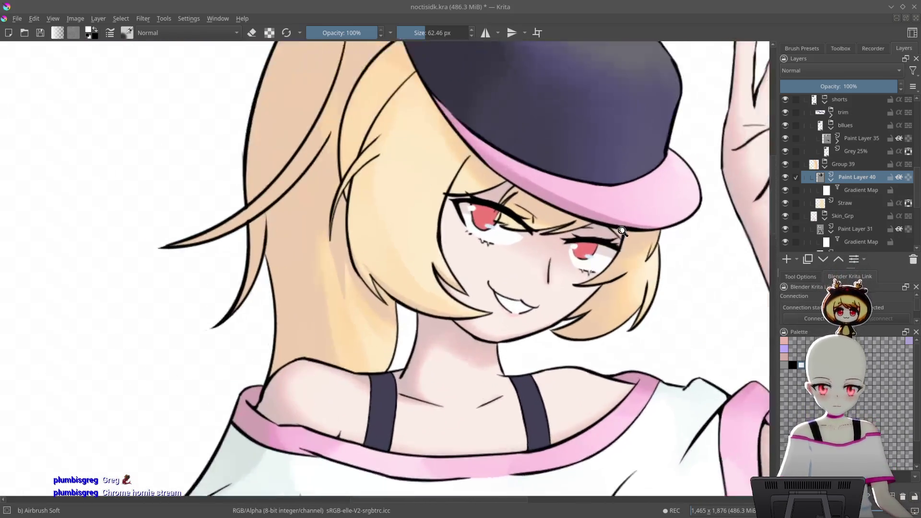
pyautogui.scroll(-4, 584, 289)
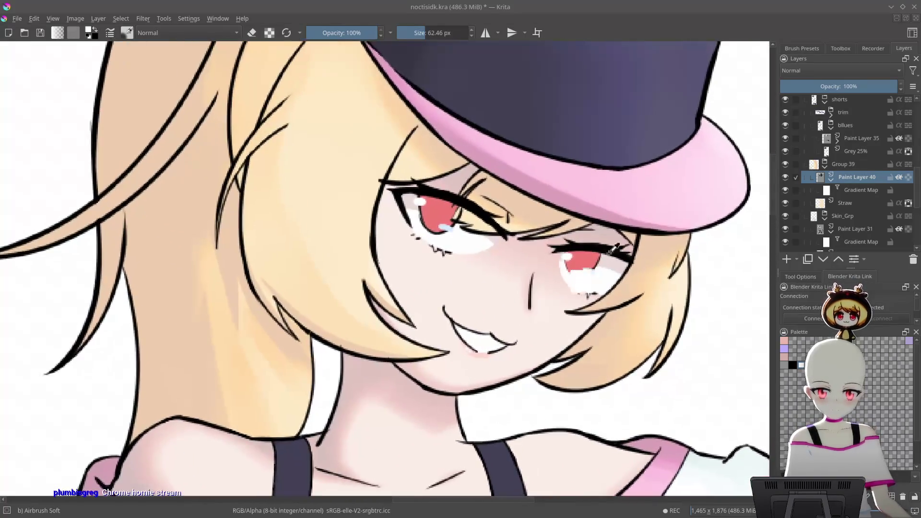
pyautogui.scroll(-4, 591, 244)
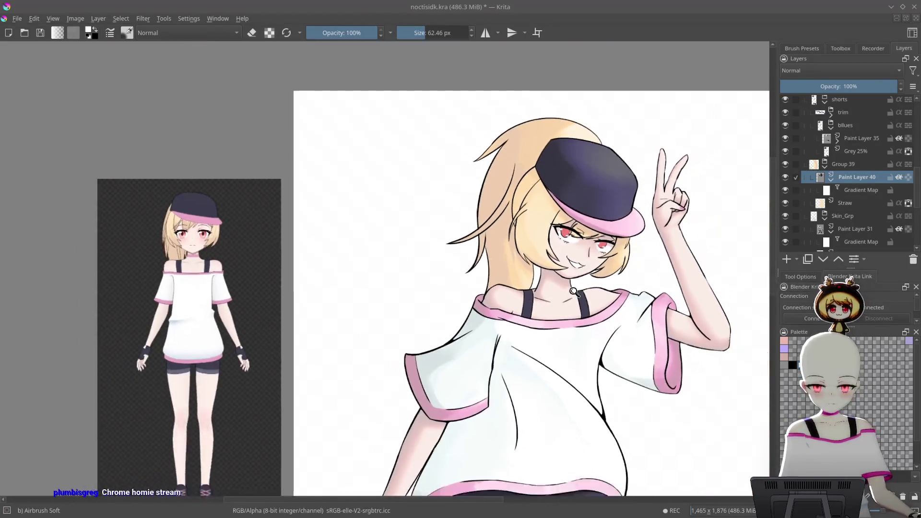
# - Select the Skin layer in the Layers docker and add Paint Layer 41 above it
pyautogui.scroll(6, 624, 231)
pyautogui.scroll(2, 638, 221)
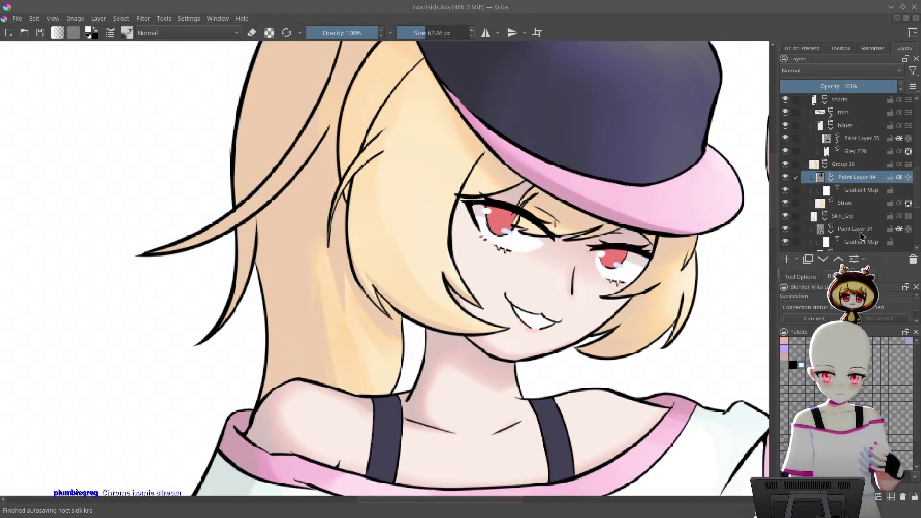
pyautogui.scroll(2, 887, 178)
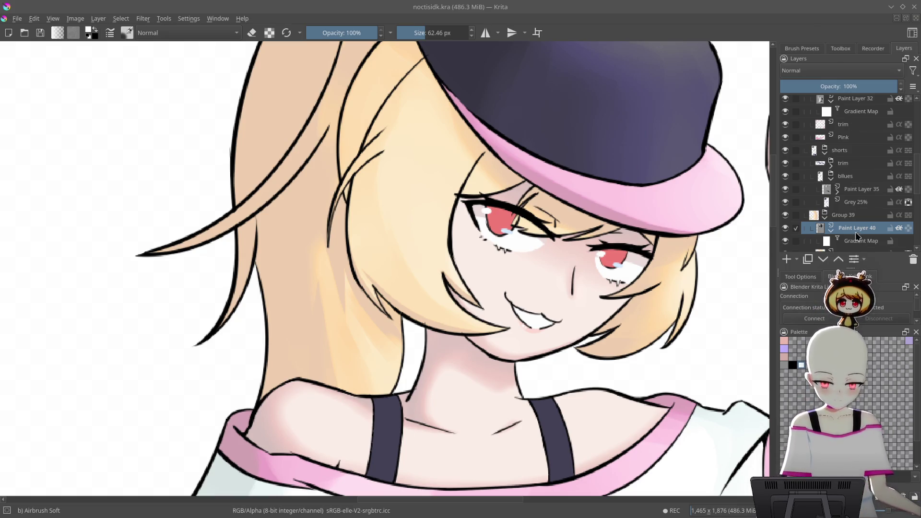
pyautogui.scroll(5, 859, 231)
pyautogui.scroll(5, 864, 196)
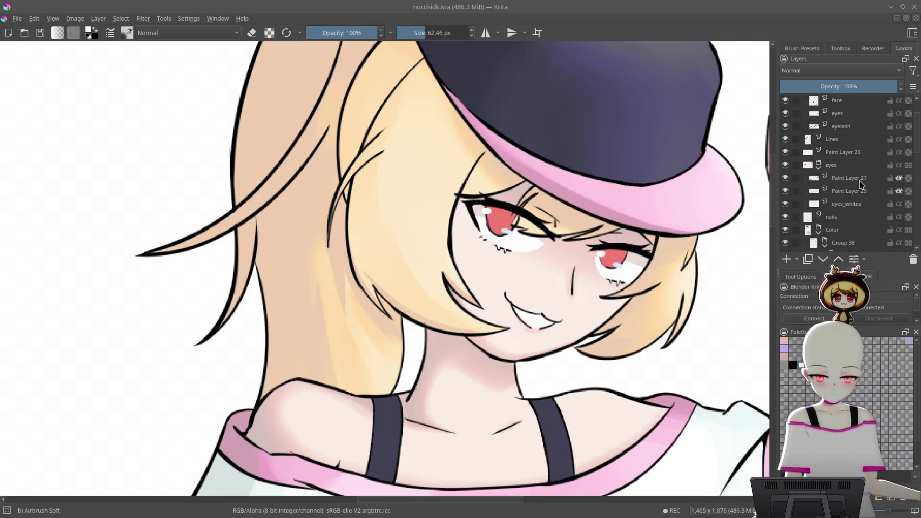
pyautogui.moveTo(863, 169); pyautogui.dragTo(856, 211)
pyautogui.scroll(-8, 859, 192)
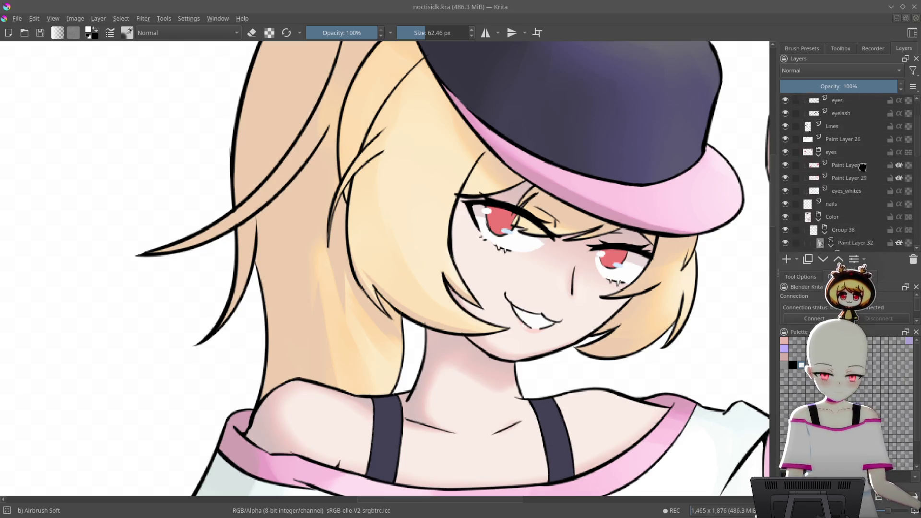
pyautogui.scroll(-8, 862, 160)
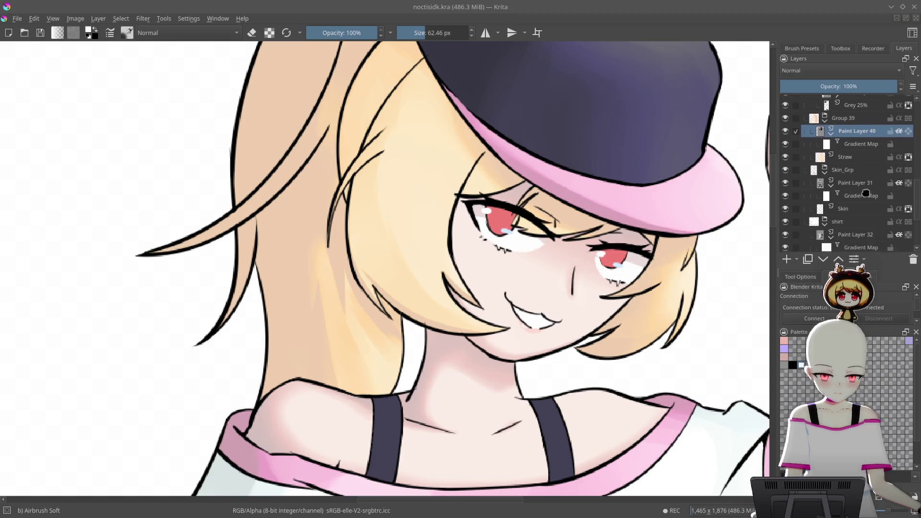
pyautogui.scroll(4, 866, 166)
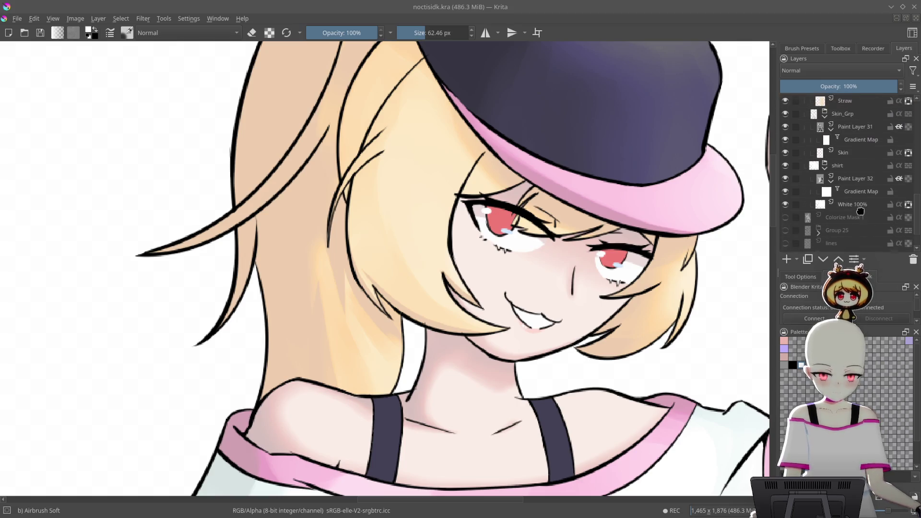
pyautogui.click(861, 164)
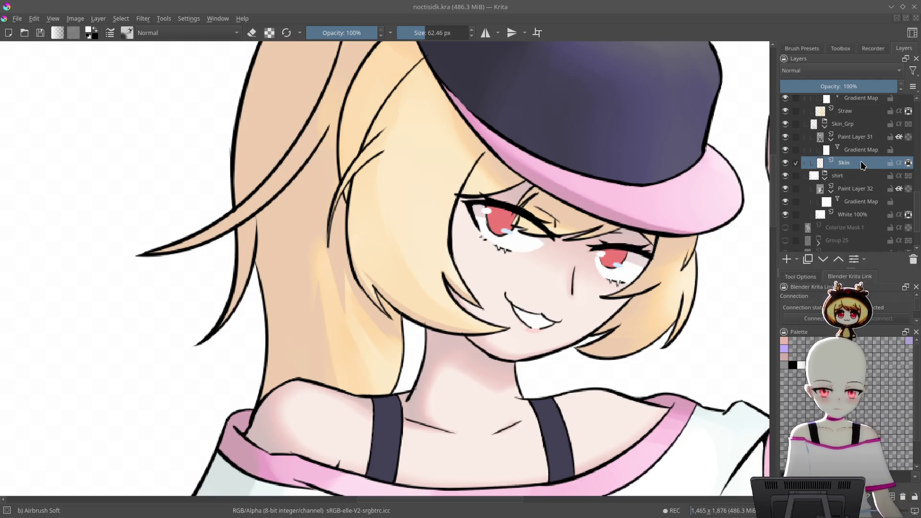
pyautogui.scroll(1, 862, 167)
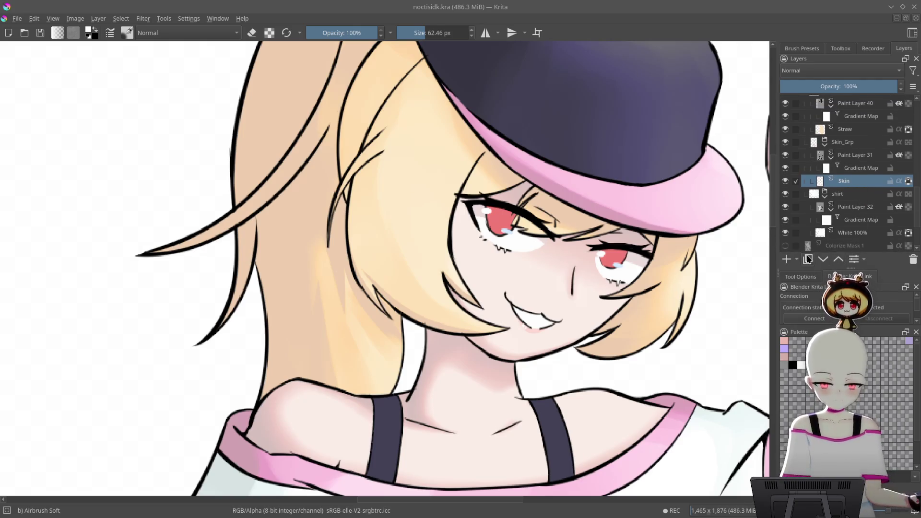
pyautogui.click(788, 262)
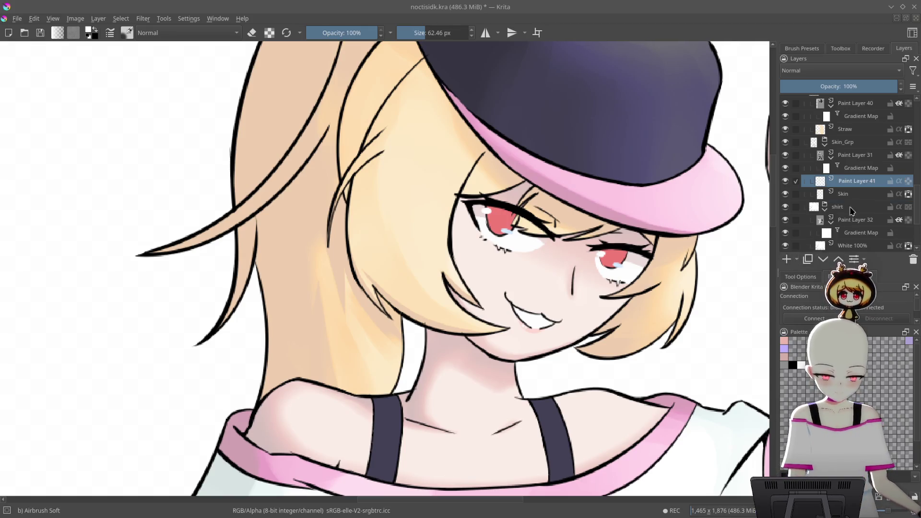
# - Move Paint Layer 41 to the top of Skin_Grp and zoom in on the girl's face
pyautogui.moveTo(868, 153); pyautogui.dragTo(869, 155)
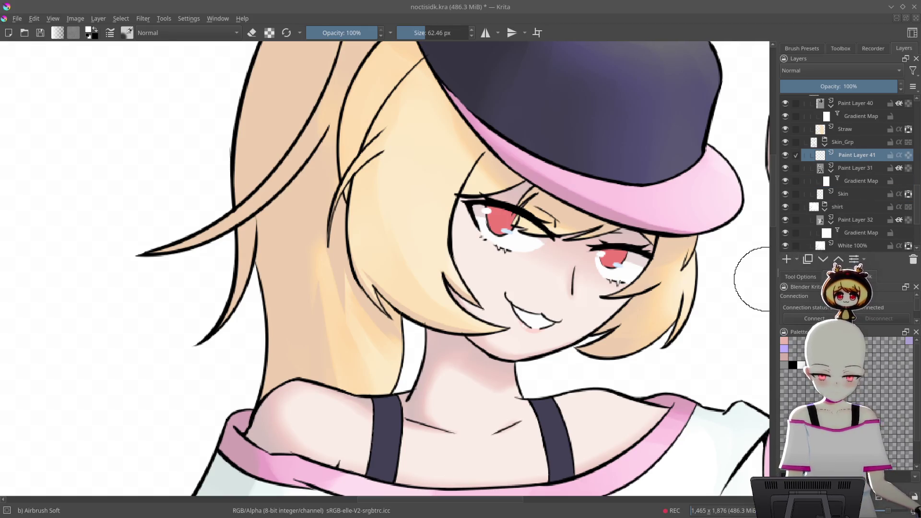
pyautogui.scroll(-5, 670, 248)
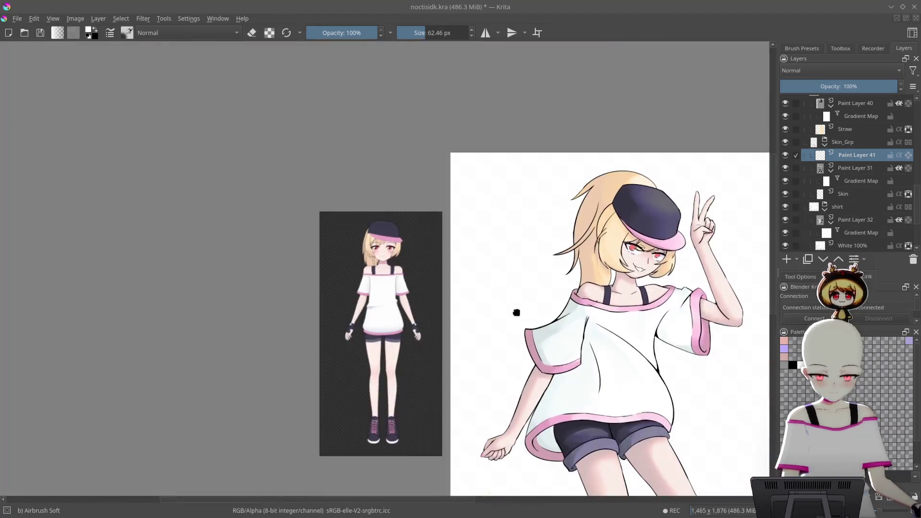
pyautogui.scroll(5, 509, 185)
pyautogui.scroll(1, 479, 230)
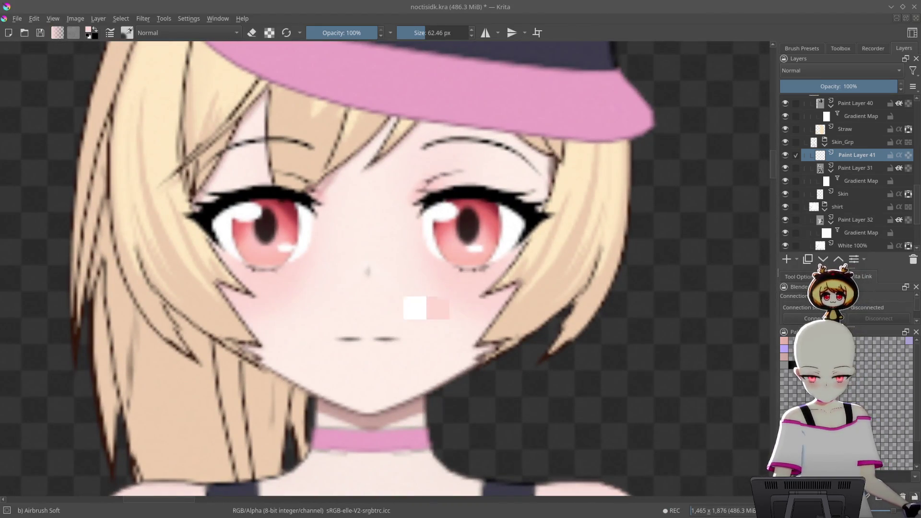
pyautogui.scroll(-4, 436, 331)
pyautogui.moveTo(436, 331); pyautogui.dragTo(640, 313)
pyautogui.scroll(2, 315, 315)
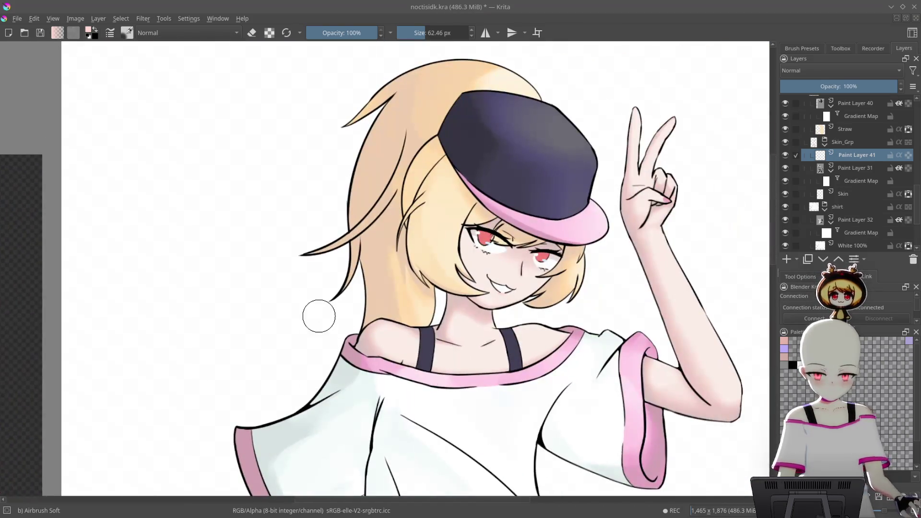
pyautogui.scroll(2, 486, 241)
pyautogui.scroll(5, 487, 242)
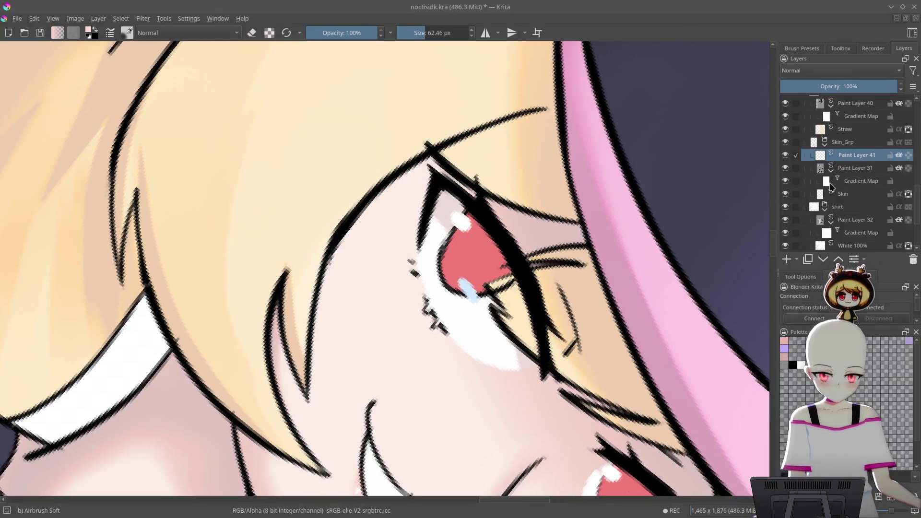
# - Airbrush pink blush below the eye and erase the excess over the right cheek
pyautogui.rightClick(488, 294)
pyautogui.rightClick(408, 250)
pyautogui.moveTo(406, 276)
pyautogui.mouseDown()
pyautogui.moveTo(401, 288)
pyautogui.moveTo(442, 349)
pyautogui.moveTo(401, 284)
pyautogui.moveTo(399, 346)
pyautogui.mouseUp()
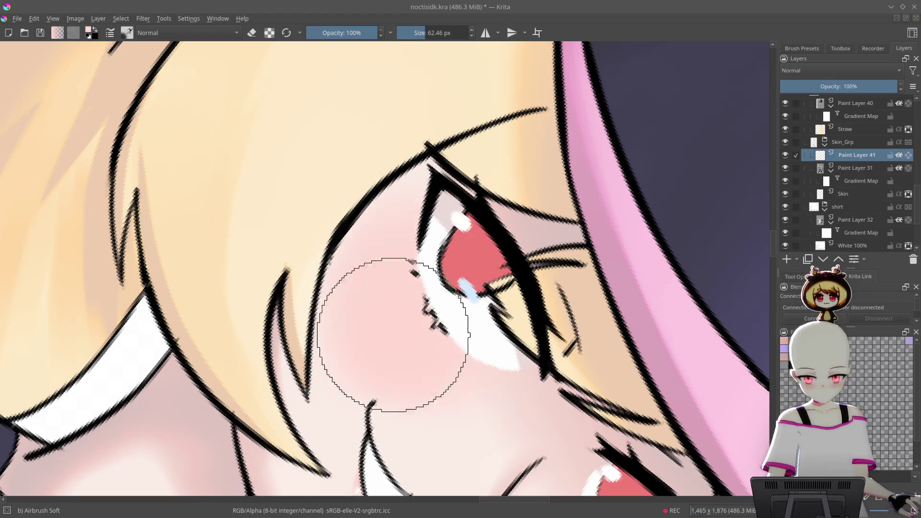
pyautogui.moveTo(426, 288)
pyautogui.mouseDown()
pyautogui.moveTo(524, 206)
pyautogui.moveTo(596, 174)
pyautogui.moveTo(652, 192)
pyautogui.mouseUp()
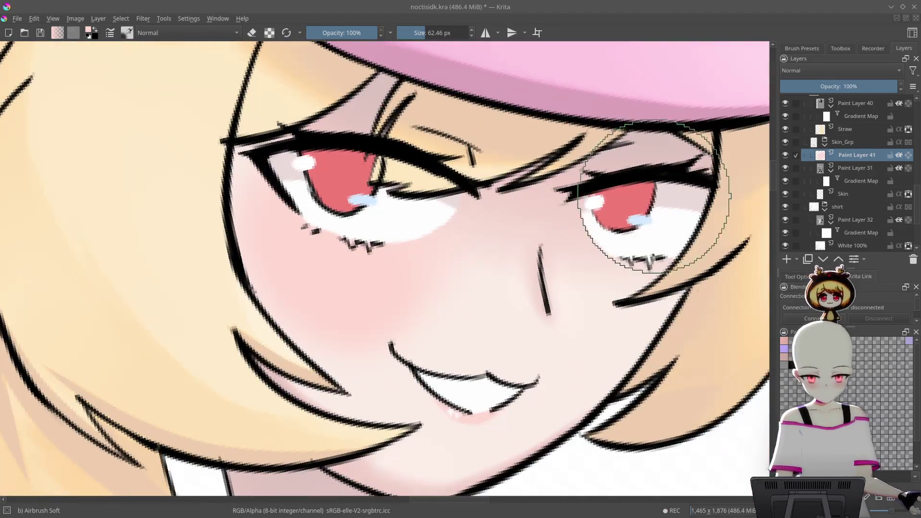
pyautogui.press('e')
pyautogui.moveTo(568, 235)
pyautogui.mouseDown()
pyautogui.moveTo(637, 349)
pyautogui.moveTo(652, 194)
pyautogui.mouseUp()
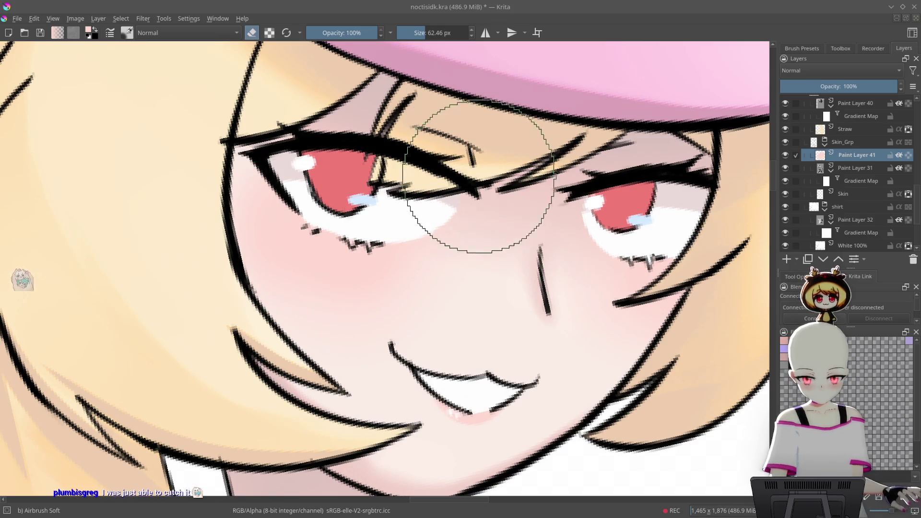
pyautogui.press('e')
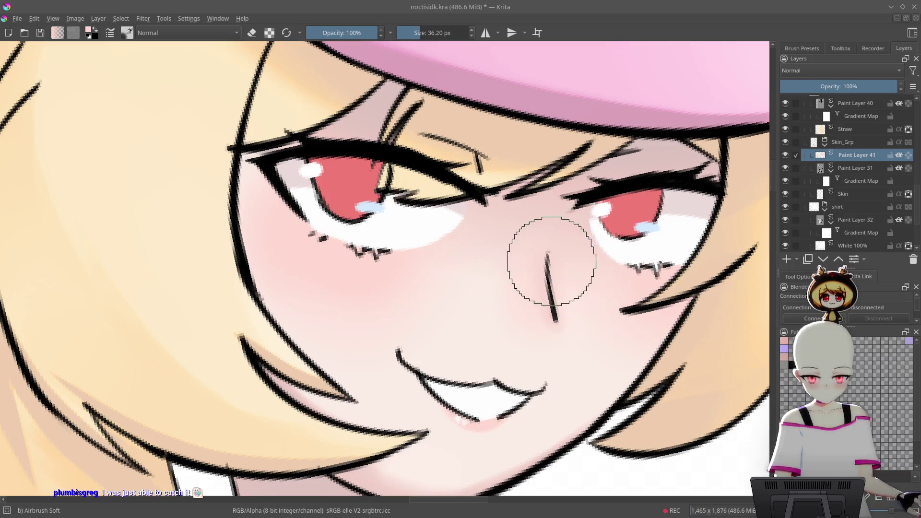
# - Switch to the eraser, enlarge it to about 45 px, and soften the blush near the eye
pyautogui.press('e')
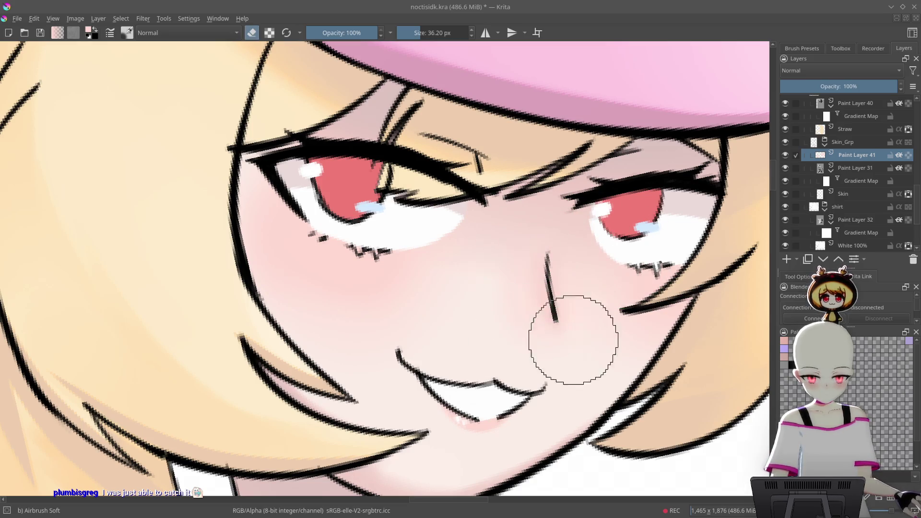
pyautogui.scroll(-5, 570, 345)
pyautogui.scroll(3, 640, 160)
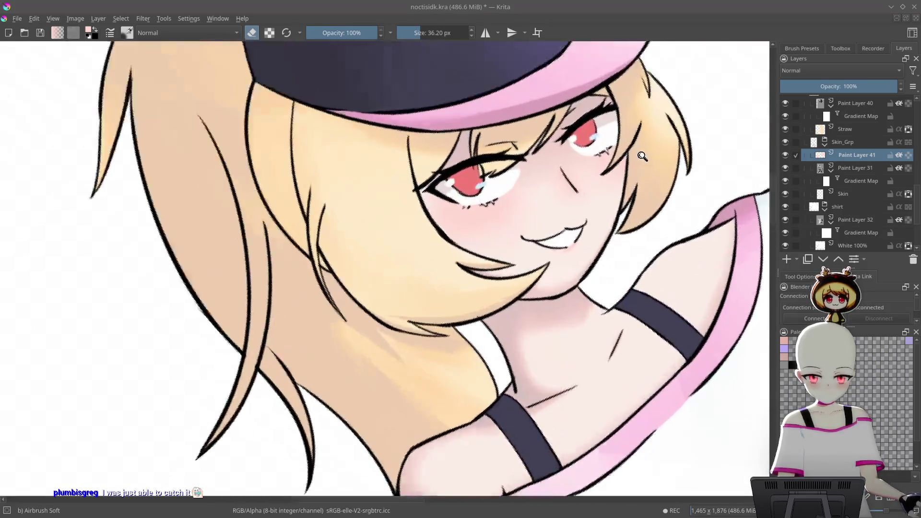
pyautogui.scroll(5, 641, 160)
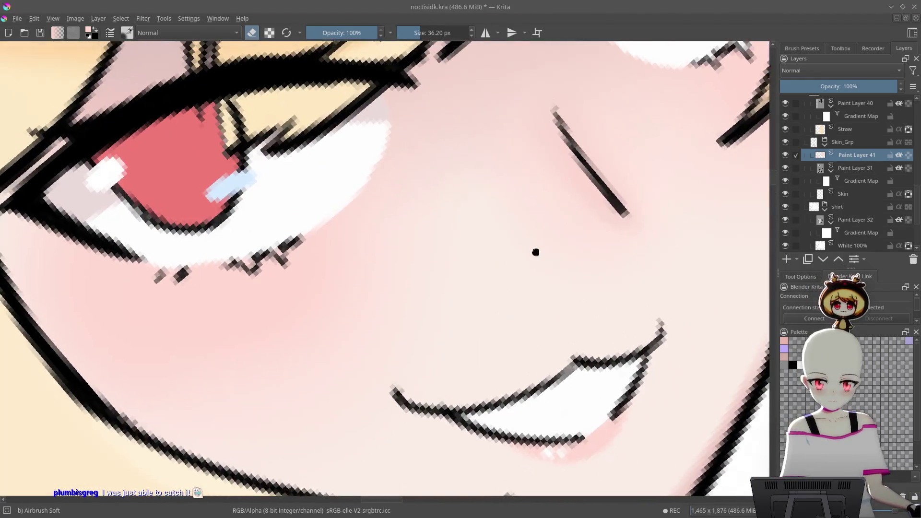
pyautogui.scroll(-3, 534, 247)
pyautogui.press(']')
pyautogui.scroll(3, 548, 255)
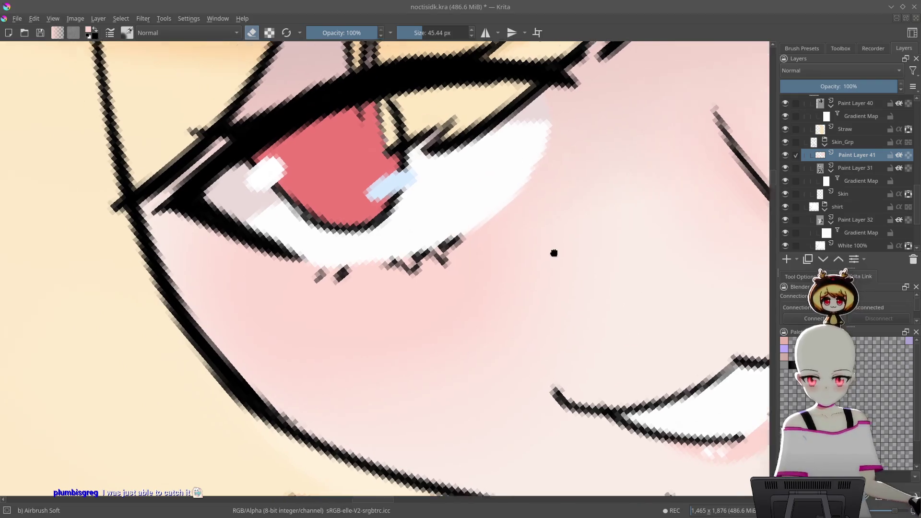
pyautogui.moveTo(548, 255); pyautogui.dragTo(605, 227)
pyautogui.scroll(-5, 662, 189)
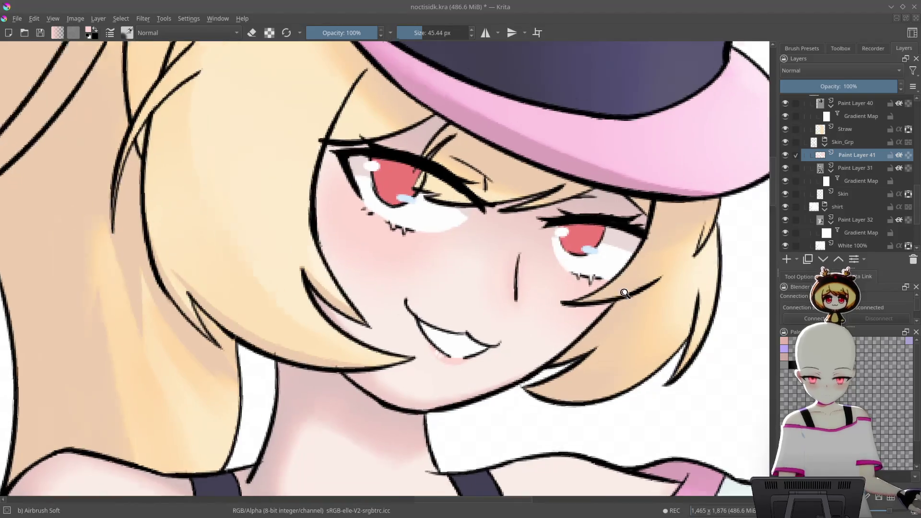
pyautogui.scroll(2, 624, 293)
# - Refine the blush around the tilted face, alternating between eraser and brush
pyautogui.moveTo(366, 236)
pyautogui.mouseDown()
pyautogui.moveTo(592, 188)
pyautogui.moveTo(432, 204)
pyautogui.mouseUp()
pyautogui.moveTo(496, 146)
pyautogui.mouseDown()
pyautogui.moveTo(654, 181)
pyautogui.moveTo(565, 317)
pyautogui.moveTo(553, 182)
pyautogui.mouseUp()
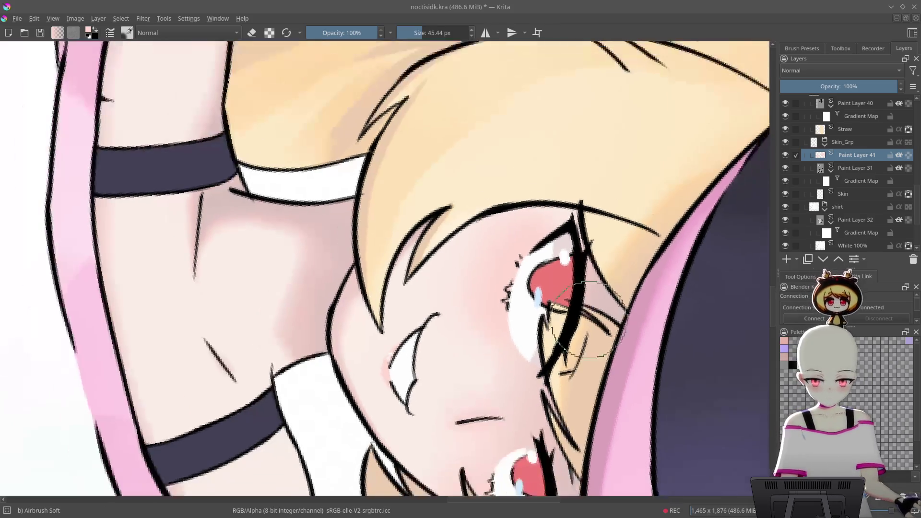
pyautogui.scroll(-3, 548, 305)
pyautogui.moveTo(527, 96)
pyautogui.mouseDown()
pyautogui.moveTo(480, 72)
pyautogui.moveTo(503, 60)
pyautogui.mouseUp()
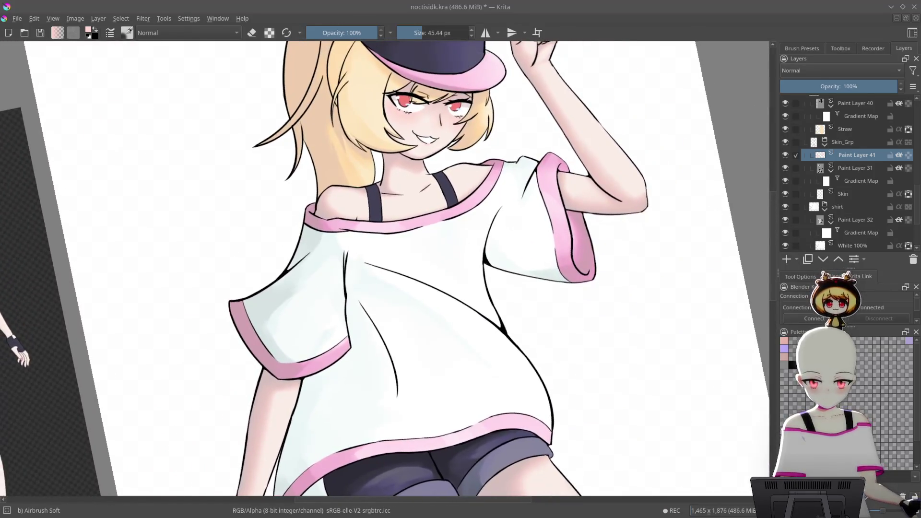
pyautogui.scroll(6, 520, 199)
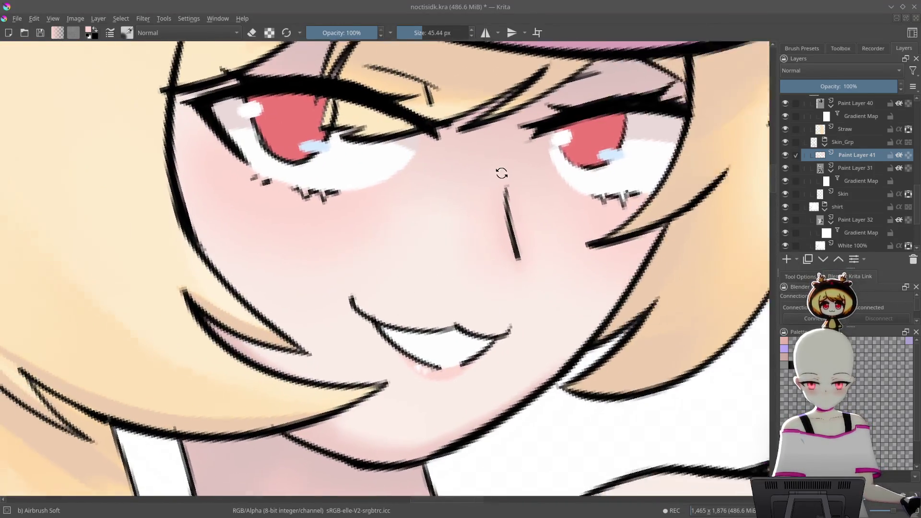
pyautogui.moveTo(500, 175)
pyautogui.mouseDown()
pyautogui.moveTo(436, 216)
pyautogui.moveTo(480, 190)
pyautogui.mouseUp()
pyautogui.press('e')
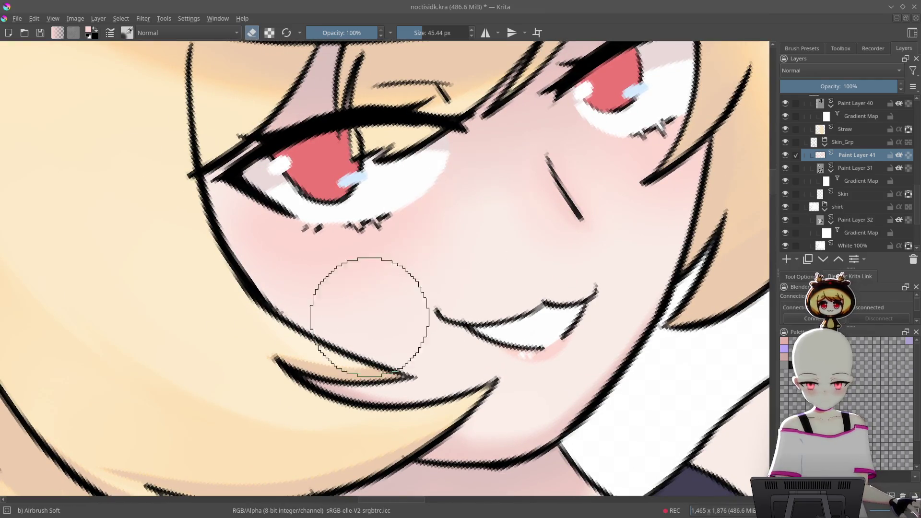
pyautogui.press('e')
pyautogui.moveTo(329, 267)
pyautogui.mouseDown()
pyautogui.moveTo(503, 226)
pyautogui.moveTo(658, 237)
pyautogui.mouseUp()
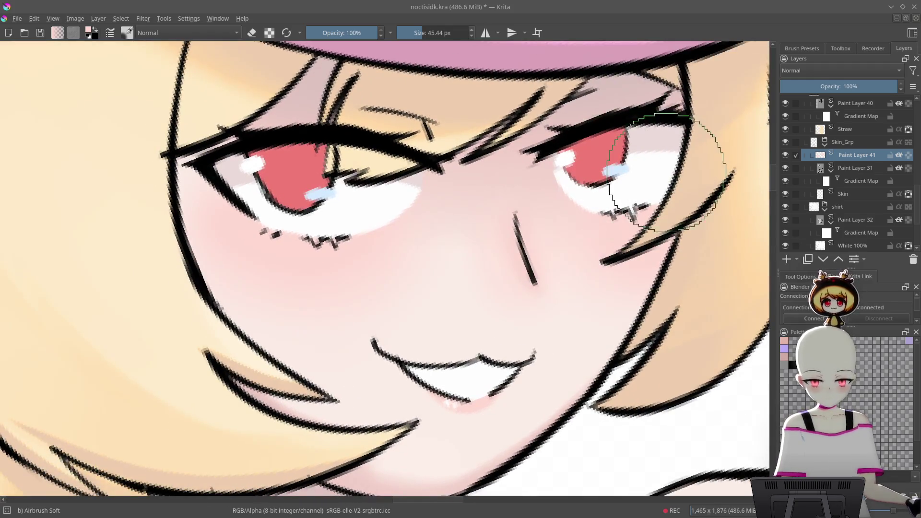
pyautogui.moveTo(698, 144); pyautogui.dragTo(586, 299)
pyautogui.press('e')
# - Frame the shorts and knee and enlarge the brush to about 97 px
pyautogui.moveTo(504, 267)
pyautogui.mouseDown()
pyautogui.moveTo(592, 370)
pyautogui.moveTo(677, 317)
pyautogui.moveTo(668, 376)
pyautogui.mouseUp()
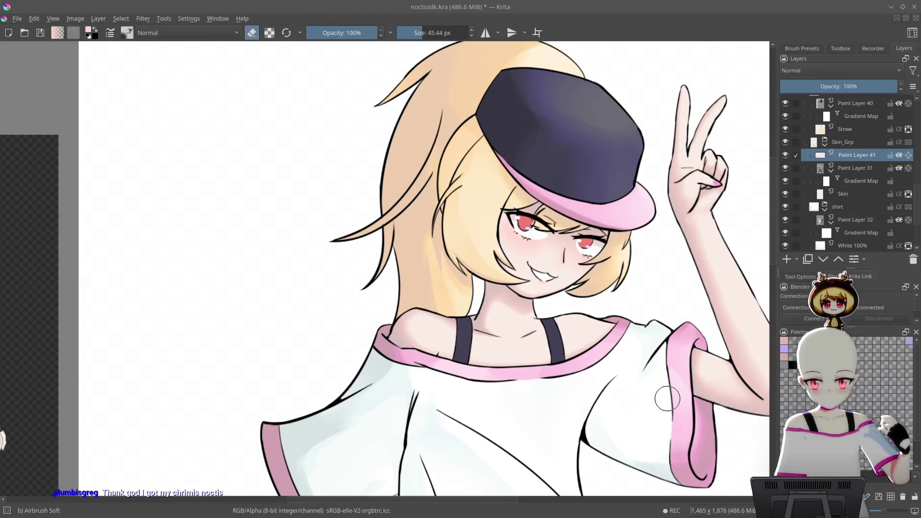
pyautogui.scroll(-3, 636, 318)
pyautogui.moveTo(636, 318); pyautogui.dragTo(617, 199)
pyautogui.scroll(-3, 597, 360)
pyautogui.scroll(3, 625, 376)
pyautogui.moveTo(625, 376)
pyautogui.mouseDown()
pyautogui.moveTo(638, 192)
pyautogui.moveTo(654, 177)
pyautogui.mouseUp()
pyautogui.scroll(3, 654, 177)
pyautogui.scroll(2, 596, 177)
pyautogui.press(']')
pyautogui.press(']')
pyautogui.press(']')
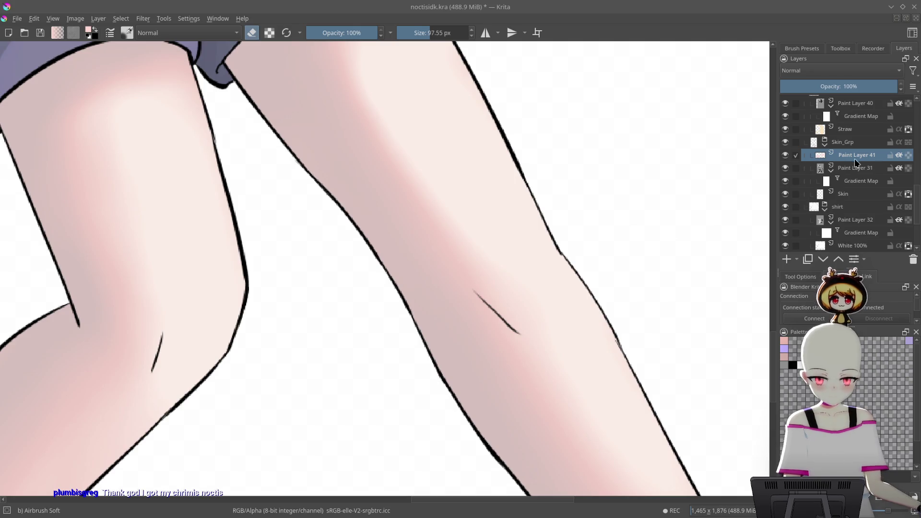
# - Rotate the view onto the knee and airbrush a faint pink glow with a slightly smaller brush
pyautogui.moveTo(619, 274)
pyautogui.mouseDown()
pyautogui.moveTo(513, 308)
pyautogui.moveTo(539, 292)
pyautogui.moveTo(511, 283)
pyautogui.moveTo(524, 339)
pyautogui.mouseUp()
pyautogui.press('e')
pyautogui.scroll(-3, 524, 338)
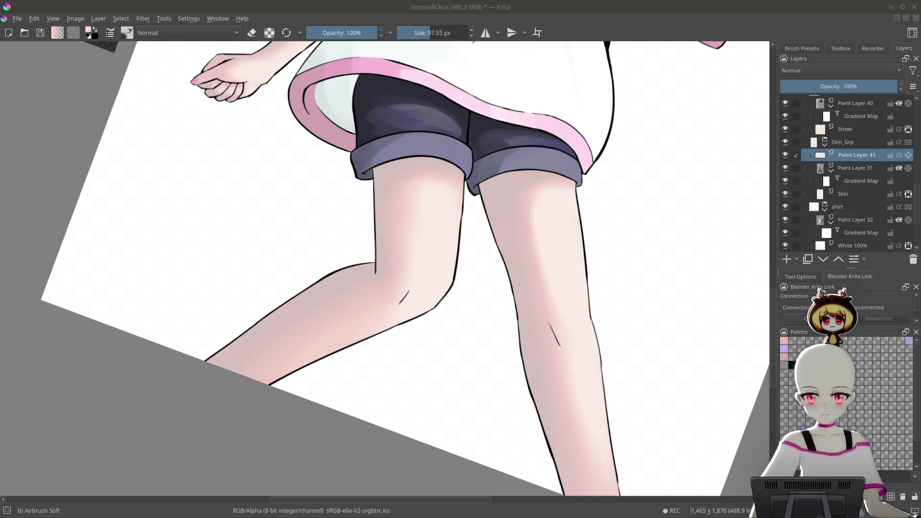
pyautogui.scroll(5, 555, 315)
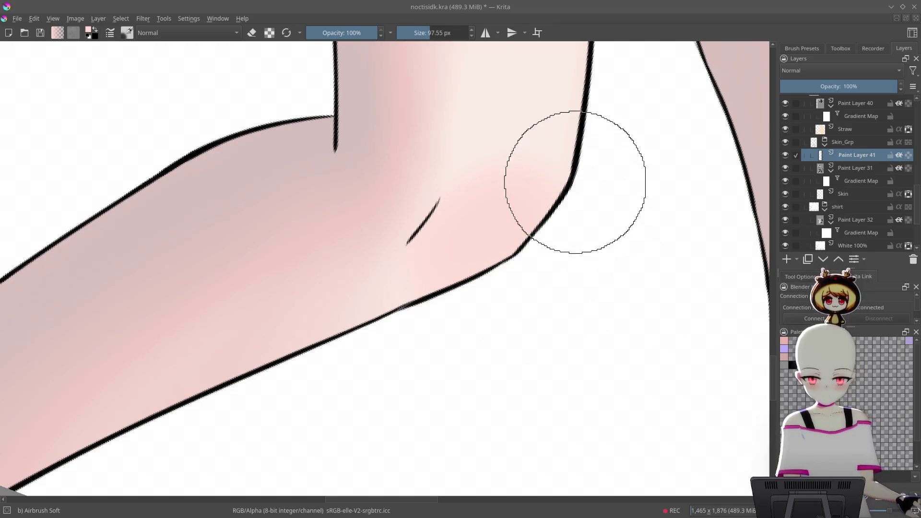
pyautogui.moveTo(576, 185); pyautogui.dragTo(541, 160)
pyautogui.scroll(-4, 560, 236)
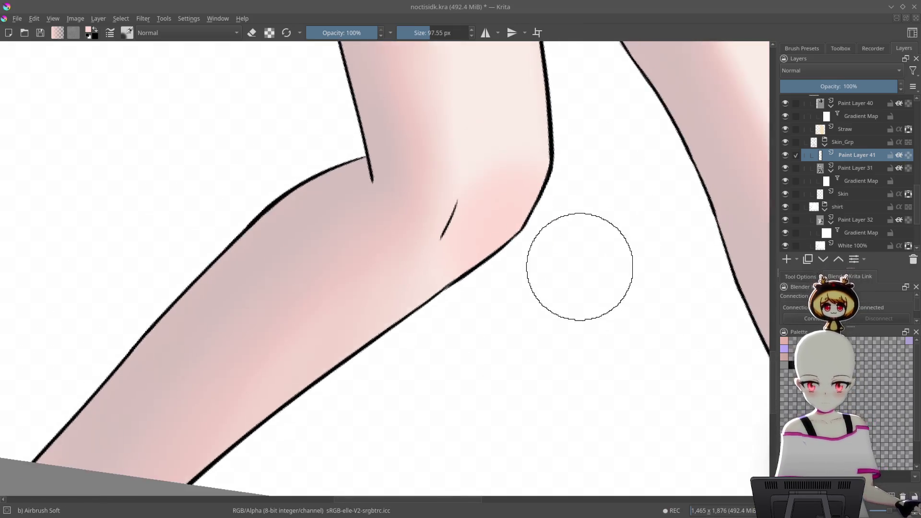
pyautogui.scroll(4, 610, 253)
pyautogui.moveTo(609, 252); pyautogui.dragTo(664, 240)
pyautogui.scroll(-2, 664, 259)
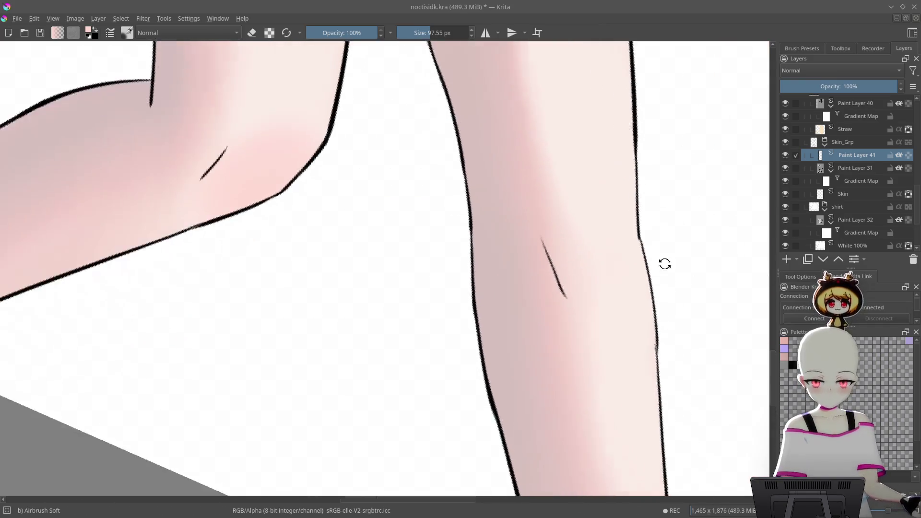
pyautogui.scroll(3, 585, 226)
pyautogui.press('[')
pyautogui.press('[')
pyautogui.press('[')
pyautogui.press('[')
pyautogui.moveTo(571, 220); pyautogui.dragTo(560, 216)
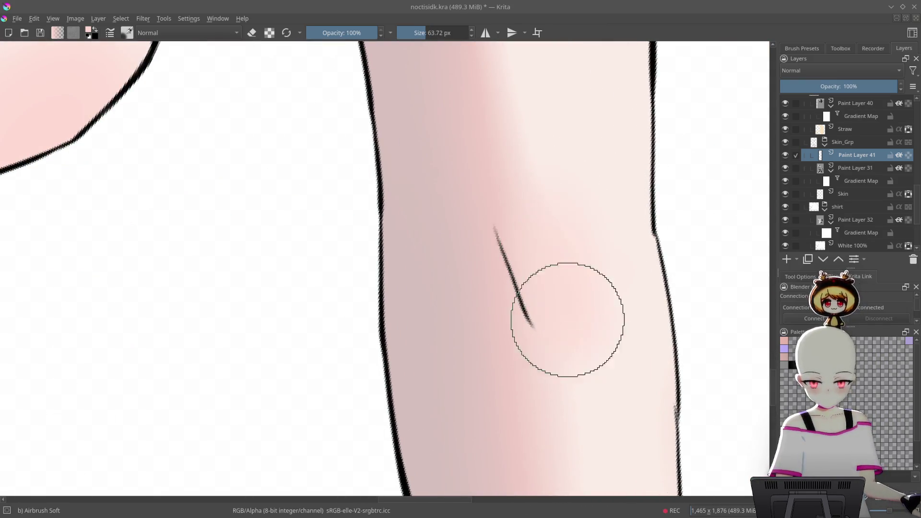
# - Tilt the view over the knee and shrink the airbrush to about 71 px
pyautogui.scroll(-3, 580, 308)
pyautogui.moveTo(600, 397); pyautogui.dragTo(638, 314)
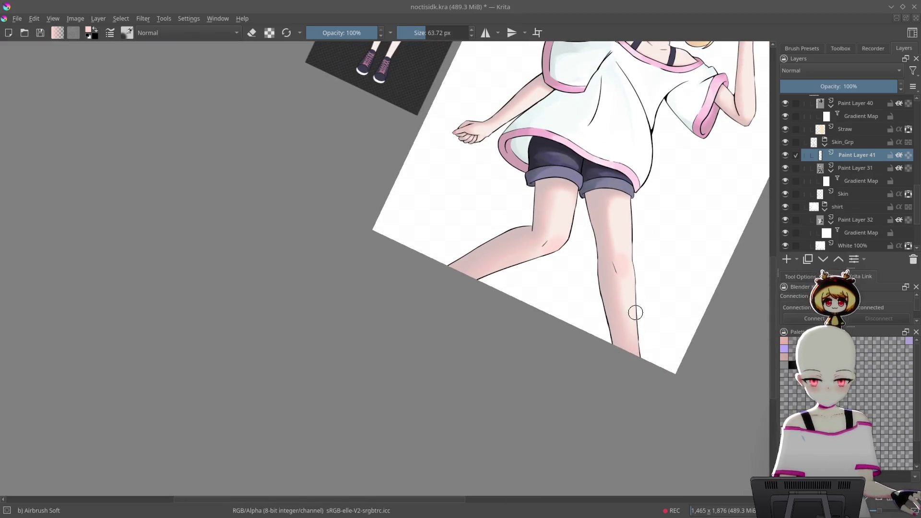
pyautogui.scroll(4, 646, 249)
pyautogui.press('e')
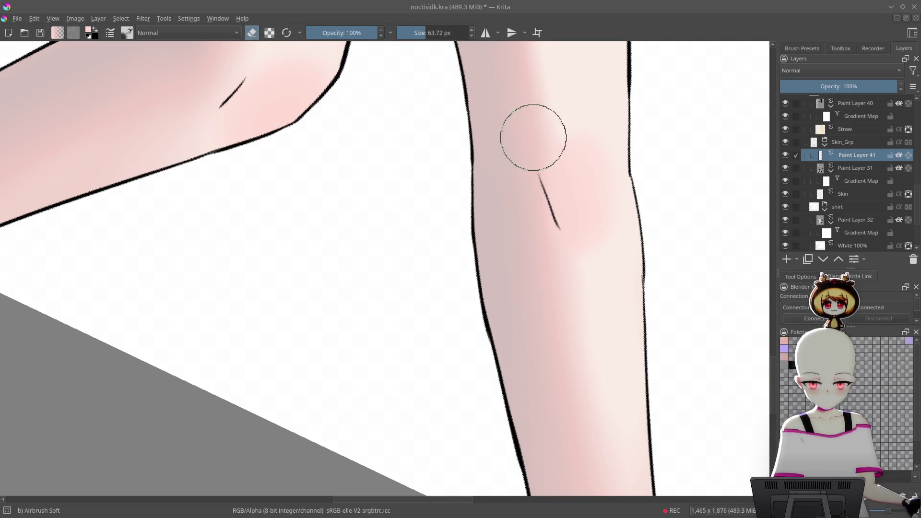
pyautogui.moveTo(596, 241)
pyautogui.mouseDown()
pyautogui.moveTo(621, 331)
pyautogui.moveTo(642, 244)
pyautogui.moveTo(582, 200)
pyautogui.moveTo(592, 171)
pyautogui.mouseUp()
pyautogui.press('e')
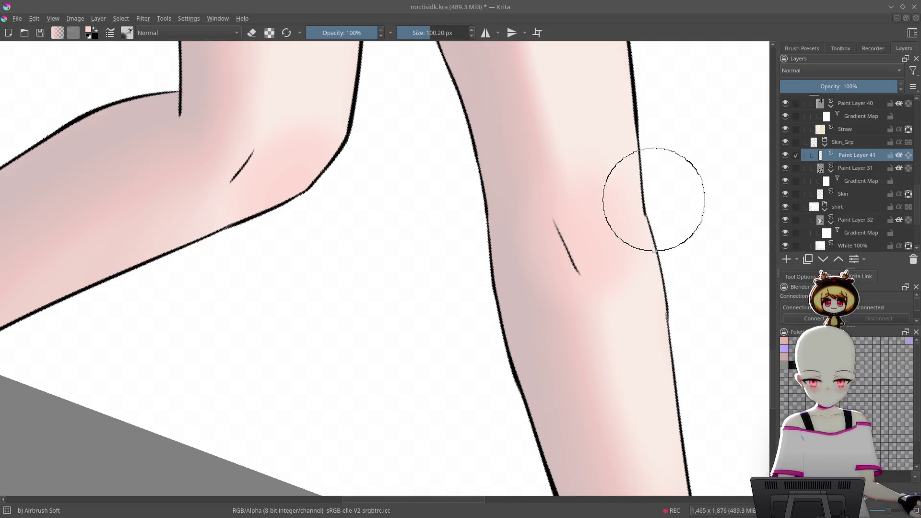
pyautogui.rightClick(642, 199)
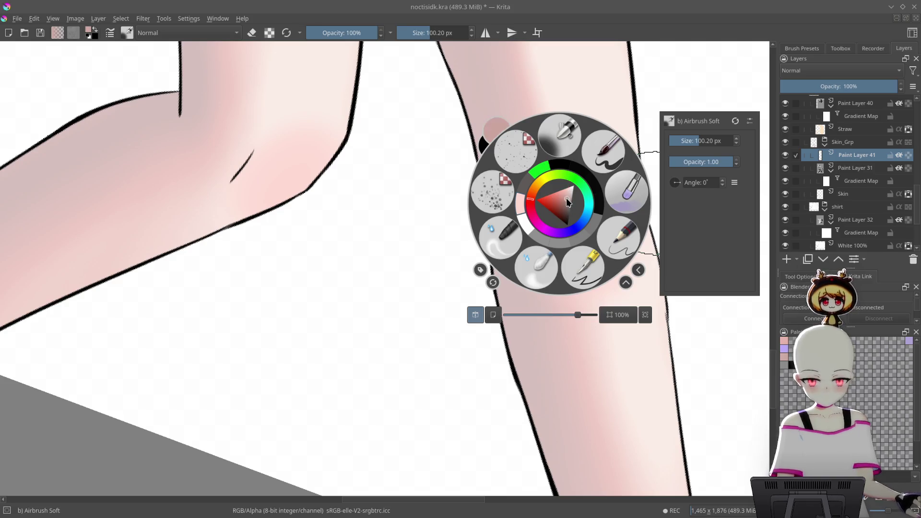
pyautogui.press('Escape')
pyautogui.keyDown('shift'); pyautogui.moveTo(565, 283); pyautogui.dragTo(565, 195); pyautogui.keyUp('shift')
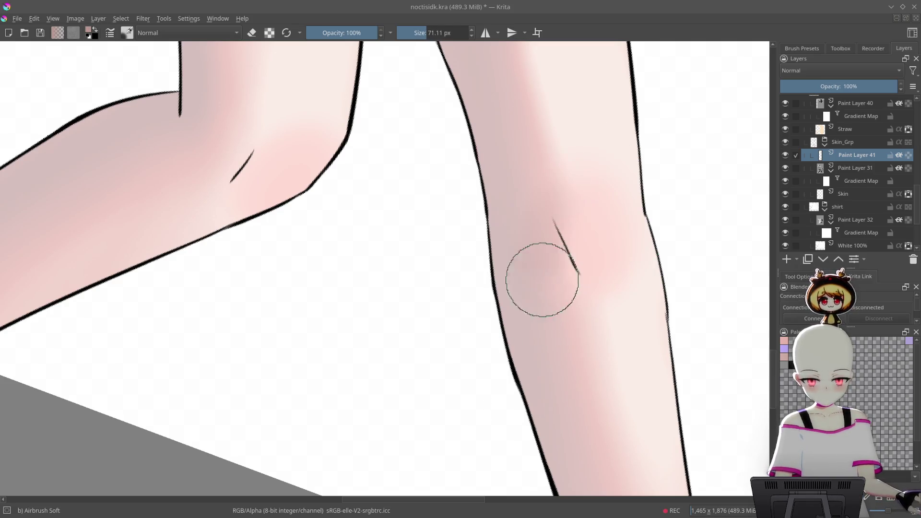
pyautogui.rightClick(608, 197)
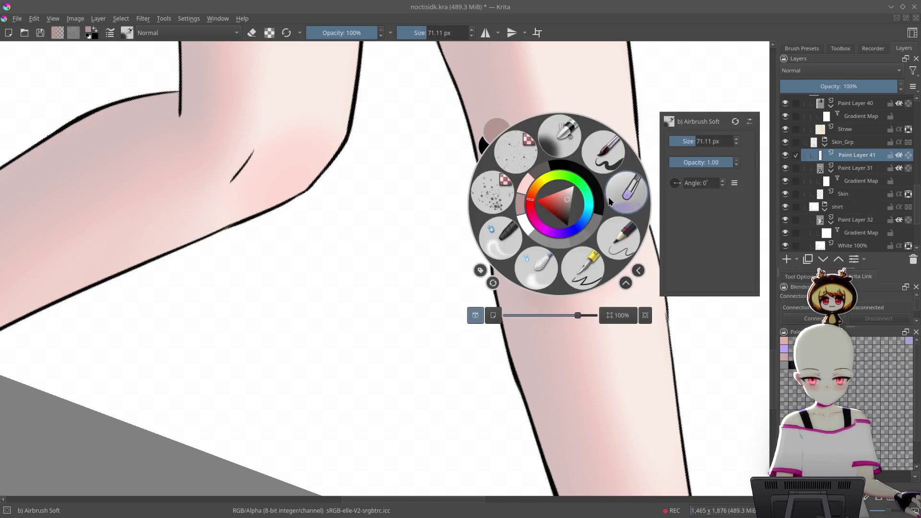
pyautogui.press('Escape')
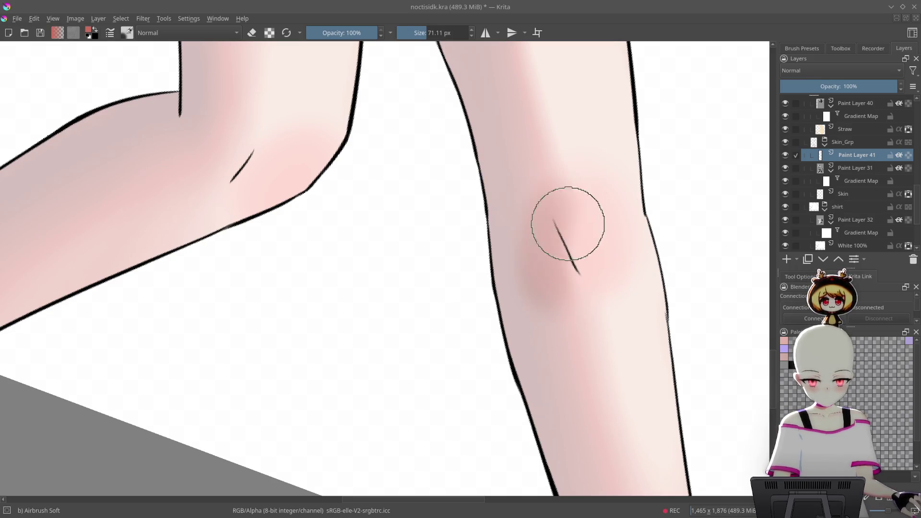
# - Airbrush red shading onto the upper knee, erase some, and build redness around the crease
pyautogui.moveTo(535, 186); pyautogui.dragTo(550, 294)
pyautogui.press('e')
pyautogui.moveTo(570, 226)
pyautogui.mouseDown()
pyautogui.moveTo(539, 251)
pyautogui.moveTo(586, 143)
pyautogui.mouseUp()
pyautogui.press('e')
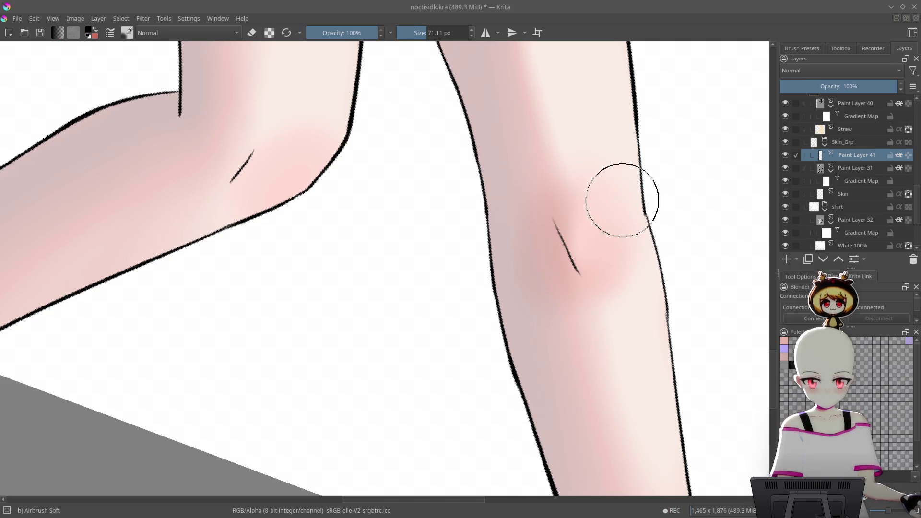
pyautogui.keyDown('ctrl'); pyautogui.click(616, 261); pyautogui.keyUp('ctrl')
pyautogui.moveTo(571, 181)
pyautogui.mouseDown()
pyautogui.moveTo(576, 298)
pyautogui.moveTo(548, 247)
pyautogui.moveTo(575, 267)
pyautogui.moveTo(534, 253)
pyautogui.moveTo(627, 163)
pyautogui.mouseUp()
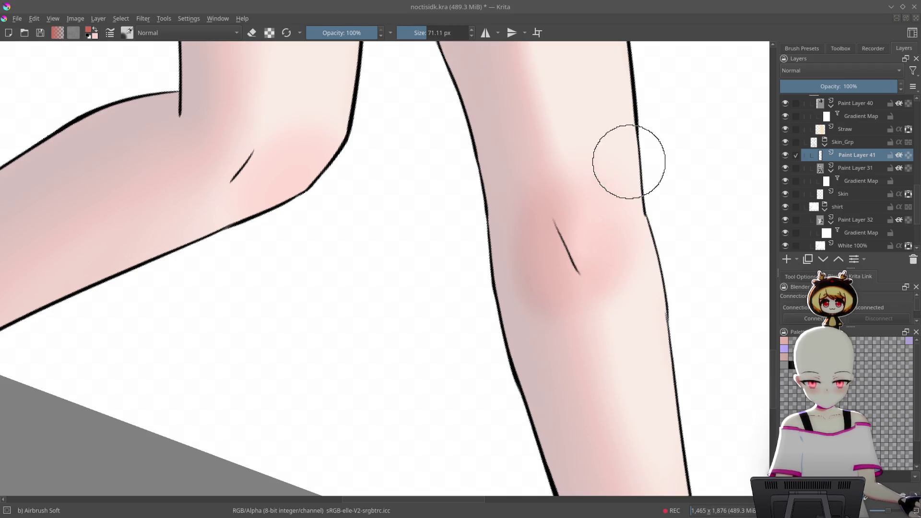
pyautogui.moveTo(559, 195)
pyautogui.mouseDown()
pyautogui.moveTo(643, 195)
pyautogui.moveTo(587, 181)
pyautogui.mouseUp()
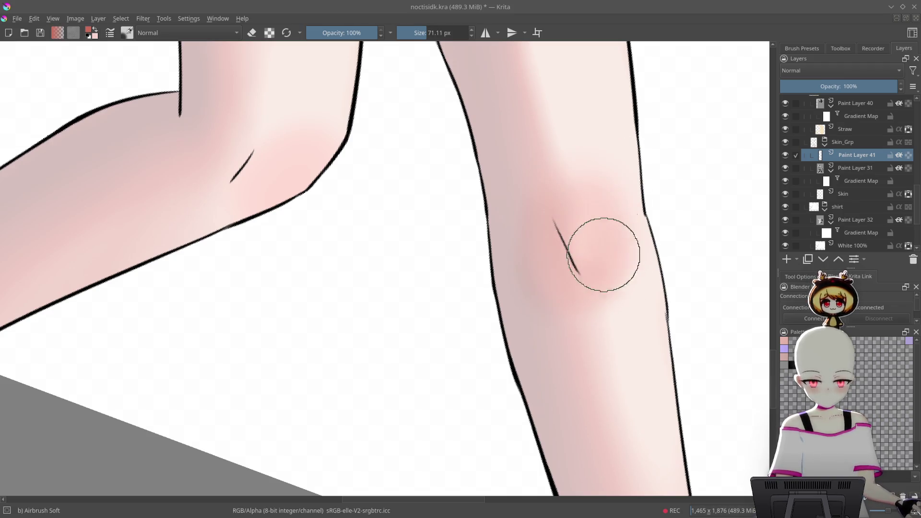
pyautogui.moveTo(585, 215)
pyautogui.mouseDown()
pyautogui.moveTo(586, 237)
pyautogui.moveTo(594, 154)
pyautogui.moveTo(585, 176)
pyautogui.mouseUp()
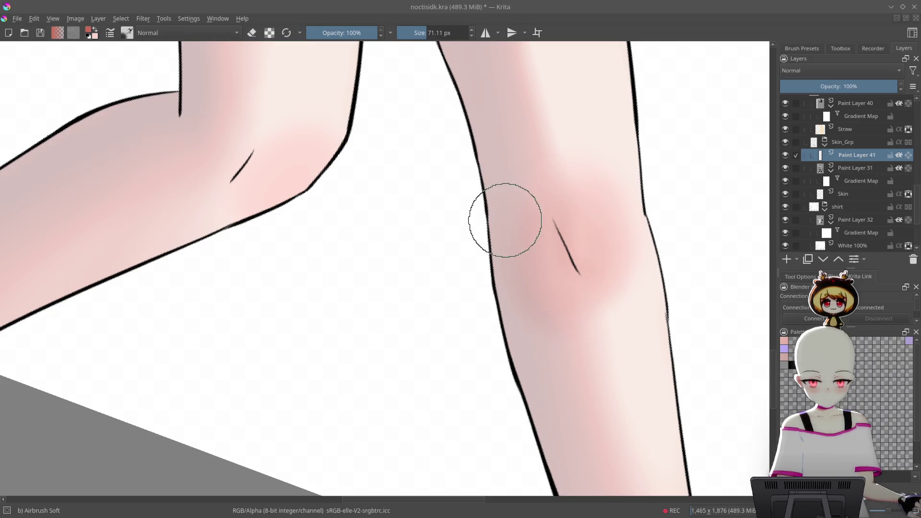
# - Airbrush pink shading onto the other knee and reframe the view around both legs
pyautogui.moveTo(610, 211)
pyautogui.mouseDown()
pyautogui.moveTo(688, 257)
pyautogui.moveTo(487, 185)
pyautogui.mouseUp()
pyautogui.moveTo(426, 179)
pyautogui.mouseDown()
pyautogui.moveTo(405, 206)
pyautogui.moveTo(428, 171)
pyautogui.moveTo(392, 259)
pyautogui.mouseUp()
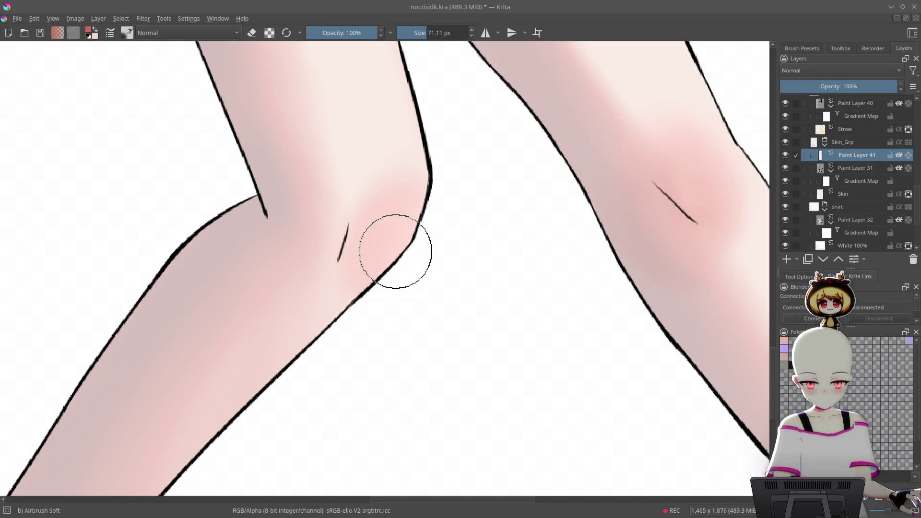
pyautogui.press('-')
pyautogui.press('-')
pyautogui.press('-')
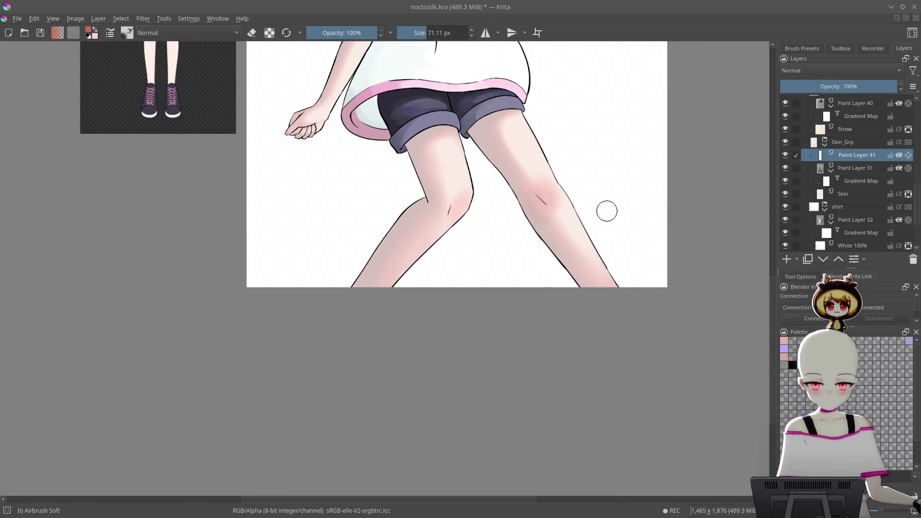
pyautogui.press('-')
pyautogui.press('-')
pyautogui.moveTo(620, 301)
pyautogui.mouseDown()
pyautogui.moveTo(617, 310)
pyautogui.moveTo(611, 121)
pyautogui.moveTo(555, 181)
pyautogui.moveTo(590, 261)
pyautogui.moveTo(596, 160)
pyautogui.mouseUp()
pyautogui.press('+')
pyautogui.press('+')
pyautogui.press('+')
pyautogui.press('e')
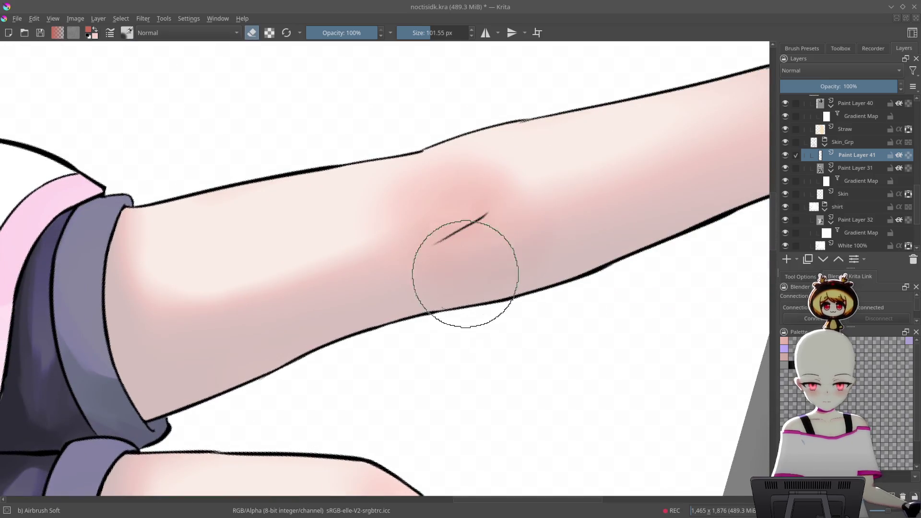
pyautogui.press('-')
pyautogui.moveTo(502, 309); pyautogui.dragTo(550, 224)
pyautogui.press('-')
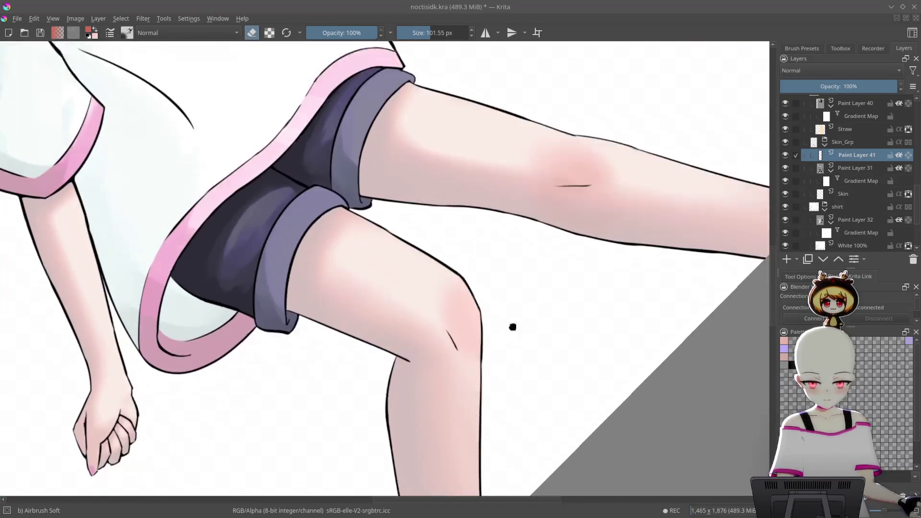
pyautogui.moveTo(514, 339); pyautogui.dragTo(453, 230)
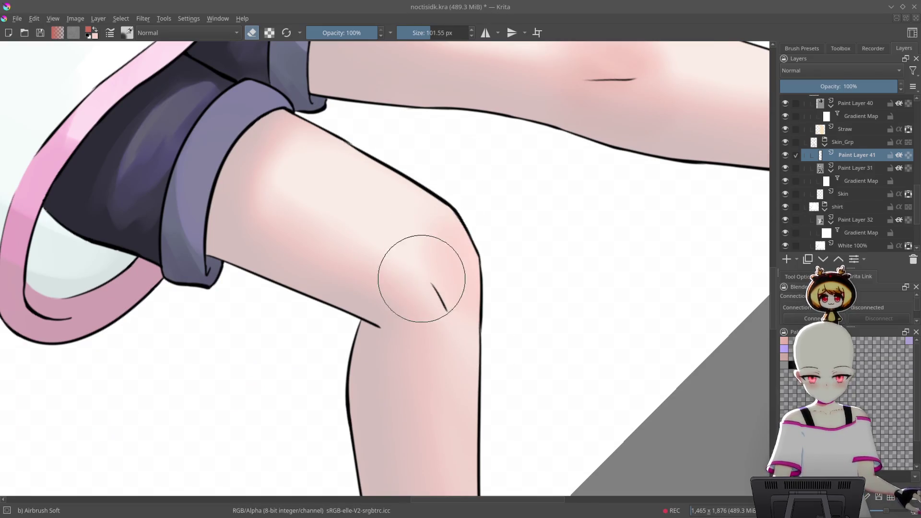
pyautogui.moveTo(518, 251)
pyautogui.mouseDown()
pyautogui.moveTo(524, 377)
pyautogui.moveTo(627, 257)
pyautogui.moveTo(596, 236)
pyautogui.mouseUp()
# - Sample a skin colour near the knee and pick a different pink shade for the blush
pyautogui.rightClick(560, 226)
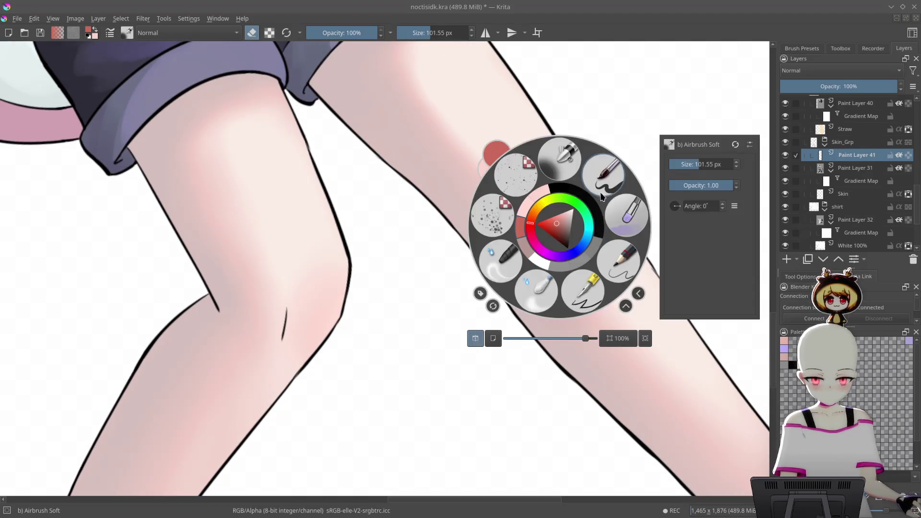
pyautogui.press('e')
pyautogui.keyDown('ctrl'); pyautogui.click(519, 159); pyautogui.keyUp('ctrl')
pyautogui.rightClick(560, 184)
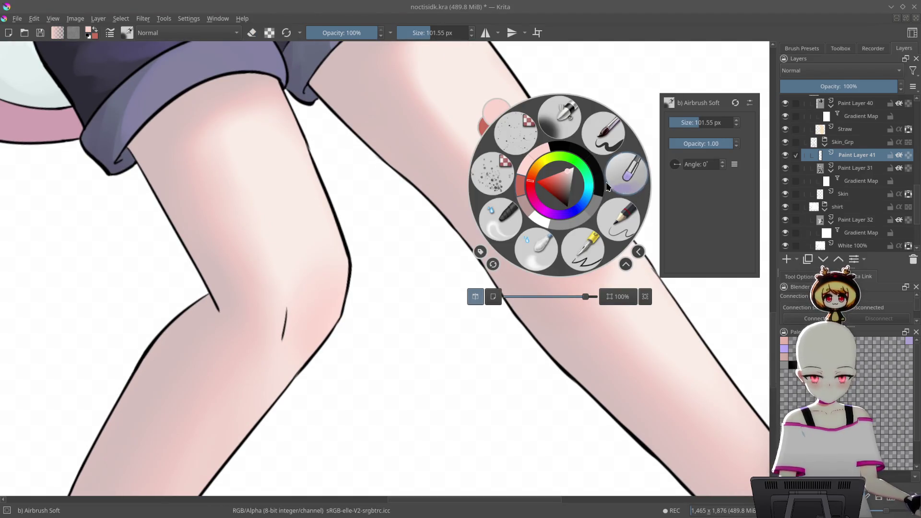
pyautogui.moveTo(557, 171); pyautogui.dragTo(562, 173)
pyautogui.rightClick(562, 171)
pyautogui.scroll(3, 600, 240)
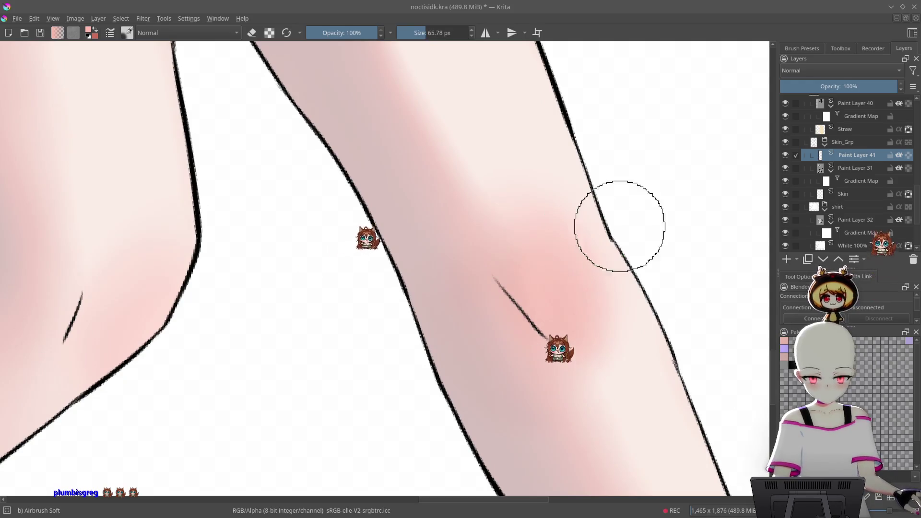
pyautogui.scroll(-3, 605, 240)
pyautogui.rightClick(559, 233)
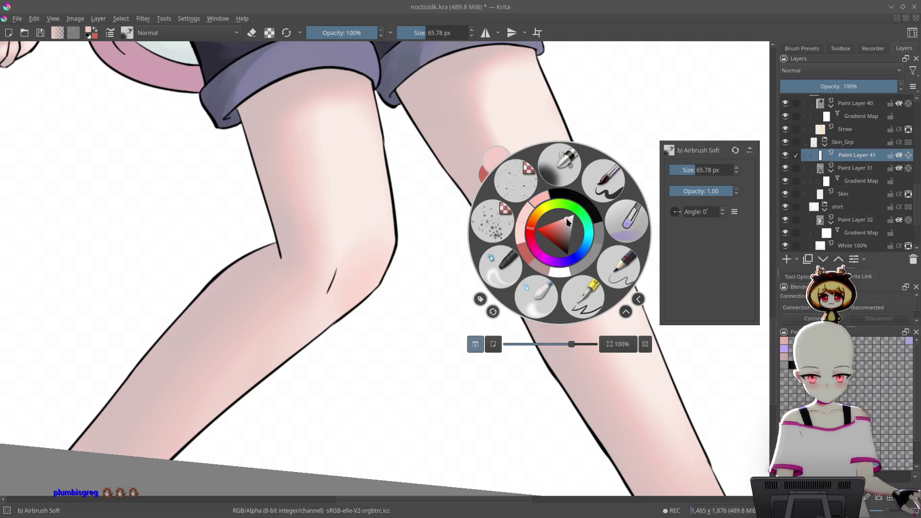
pyautogui.click(524, 372)
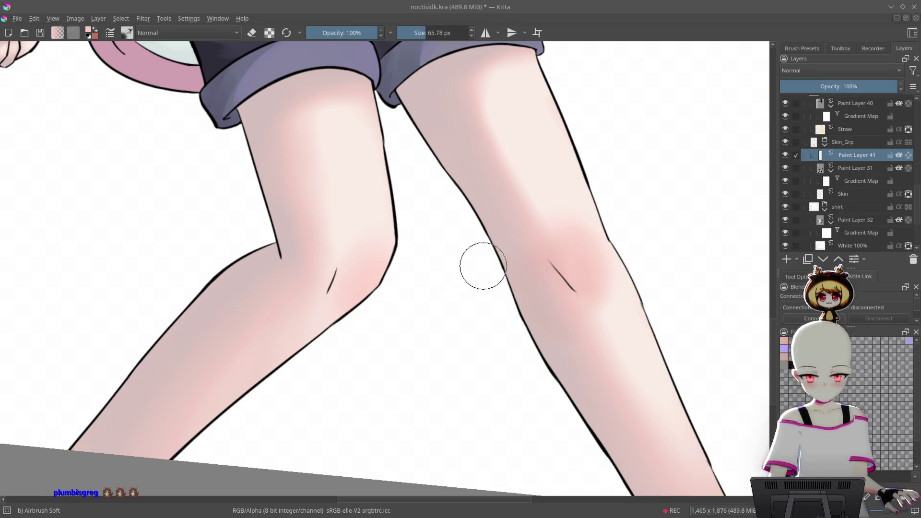
pyautogui.rightClick(557, 273)
pyautogui.click(586, 305)
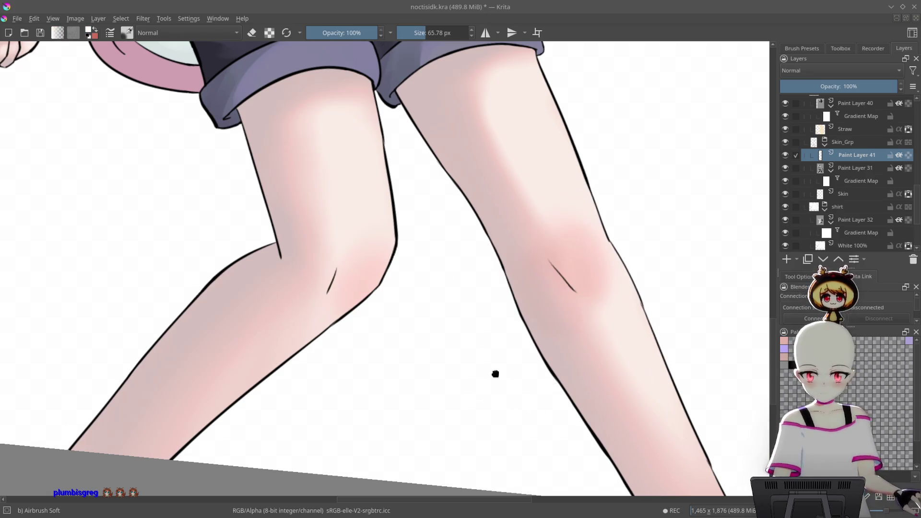
# - Shrink the brush to about 38 px, add a layer above Paint Layer 41, and choose Basic-5 Size
pyautogui.moveTo(496, 377); pyautogui.dragTo(495, 300)
pyautogui.scroll(6, 594, 209)
pyautogui.moveTo(647, 238); pyautogui.dragTo(633, 239)
pyautogui.click(785, 262)
pyautogui.rightClick(553, 204)
pyautogui.click(501, 162)
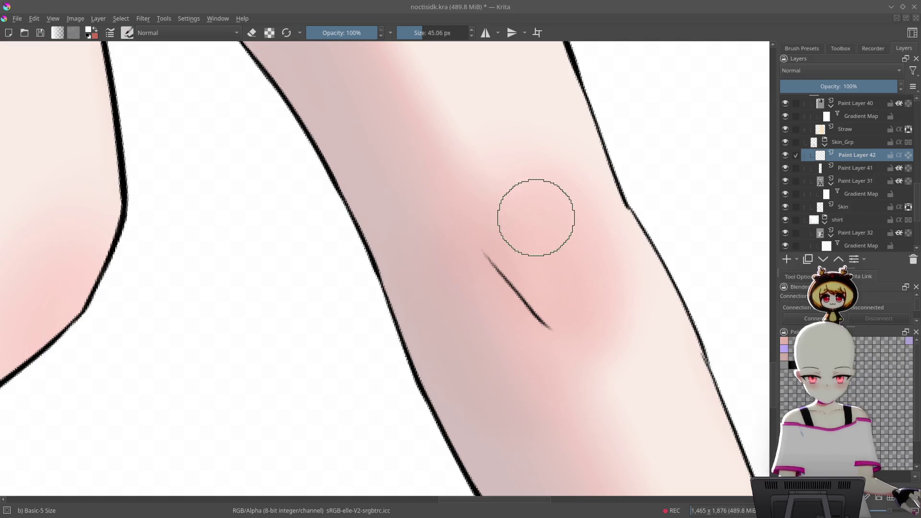
# - On Paint Layer 41, paint a thin skin-red stroke along the thigh highlight
pyautogui.moveTo(541, 215)
pyautogui.mouseDown()
pyautogui.moveTo(599, 261)
pyautogui.moveTo(407, 257)
pyautogui.moveTo(401, 281)
pyautogui.moveTo(409, 263)
pyautogui.moveTo(436, 323)
pyautogui.moveTo(514, 323)
pyautogui.moveTo(477, 220)
pyautogui.moveTo(597, 180)
pyautogui.moveTo(582, 207)
pyautogui.moveTo(499, 171)
pyautogui.moveTo(547, 205)
pyautogui.moveTo(326, 195)
pyautogui.moveTo(312, 234)
pyautogui.mouseUp()
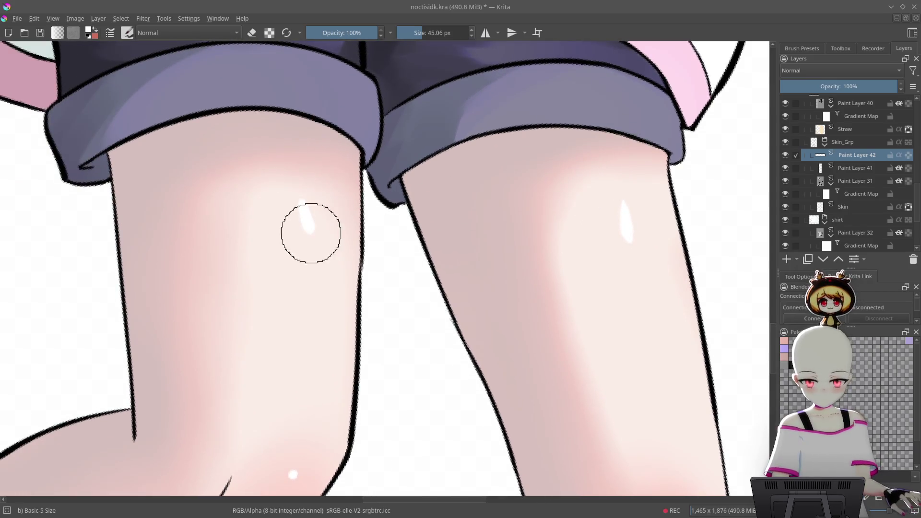
pyautogui.moveTo(409, 175); pyautogui.dragTo(484, 376)
pyautogui.moveTo(538, 331)
pyautogui.mouseDown()
pyautogui.moveTo(590, 300)
pyautogui.moveTo(499, 248)
pyautogui.moveTo(625, 187)
pyautogui.mouseUp()
pyautogui.click(854, 168)
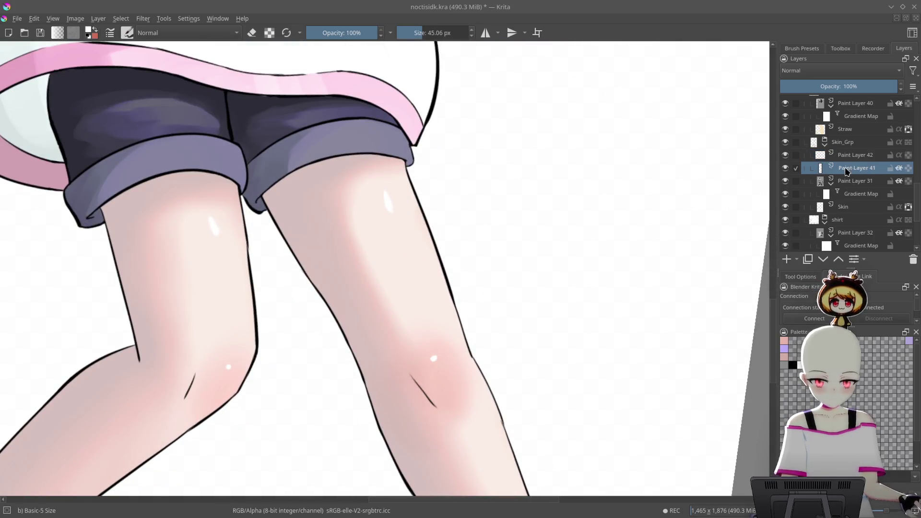
pyautogui.scroll(3, 421, 179)
pyautogui.keyDown('ctrl'); pyautogui.click(496, 189); pyautogui.keyUp('ctrl')
pyautogui.scroll(2, 499, 195)
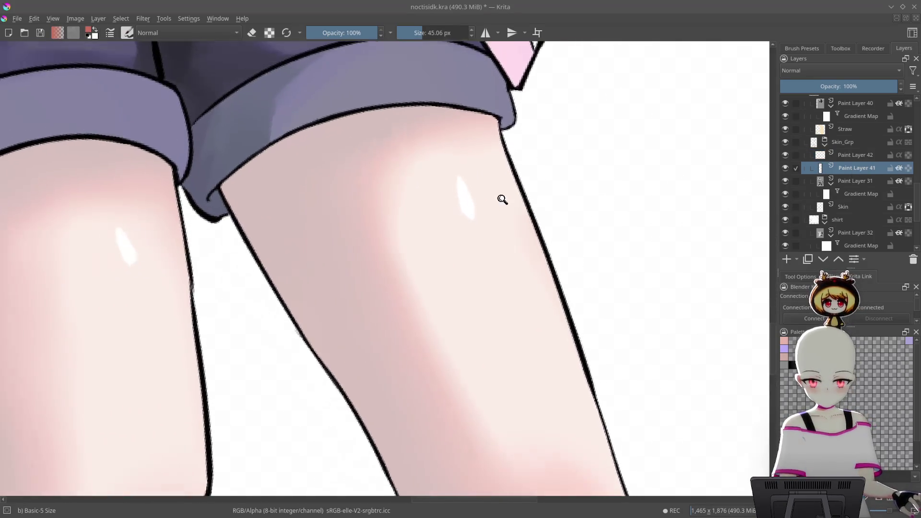
pyautogui.moveTo(454, 176); pyautogui.dragTo(472, 231)
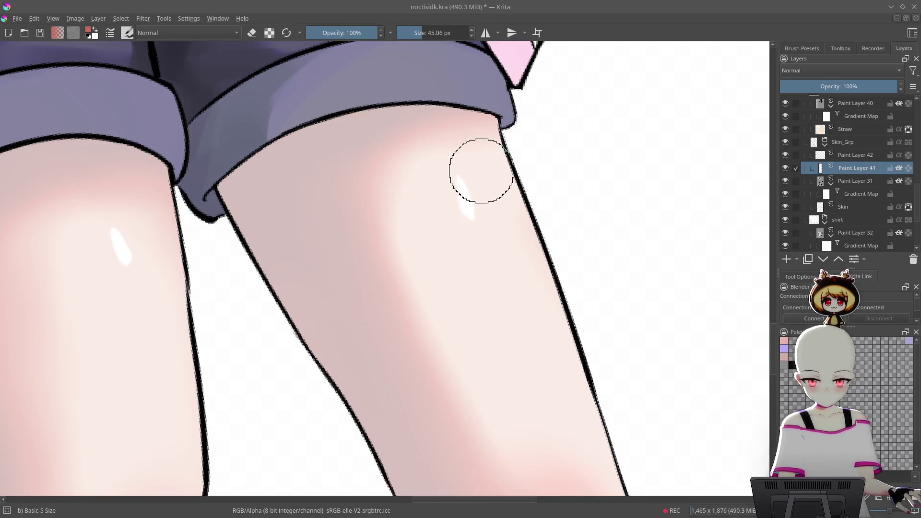
# - Switch to the Airbrush Soft brush and zoom out to view the lower figure
pyautogui.rightClick(481, 170)
pyautogui.click(485, 110)
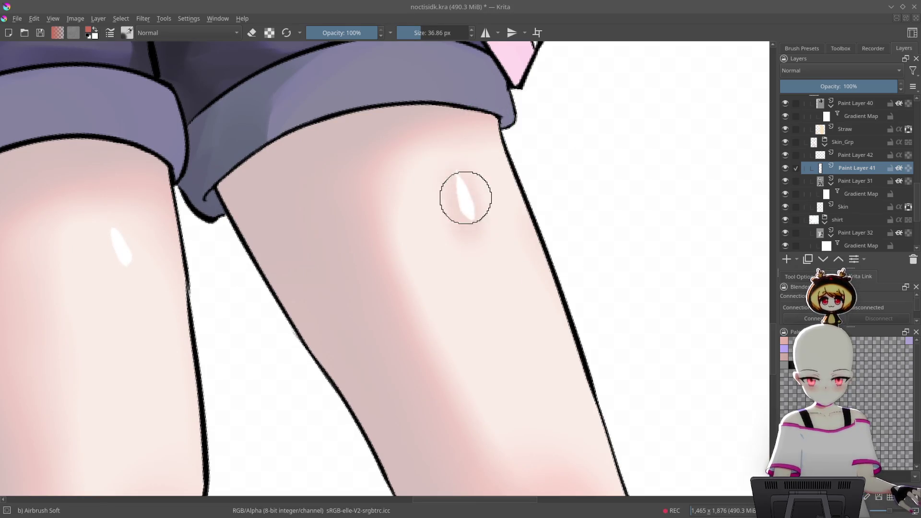
pyautogui.moveTo(415, 185); pyautogui.dragTo(526, 154)
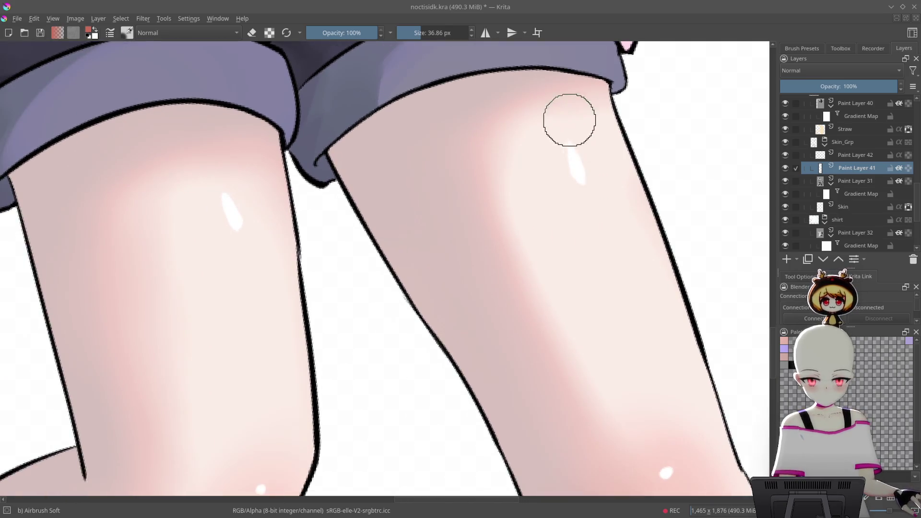
pyautogui.moveTo(251, 260)
pyautogui.mouseDown()
pyautogui.moveTo(376, 329)
pyautogui.moveTo(537, 387)
pyautogui.mouseUp()
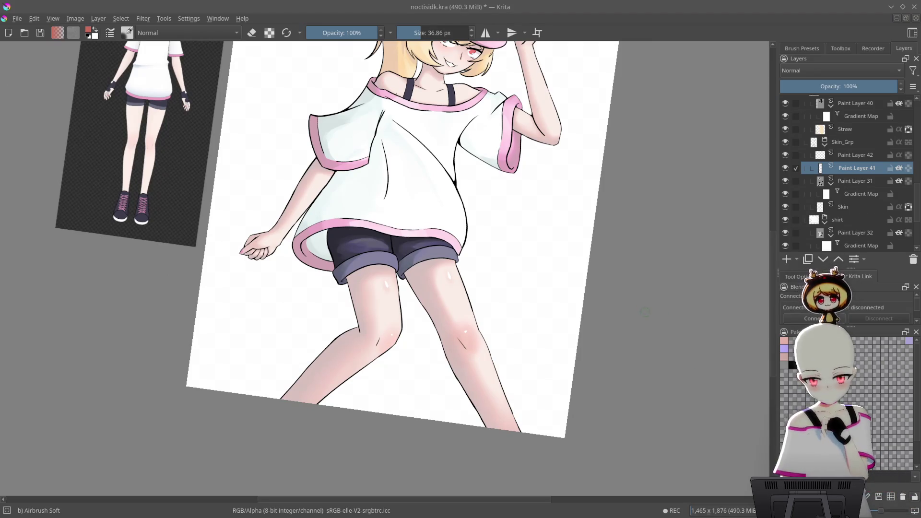
# - Zoom in on the elbow, make Paint Layer 42 active, and select the Basic-5 Size brush
pyautogui.moveTo(628, 292)
pyautogui.mouseDown()
pyautogui.moveTo(592, 241)
pyautogui.moveTo(617, 255)
pyautogui.moveTo(609, 252)
pyautogui.moveTo(627, 144)
pyautogui.moveTo(633, 160)
pyautogui.moveTo(603, 228)
pyautogui.moveTo(594, 319)
pyautogui.moveTo(572, 270)
pyautogui.moveTo(663, 177)
pyautogui.mouseUp()
pyautogui.moveTo(609, 243)
pyautogui.mouseDown()
pyautogui.moveTo(687, 263)
pyautogui.moveTo(648, 202)
pyautogui.moveTo(510, 283)
pyautogui.moveTo(582, 226)
pyautogui.moveTo(514, 294)
pyautogui.moveTo(607, 262)
pyautogui.moveTo(627, 237)
pyautogui.mouseUp()
pyautogui.click(861, 155)
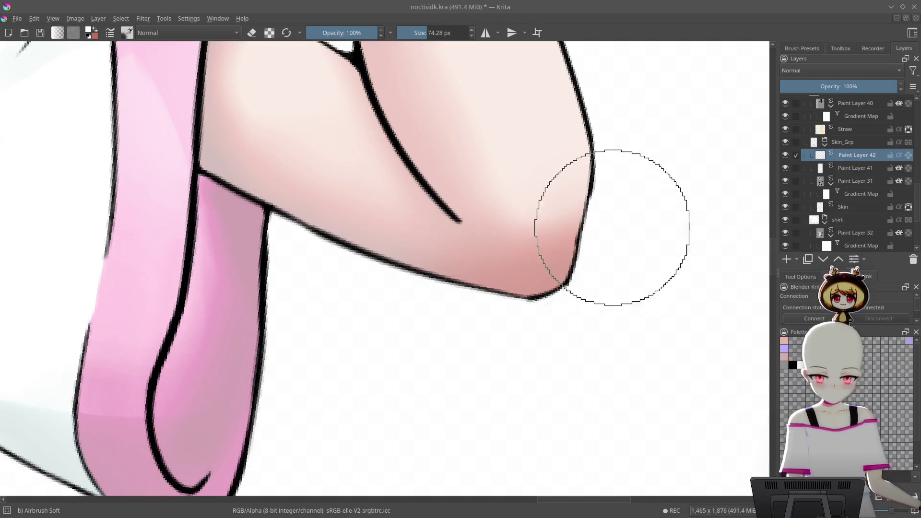
pyautogui.rightClick(640, 187)
pyautogui.click(601, 162)
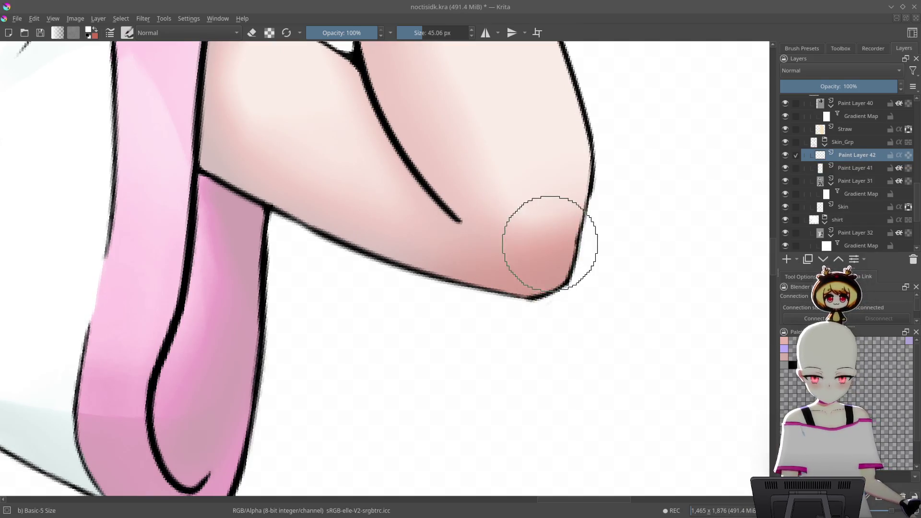
pyautogui.moveTo(553, 246)
pyautogui.mouseDown()
pyautogui.moveTo(581, 253)
pyautogui.moveTo(562, 292)
pyautogui.moveTo(539, 253)
pyautogui.mouseUp()
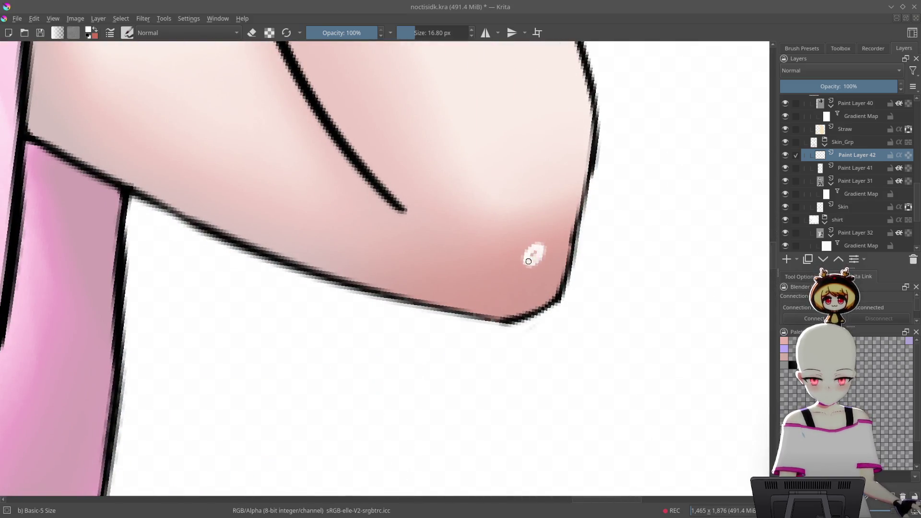
# - Check the face and the whole figure, then save the drawing with Ctrl+S
pyautogui.moveTo(599, 236)
pyautogui.mouseDown()
pyautogui.moveTo(594, 347)
pyautogui.moveTo(631, 240)
pyautogui.moveTo(633, 201)
pyautogui.mouseUp()
pyautogui.moveTo(499, 143); pyautogui.dragTo(299, 184)
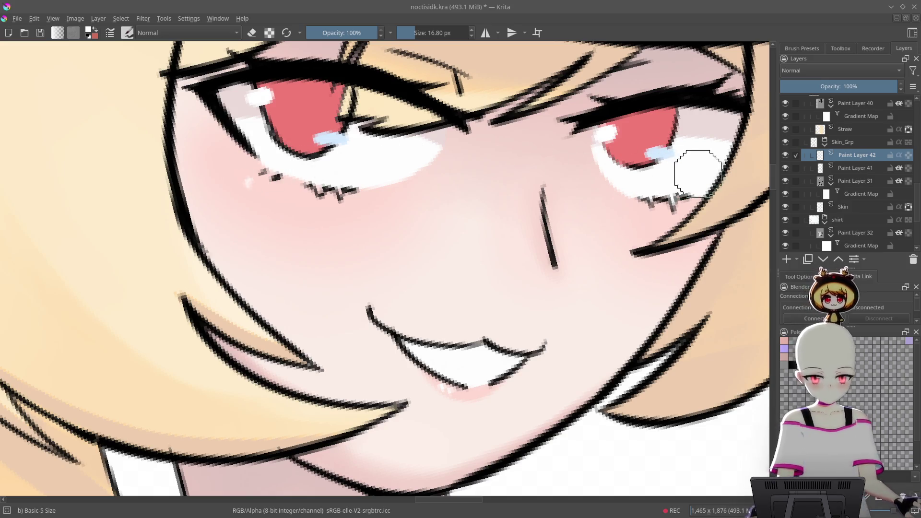
pyautogui.moveTo(678, 226); pyautogui.dragTo(643, 302)
pyautogui.moveTo(686, 269)
pyautogui.mouseDown()
pyautogui.moveTo(693, 326)
pyautogui.moveTo(681, 292)
pyautogui.mouseUp()
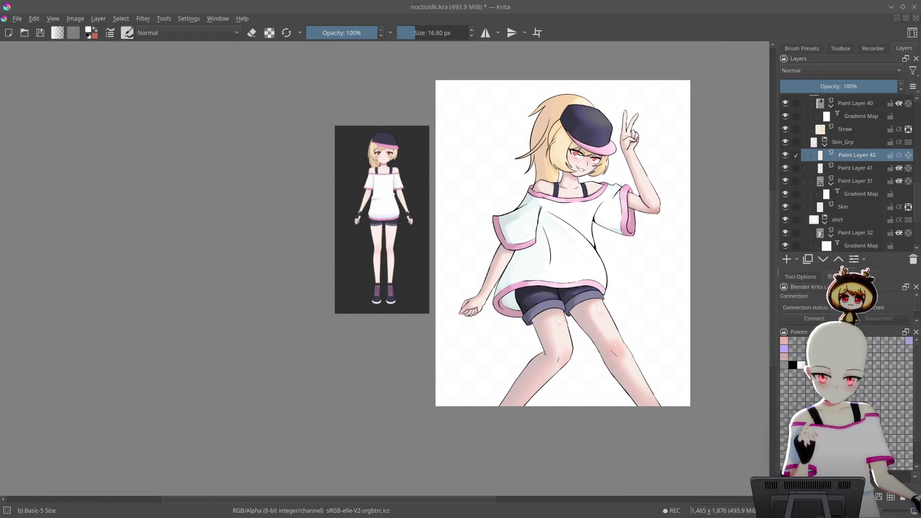
pyautogui.hotkey('ctrl', 's')
# - Zoom in on the lowered hand's pink fingernail
pyautogui.moveTo(699, 359)
pyautogui.mouseDown()
pyautogui.moveTo(677, 301)
pyautogui.moveTo(668, 353)
pyautogui.moveTo(658, 346)
pyautogui.mouseUp()
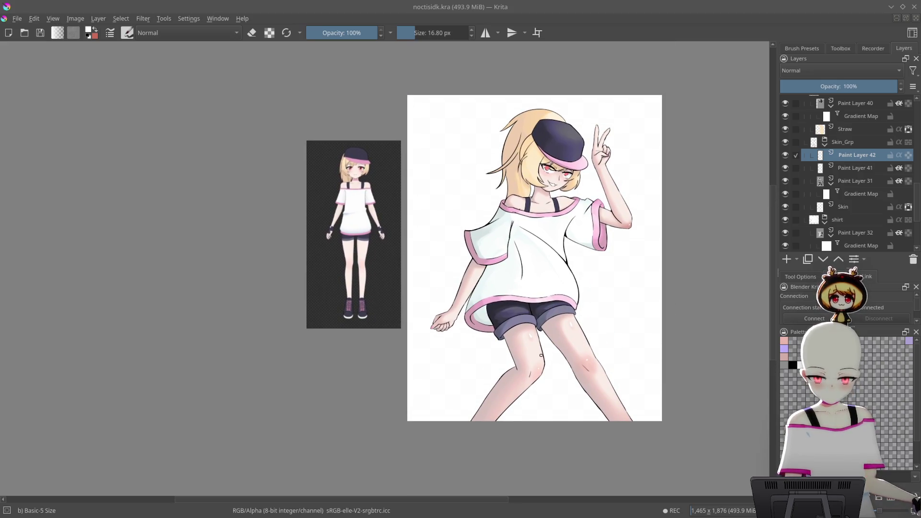
pyautogui.moveTo(449, 324)
pyautogui.mouseDown()
pyautogui.moveTo(446, 317)
pyautogui.moveTo(364, 405)
pyautogui.moveTo(450, 308)
pyautogui.moveTo(548, 175)
pyautogui.moveTo(528, 144)
pyautogui.mouseUp()
pyautogui.moveTo(437, 272); pyautogui.dragTo(463, 275)
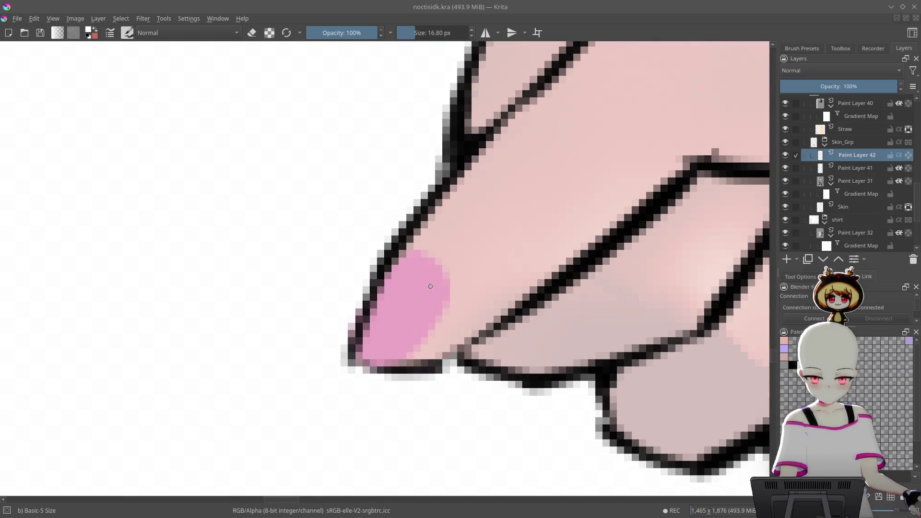
# - Undo the stray skin stroke and pick a darker mauve with a 9.40 px brush
pyautogui.hotkey('ctrl', 'z')
pyautogui.scroll(-5, 859, 207)
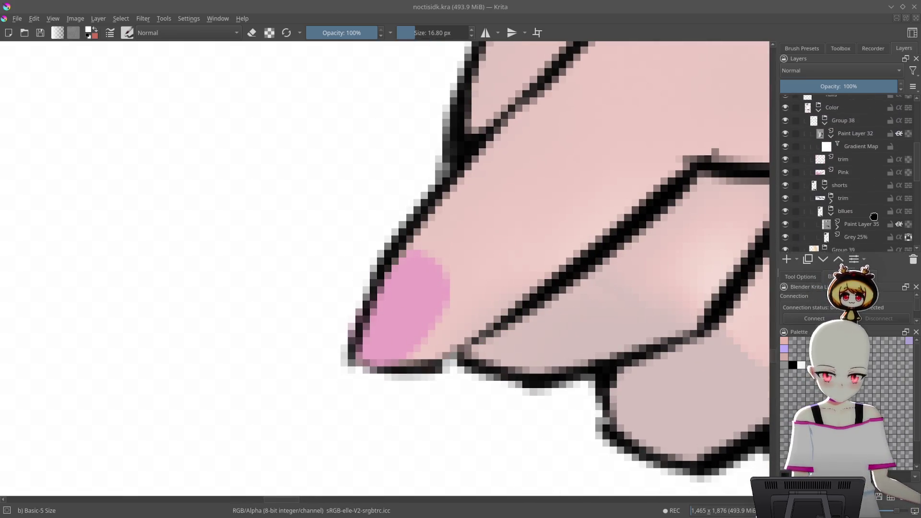
pyautogui.click(860, 172)
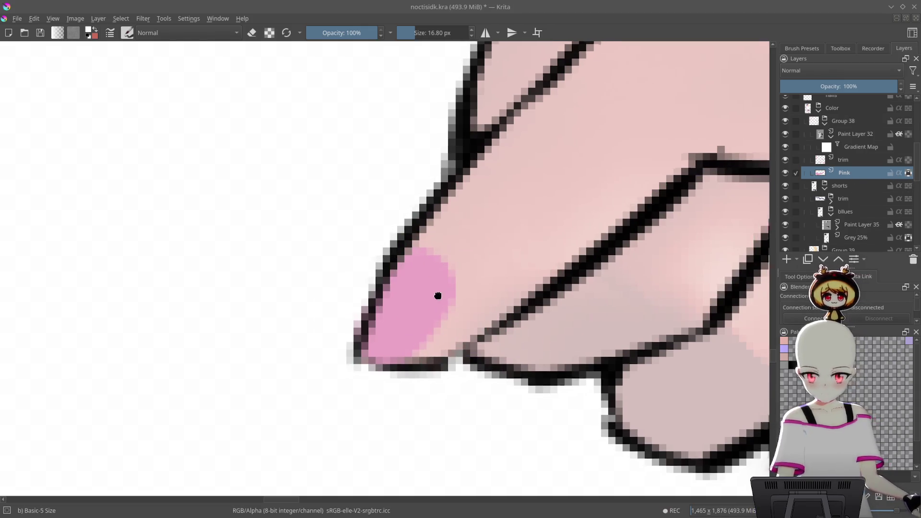
pyautogui.moveTo(432, 298); pyautogui.dragTo(451, 295)
pyautogui.rightClick(454, 270)
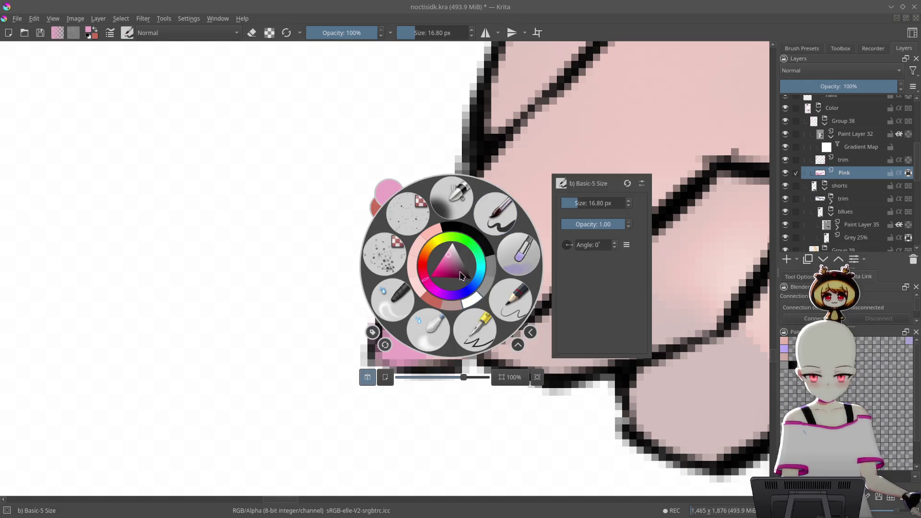
pyautogui.click(366, 442)
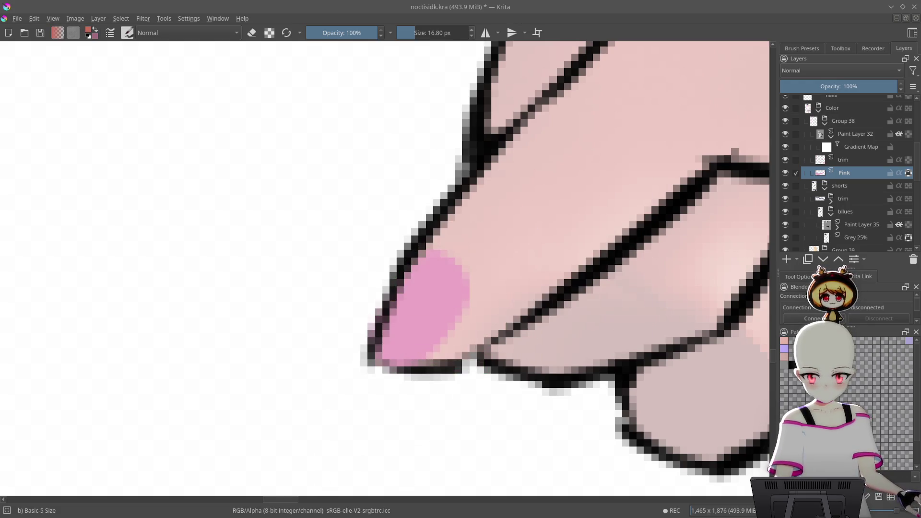
pyautogui.press('[')
pyautogui.press('[')
pyautogui.press('[')
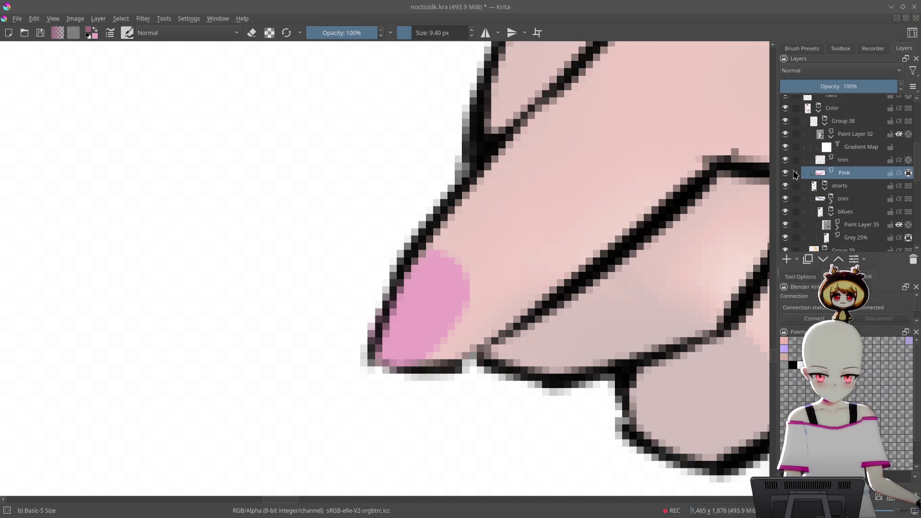
# - On the nails layer, shade the nail's left edge mauve and dab a white highlight
pyautogui.scroll(1, 882, 160)
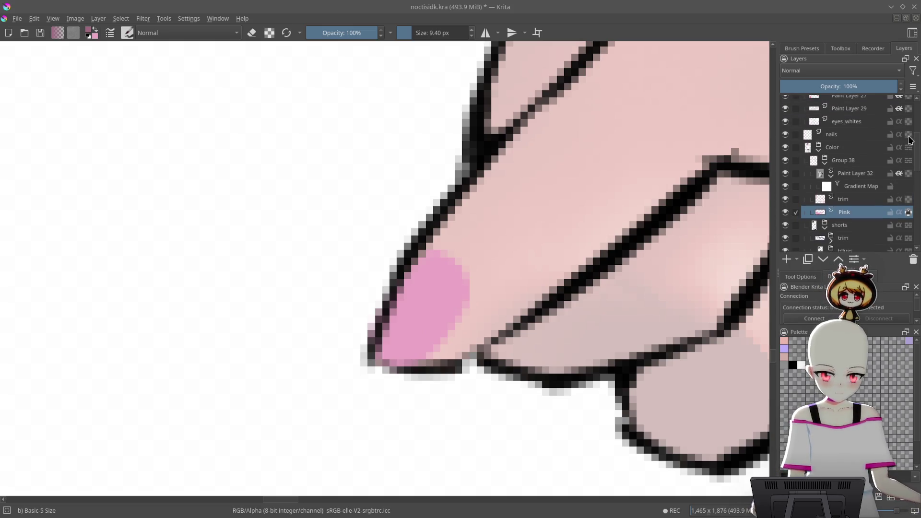
pyautogui.click(847, 136)
pyautogui.moveTo(387, 323); pyautogui.dragTo(400, 328)
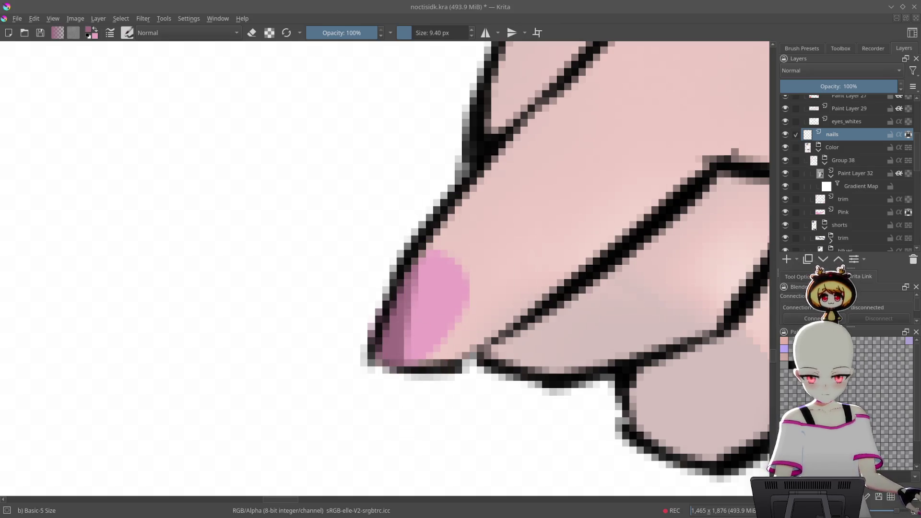
pyautogui.rightClick(502, 250)
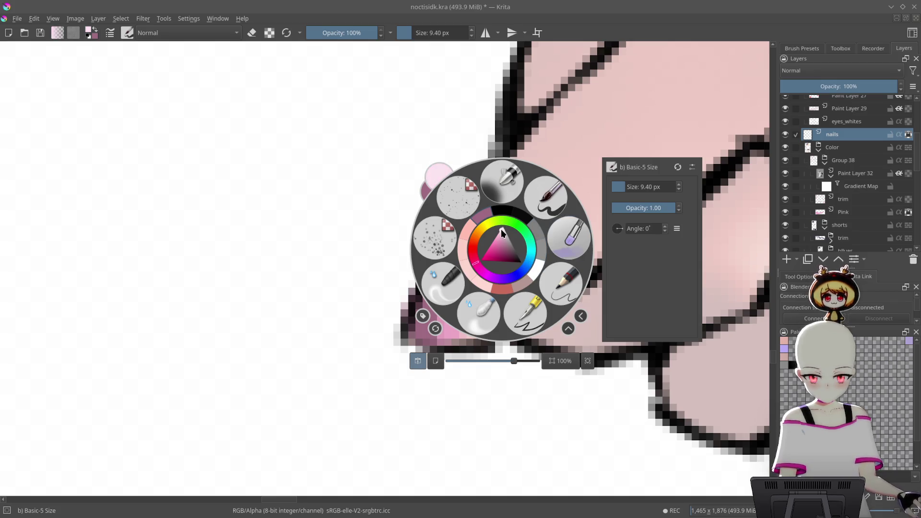
pyautogui.click(482, 408)
pyautogui.scroll(-10, 477, 409)
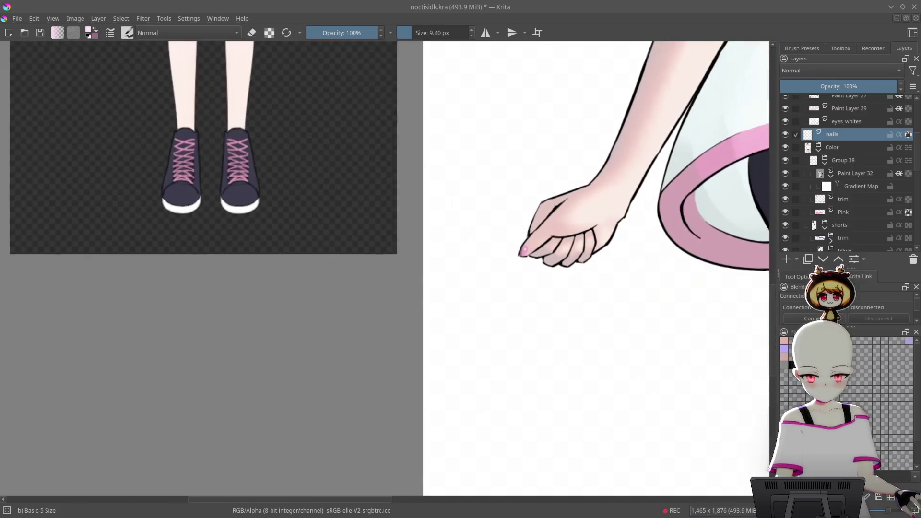
pyautogui.scroll(10, 638, 113)
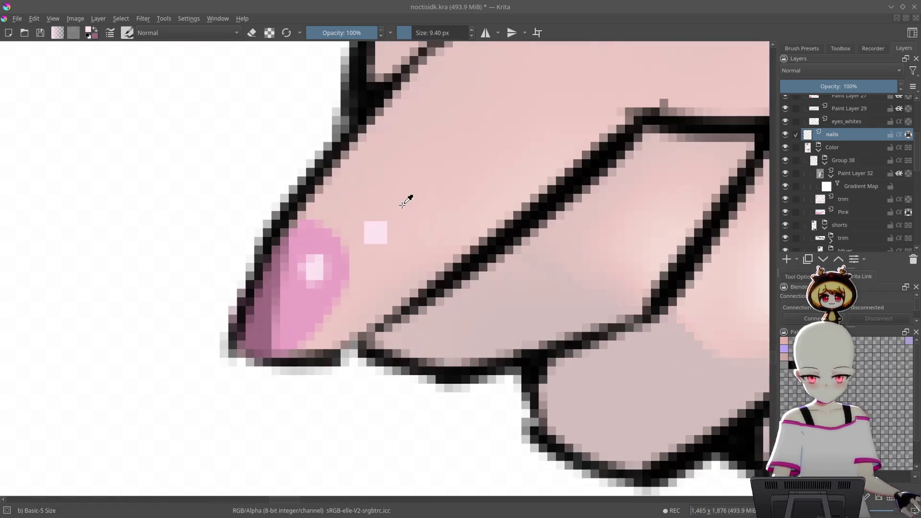
pyautogui.click(410, 244)
# - Extend the pink over the lower nail and along its lower-left edge
pyautogui.moveTo(418, 230); pyautogui.dragTo(410, 283)
pyautogui.moveTo(359, 328)
pyautogui.mouseDown()
pyautogui.moveTo(369, 214)
pyautogui.moveTo(363, 302)
pyautogui.mouseUp()
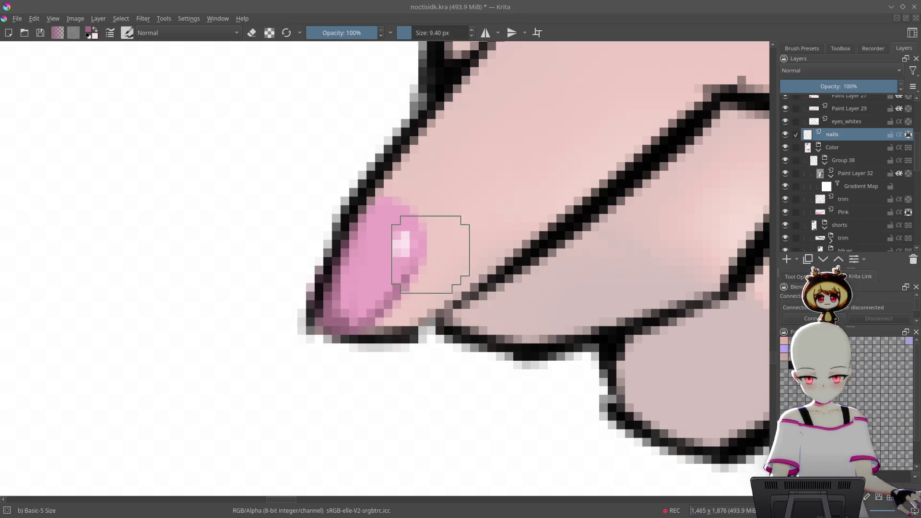
pyautogui.scroll(-10, 422, 263)
pyautogui.scroll(-3, 602, 304)
pyautogui.moveTo(602, 305); pyautogui.dragTo(480, 432)
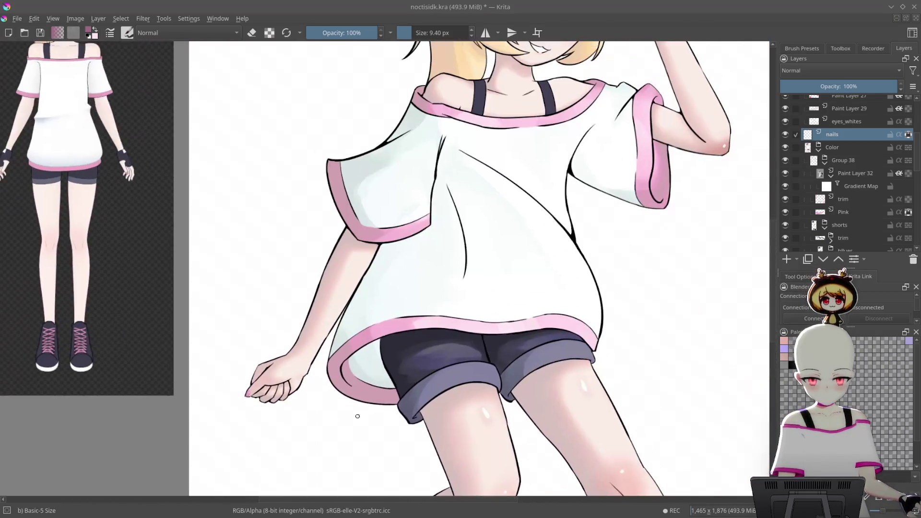
# - Zoom in and out around the raised peace-sign fingertips to inspect their pink nail tints
pyautogui.scroll(2, 479, 288)
pyautogui.scroll(10, 449, 263)
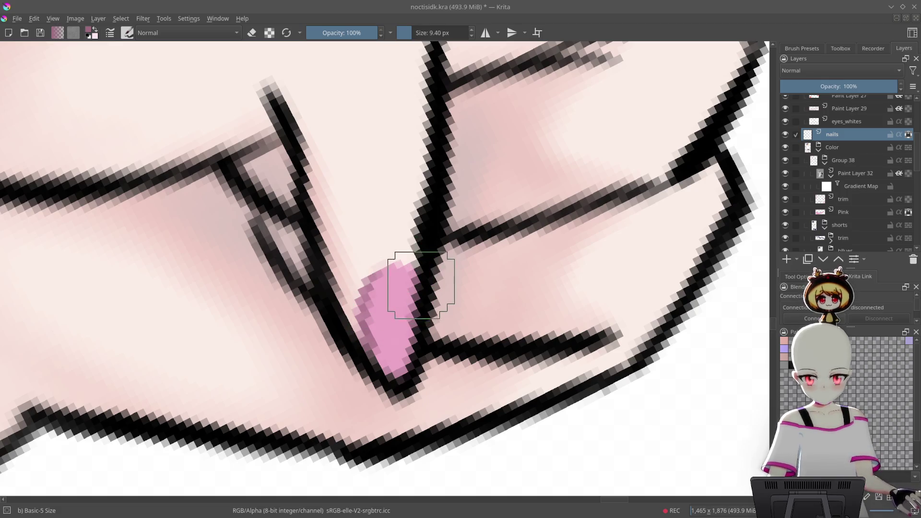
pyautogui.scroll(-10, 402, 296)
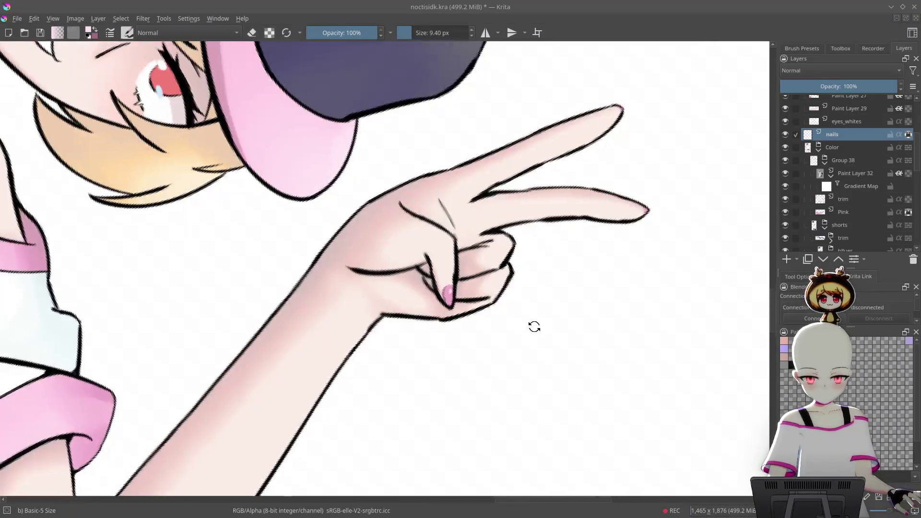
pyautogui.scroll(-6, 524, 260)
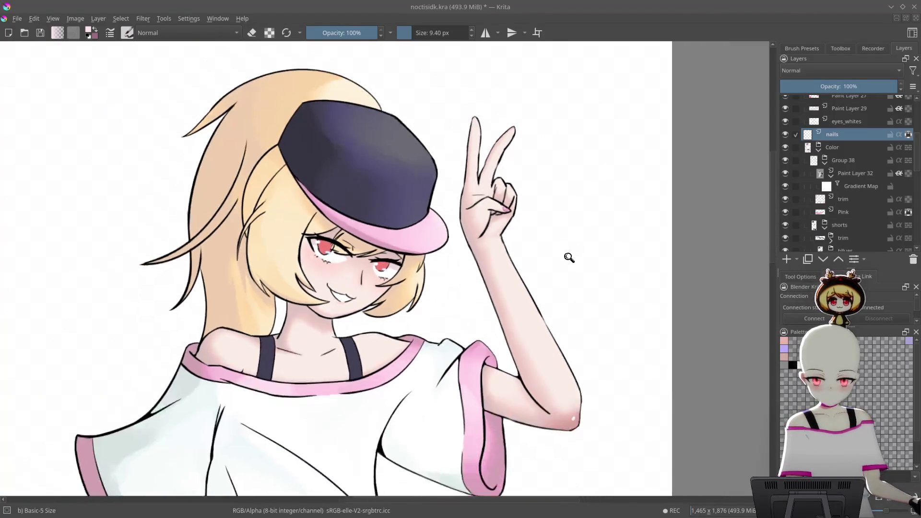
pyautogui.scroll(-2, 671, 268)
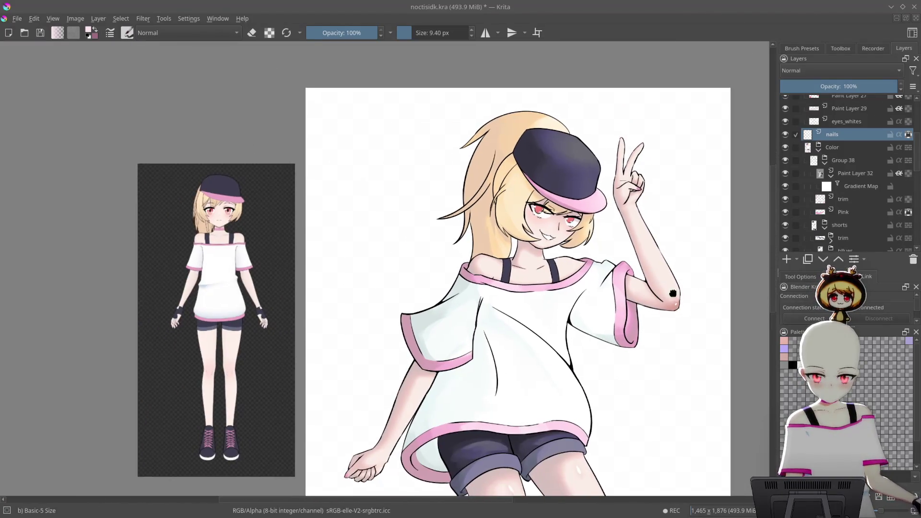
pyautogui.scroll(12, 686, 91)
pyautogui.scroll(3, 514, 199)
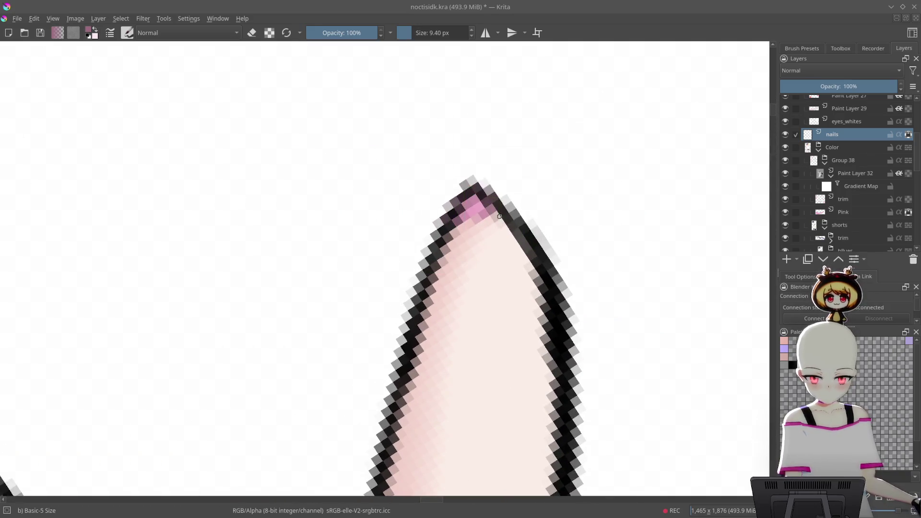
pyautogui.scroll(-5, 463, 223)
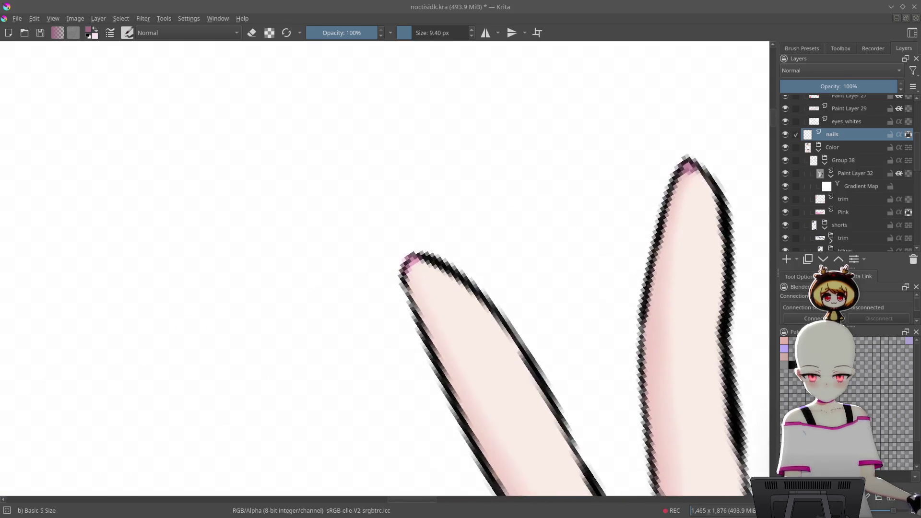
pyautogui.scroll(5, 362, 280)
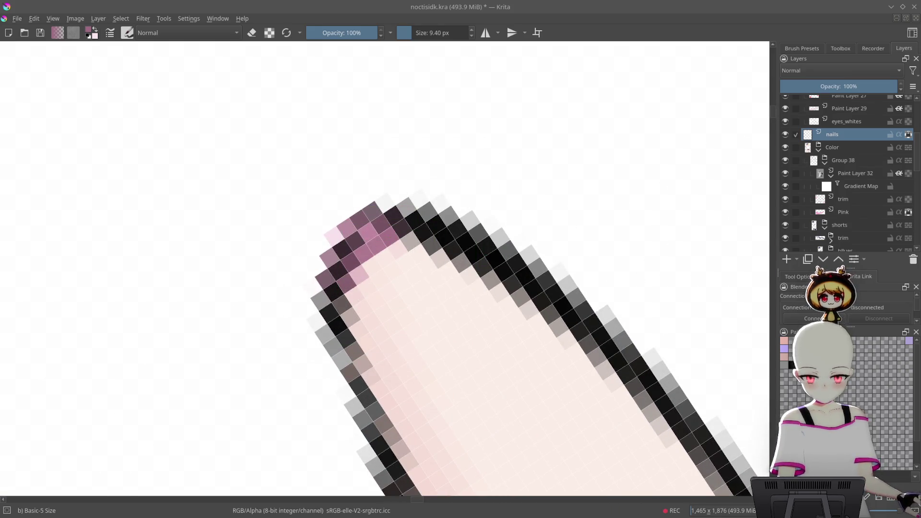
pyautogui.scroll(-8, 451, 288)
pyautogui.scroll(-6, 657, 331)
pyautogui.scroll(2, 609, 199)
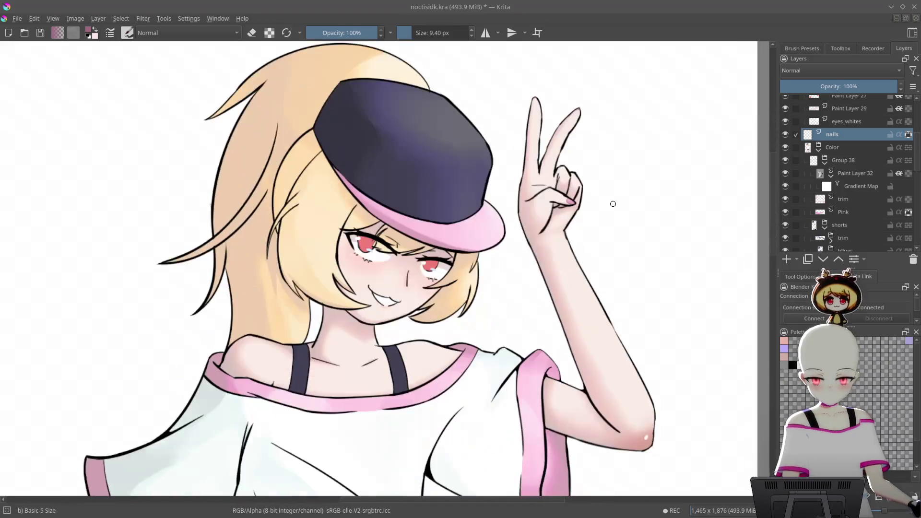
pyautogui.scroll(-4, 612, 292)
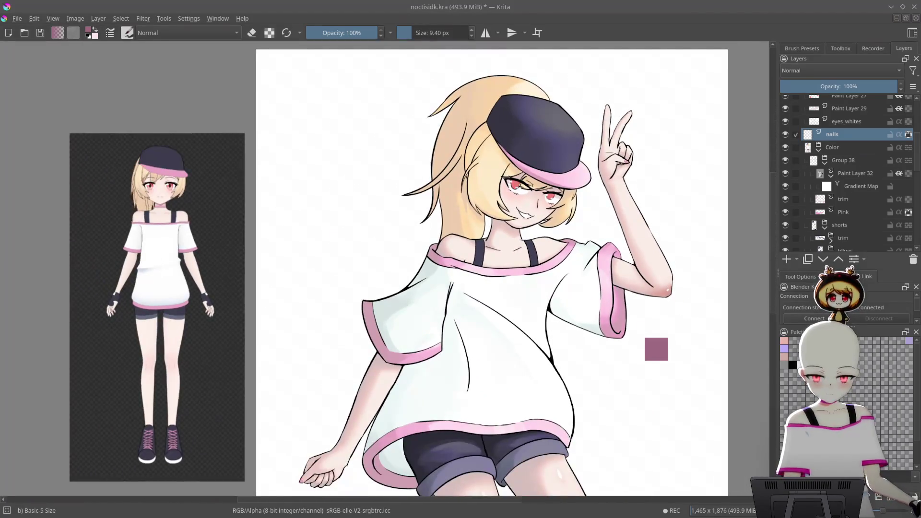
pyautogui.scroll(3, 668, 284)
pyautogui.scroll(-1, 659, 275)
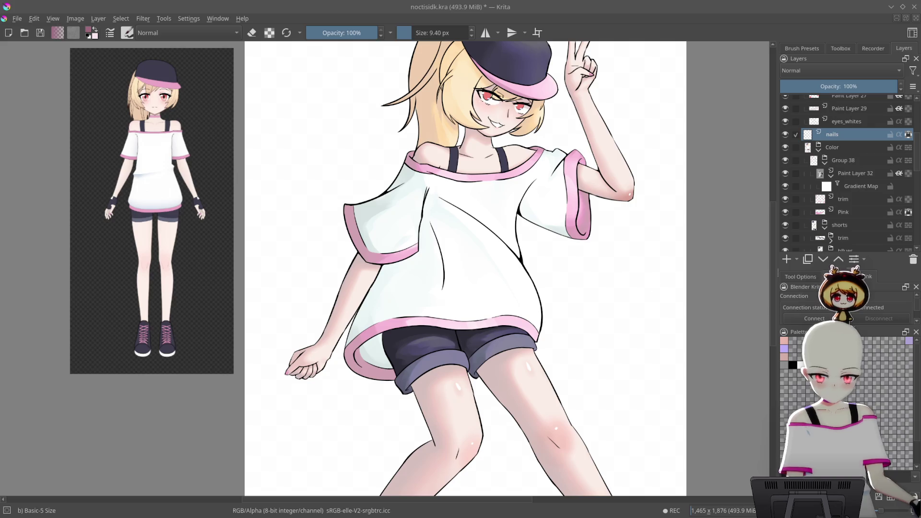
# - Expand Skin_Grp in the Layers docker and make Paint Layer 41 the active layer
pyautogui.scroll(5, 648, 272)
pyautogui.scroll(-1, 663, 286)
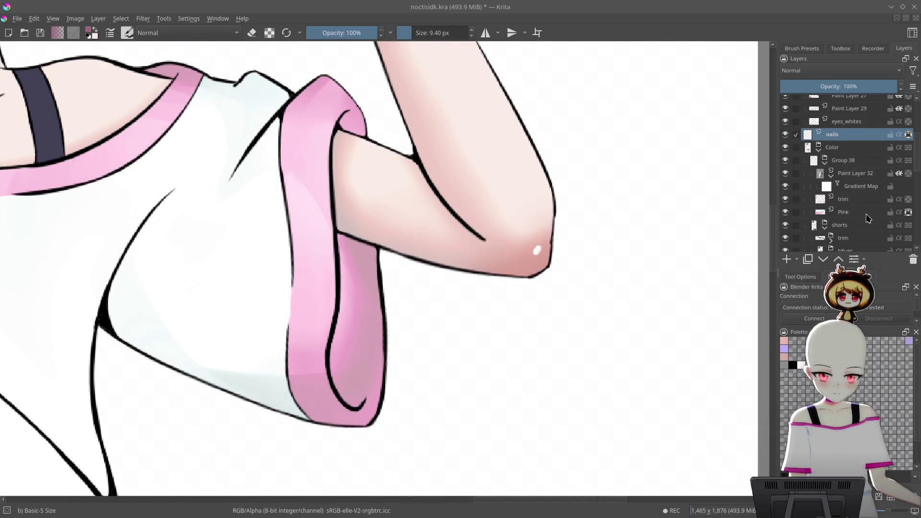
pyautogui.scroll(-4, 869, 218)
pyautogui.scroll(-1, 881, 176)
pyautogui.moveTo(884, 174); pyautogui.dragTo(875, 99)
pyautogui.scroll(3, 866, 120)
pyautogui.click(866, 146)
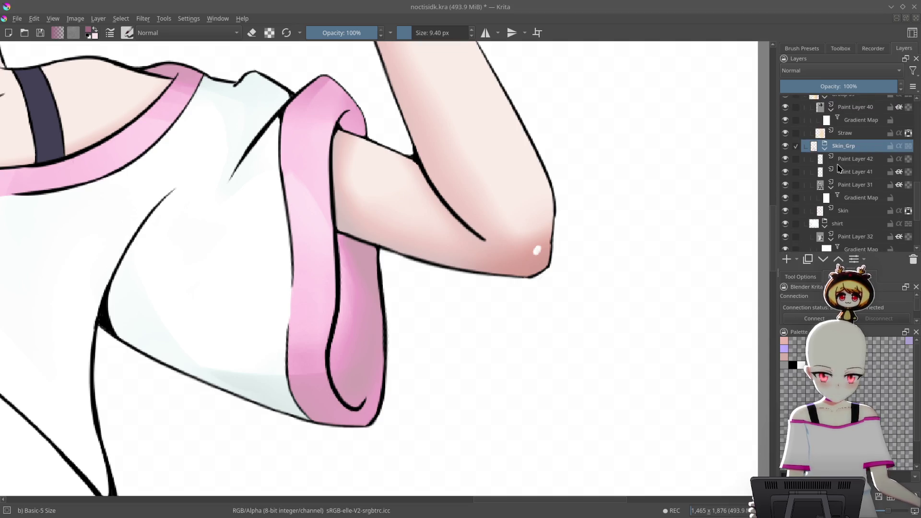
pyautogui.click(861, 160)
pyautogui.click(849, 172)
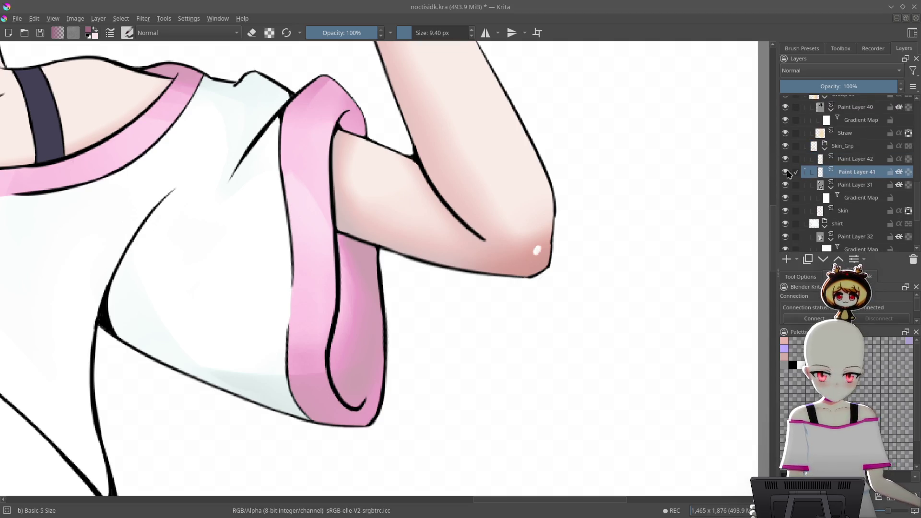
# - Sample a pink skin tone from the reference figure and bring up the pop-up palette
pyautogui.scroll(-5, 425, 78)
pyautogui.scroll(5, 425, 78)
pyautogui.moveTo(425, 78)
pyautogui.mouseDown()
pyautogui.moveTo(456, 202)
pyautogui.moveTo(483, 262)
pyautogui.moveTo(509, 288)
pyautogui.mouseUp()
pyautogui.scroll(-3, 522, 197)
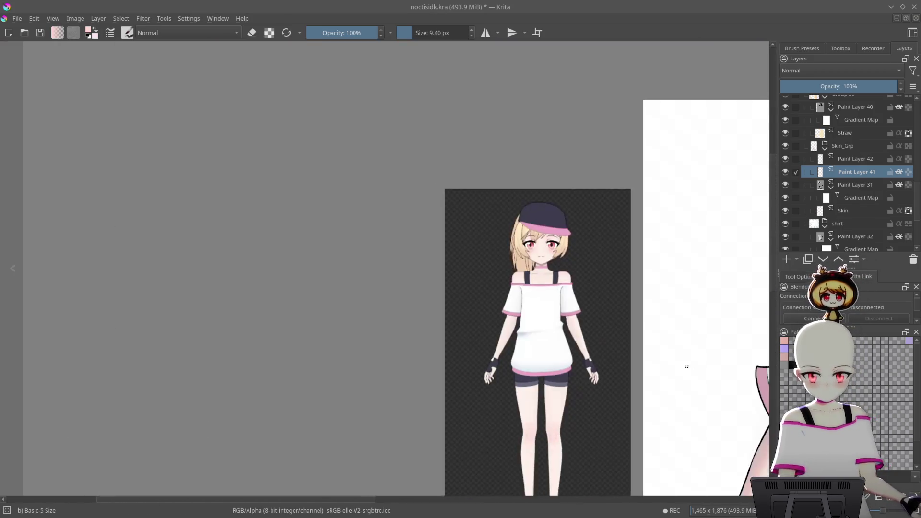
pyautogui.scroll(8, 686, 366)
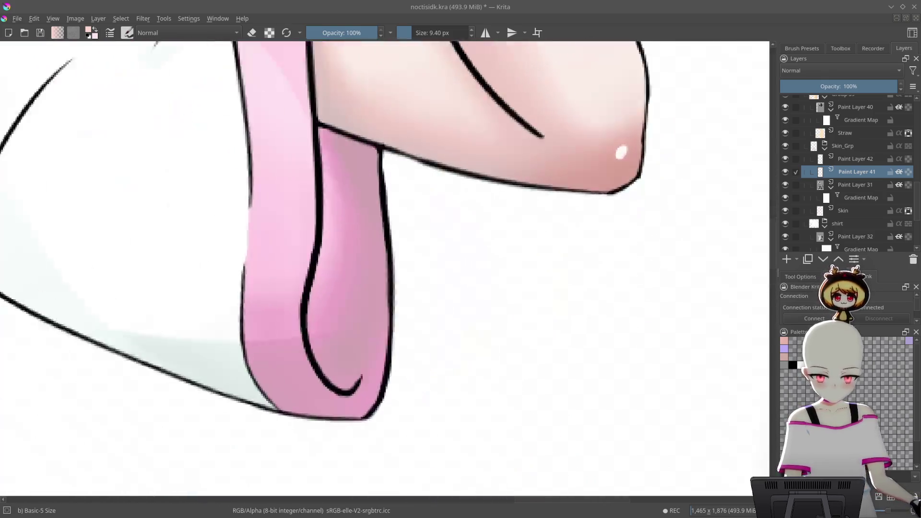
pyautogui.scroll(2, 598, 226)
pyautogui.rightClick(551, 205)
pyautogui.rightClick(551, 168)
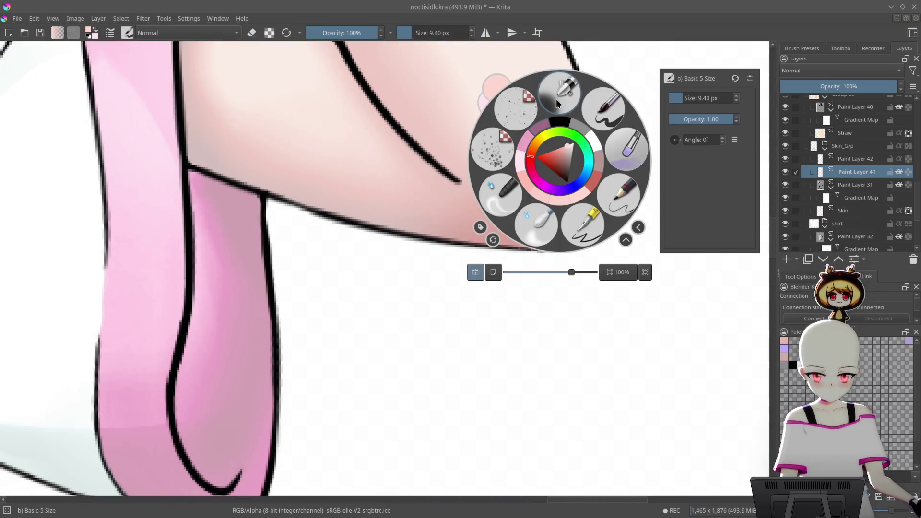
# - Switch to the Airbrush Soft brush and toggle a setting on Paint Layer 41
pyautogui.click(556, 99)
pyautogui.moveTo(556, 216)
pyautogui.mouseDown()
pyautogui.moveTo(623, 301)
pyautogui.moveTo(643, 288)
pyautogui.mouseUp()
pyautogui.scroll(-3, 901, 173)
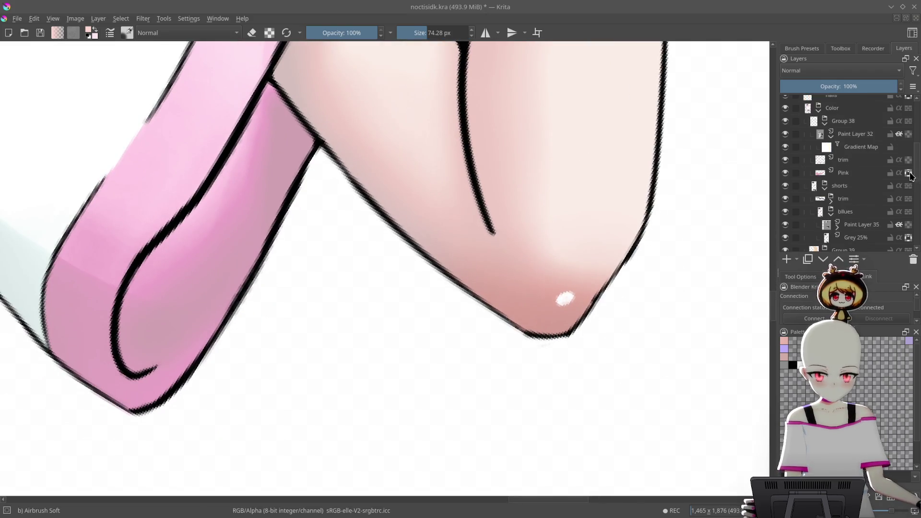
pyautogui.moveTo(917, 179); pyautogui.dragTo(919, 213)
pyautogui.click(908, 160)
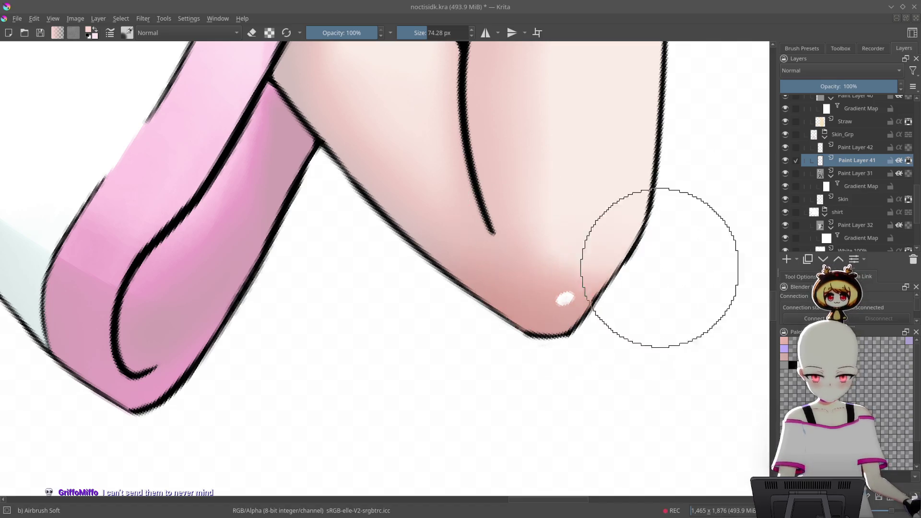
# - Straighten the view upright and sample a skin pink from the girl's knee
pyautogui.moveTo(644, 190)
pyautogui.mouseDown()
pyautogui.moveTo(614, 325)
pyautogui.moveTo(636, 280)
pyautogui.moveTo(662, 263)
pyautogui.moveTo(639, 304)
pyautogui.mouseUp()
pyautogui.press('-')
pyautogui.press('5')
pyautogui.press('-')
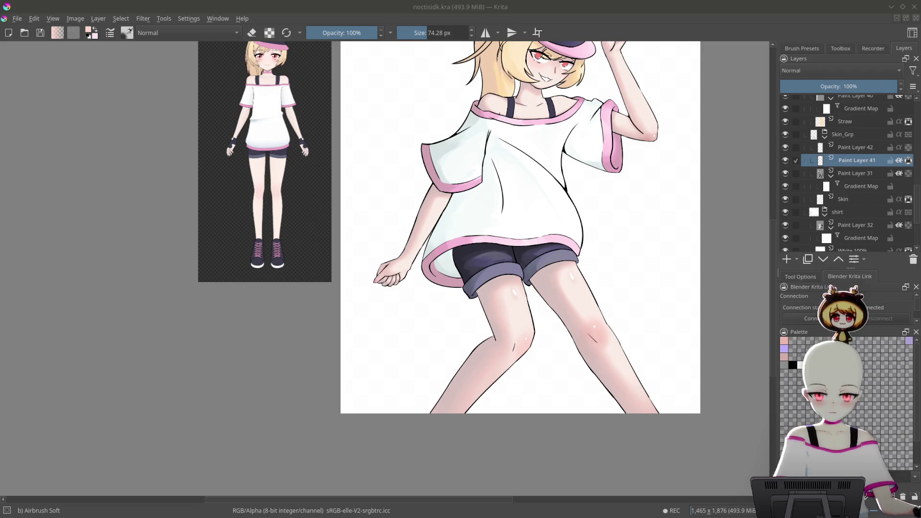
pyautogui.moveTo(713, 325); pyautogui.dragTo(732, 330)
pyautogui.moveTo(582, 274); pyautogui.dragTo(574, 400)
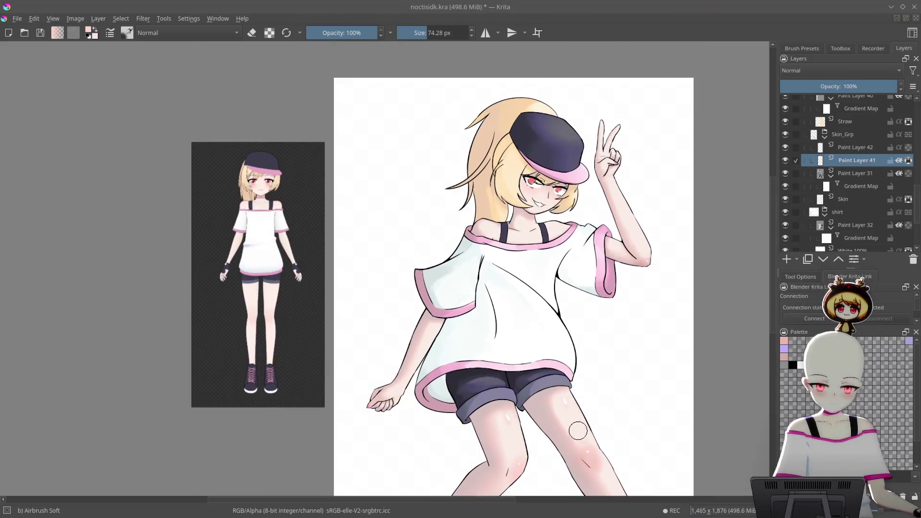
pyautogui.moveTo(574, 261)
pyautogui.mouseDown()
pyautogui.moveTo(589, 220)
pyautogui.moveTo(620, 224)
pyautogui.mouseUp()
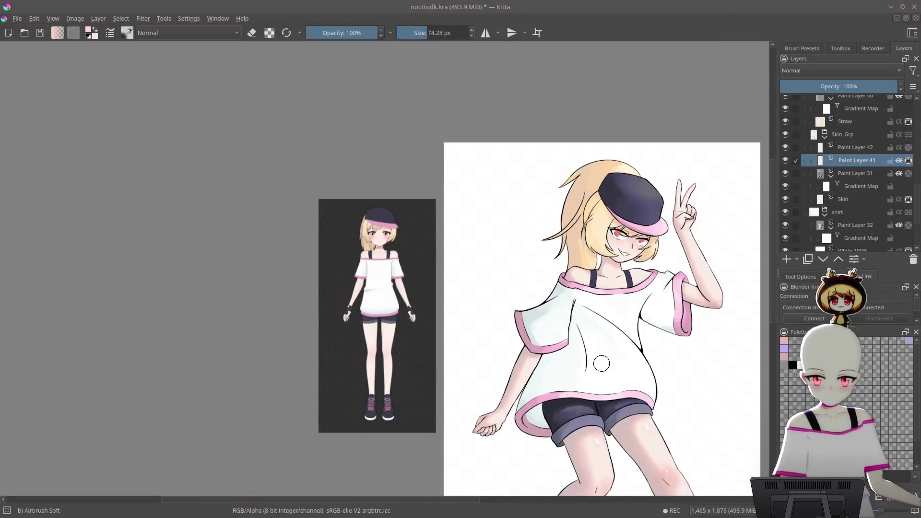
pyautogui.scroll(5, 679, 357)
pyautogui.keyDown('ctrl'); pyautogui.click(689, 232); pyautogui.keyUp('ctrl')
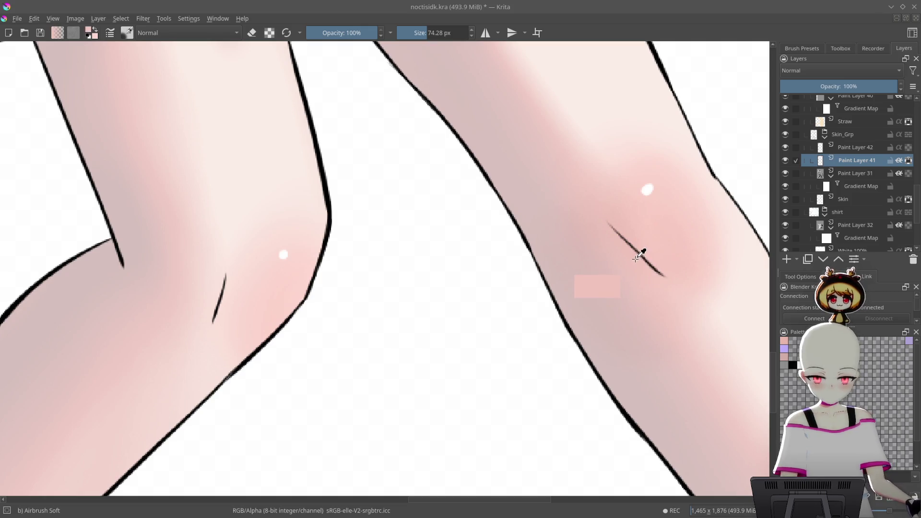
# - Airbrush soft pink shading around the collarbone and collar strap
pyautogui.moveTo(605, 240)
pyautogui.mouseDown()
pyautogui.moveTo(614, 279)
pyautogui.moveTo(641, 135)
pyautogui.moveTo(556, 212)
pyautogui.moveTo(640, 259)
pyautogui.mouseUp()
pyautogui.moveTo(568, 273)
pyautogui.mouseDown()
pyautogui.moveTo(540, 261)
pyautogui.moveTo(645, 301)
pyautogui.moveTo(534, 267)
pyautogui.moveTo(730, 225)
pyautogui.mouseUp()
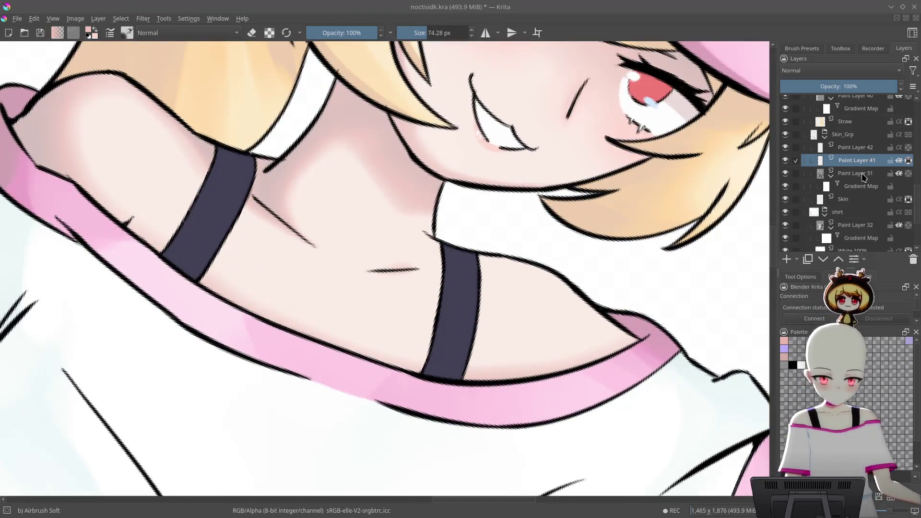
pyautogui.moveTo(624, 288)
pyautogui.mouseDown()
pyautogui.moveTo(411, 380)
pyautogui.moveTo(503, 257)
pyautogui.moveTo(444, 330)
pyautogui.moveTo(483, 246)
pyautogui.moveTo(445, 274)
pyautogui.moveTo(483, 217)
pyautogui.moveTo(483, 286)
pyautogui.moveTo(518, 194)
pyautogui.mouseUp()
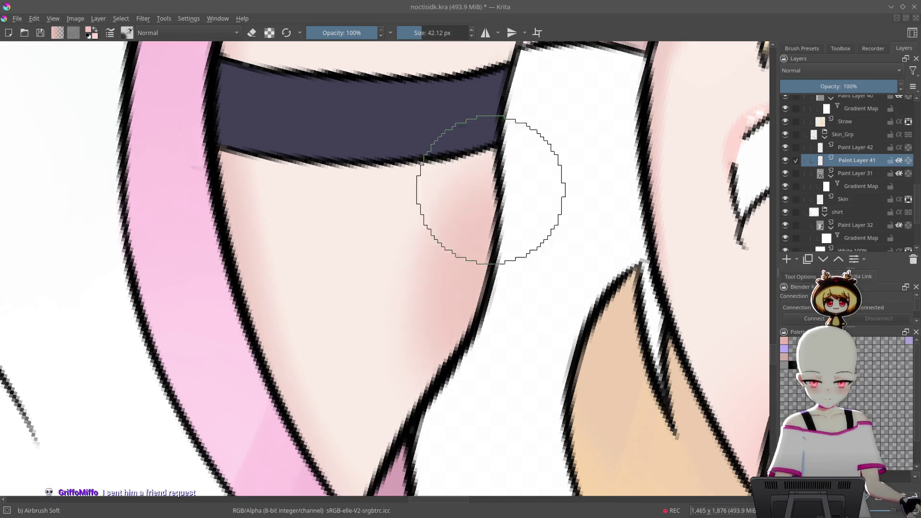
pyautogui.scroll(-6, 504, 251)
pyautogui.scroll(5, 552, 149)
pyautogui.scroll(3, 551, 148)
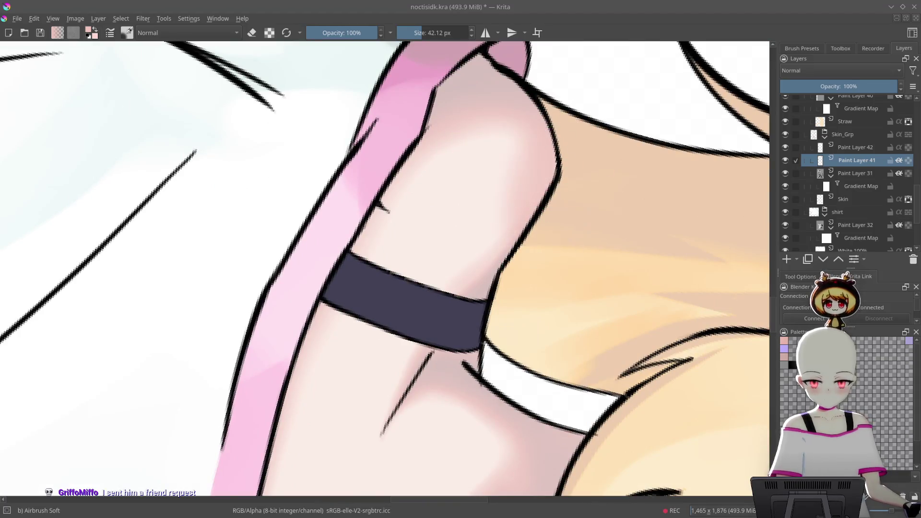
pyautogui.scroll(-5, 488, 144)
pyautogui.scroll(5, 488, 144)
pyautogui.scroll(5, 489, 143)
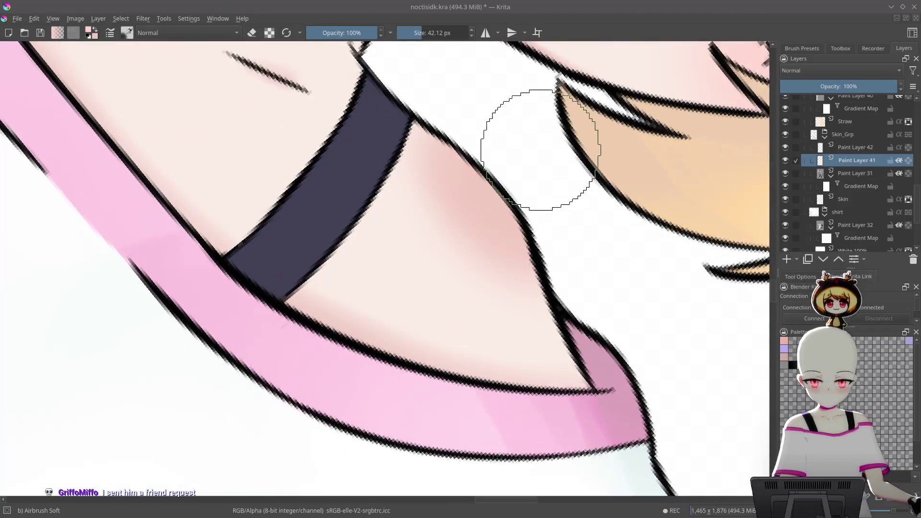
# - Rotate the view a step and continue blushing the shoulder and upper-arm skin
pyautogui.press('6')
pyautogui.scroll(-6, 533, 301)
pyautogui.scroll(2, 604, 256)
pyautogui.scroll(4, 607, 240)
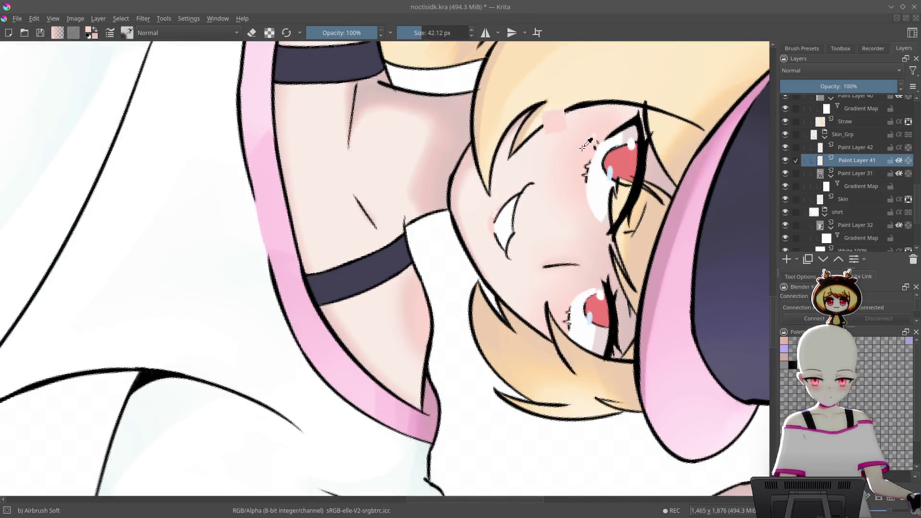
pyautogui.scroll(5, 526, 196)
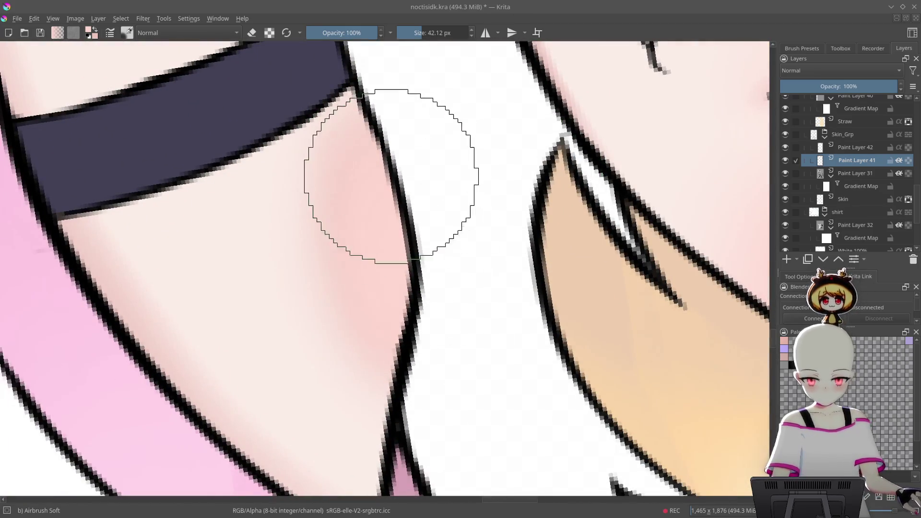
# - Erase excess pink from the airbrushed blush
pyautogui.press('e')
pyautogui.scroll(-6, 331, 228)
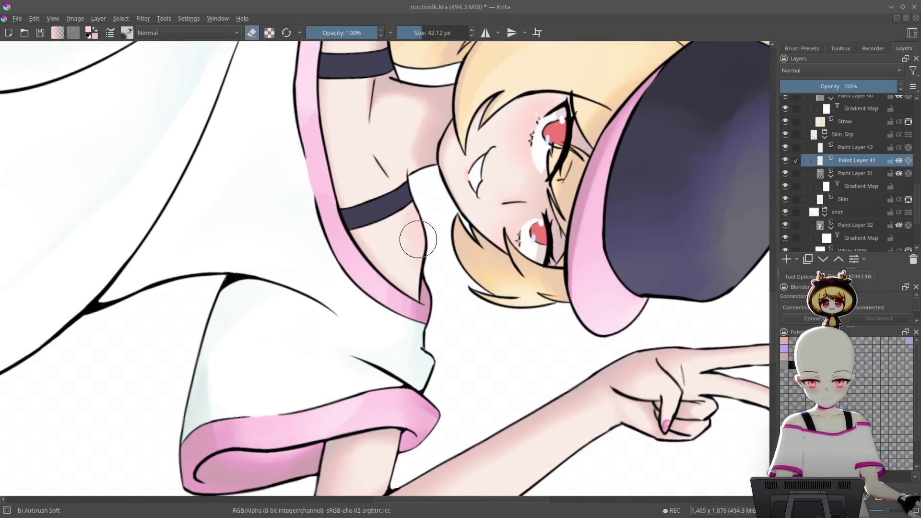
pyautogui.scroll(8, 418, 240)
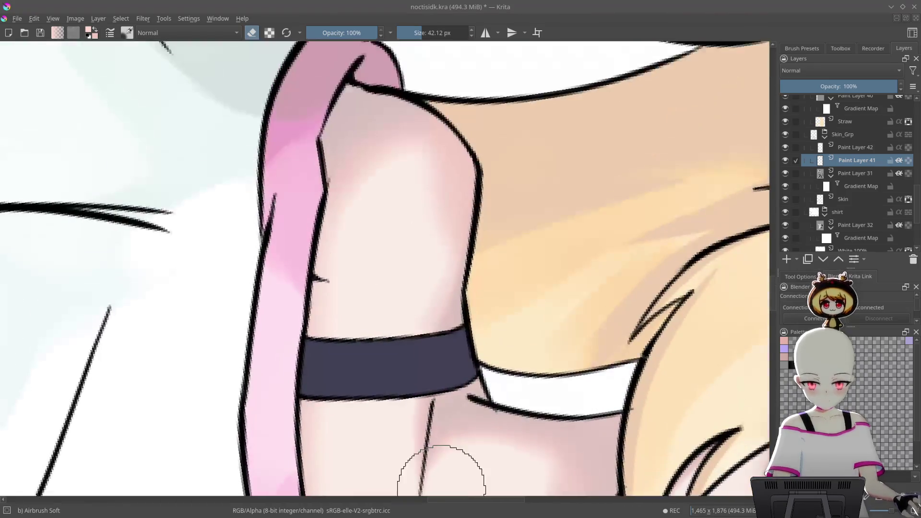
pyautogui.scroll(-5, 441, 207)
pyautogui.scroll(6, 568, 135)
pyautogui.scroll(4, 483, 304)
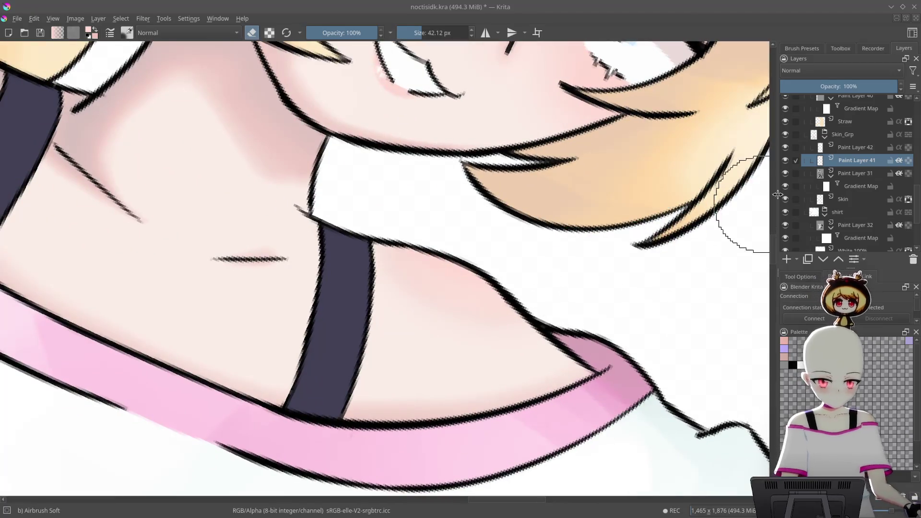
# - Move painting to the layer above the blush layer
pyautogui.press('pageup')
pyautogui.rightClick(560, 235)
pyautogui.click(560, 191)
# - Pick Basic-5 Size at 9.40 px and dot white highlights on both shoulders
pyautogui.rightClick(494, 304)
pyautogui.click(553, 337)
pyautogui.scroll(3, 469, 269)
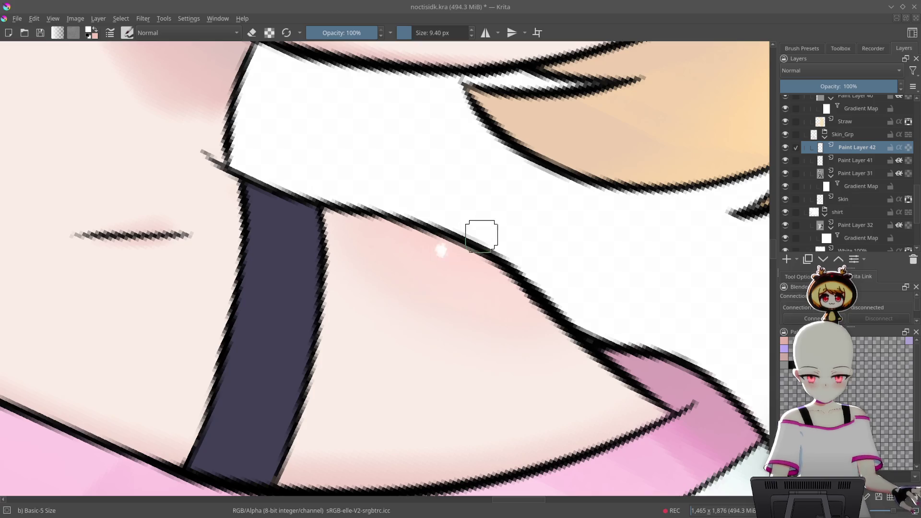
pyautogui.scroll(-5, 477, 235)
pyautogui.scroll(5, 596, 308)
pyautogui.scroll(2, 579, 158)
pyautogui.scroll(-3, 549, 255)
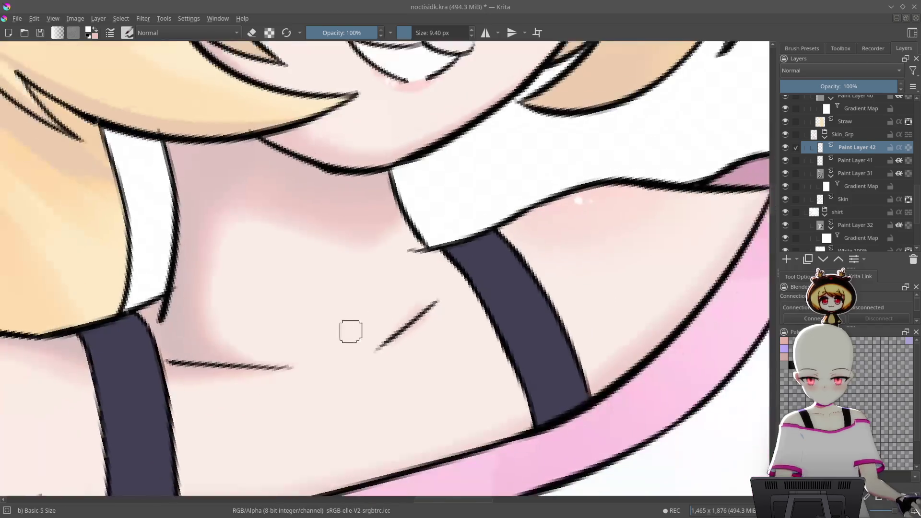
pyautogui.scroll(4, 604, 258)
pyautogui.scroll(-2, 312, 242)
pyautogui.scroll(2, 387, 220)
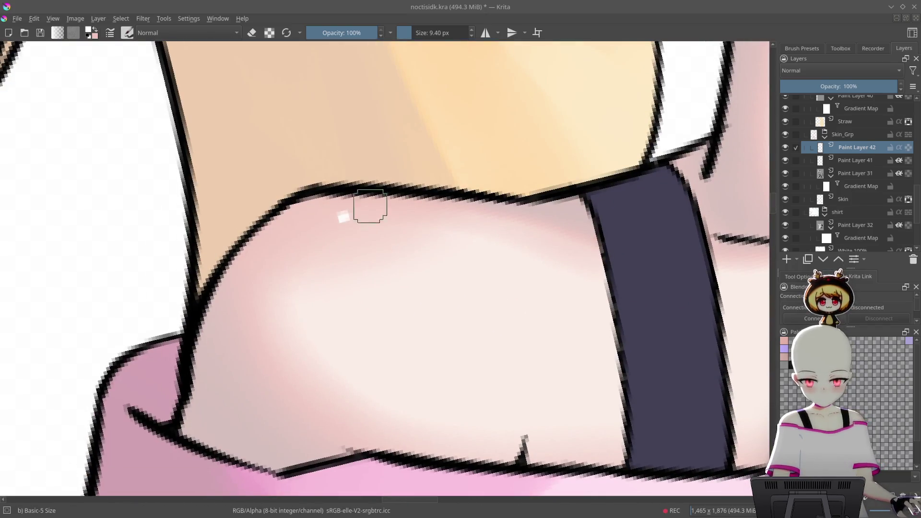
pyautogui.scroll(-6, 360, 211)
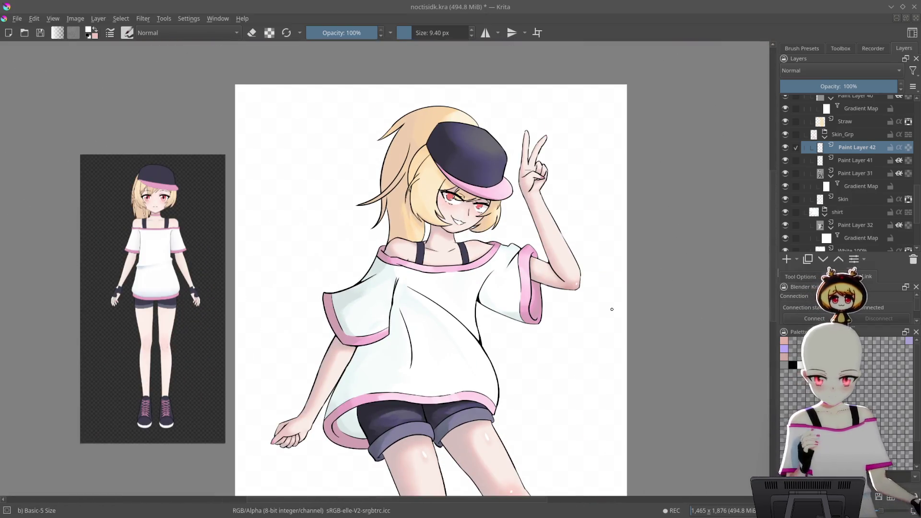
pyautogui.scroll(-5, 384, 269)
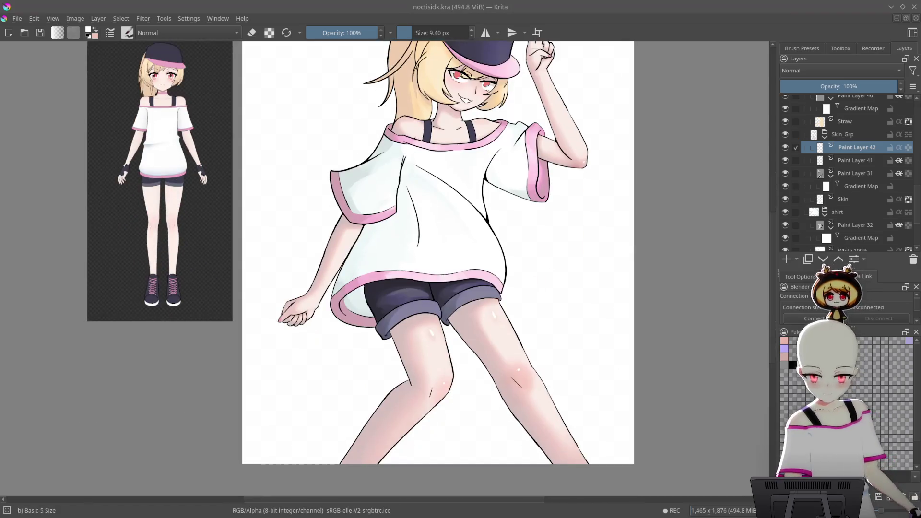
# - Zoom out to frame the whole figure beside the reference image
pyautogui.moveTo(586, 251); pyautogui.dragTo(617, 302)
pyautogui.scroll(-1, 609, 294)
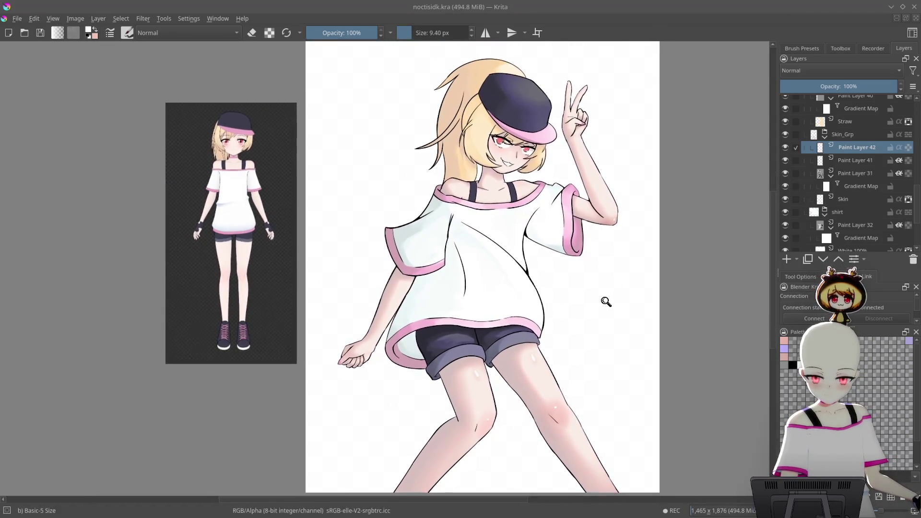
pyautogui.moveTo(612, 223); pyautogui.dragTo(655, 286)
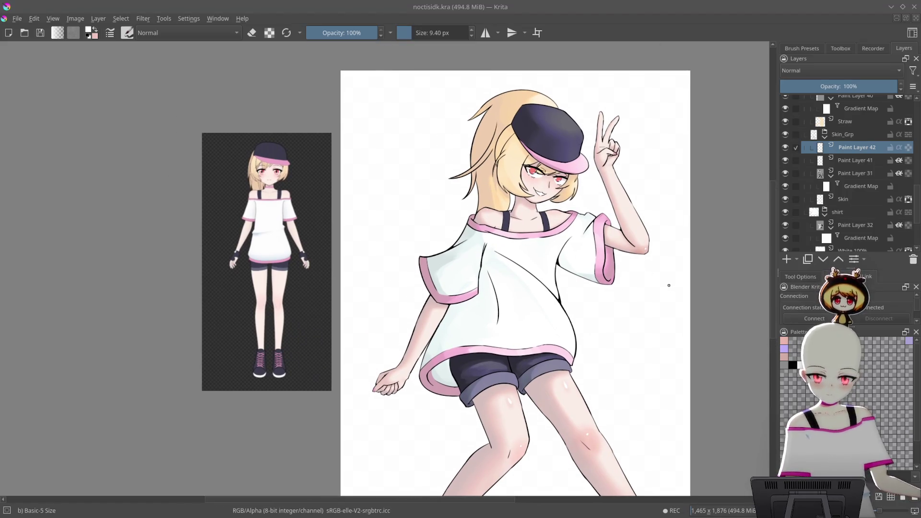
pyautogui.scroll(-1, 680, 288)
pyautogui.scroll(8, 647, 177)
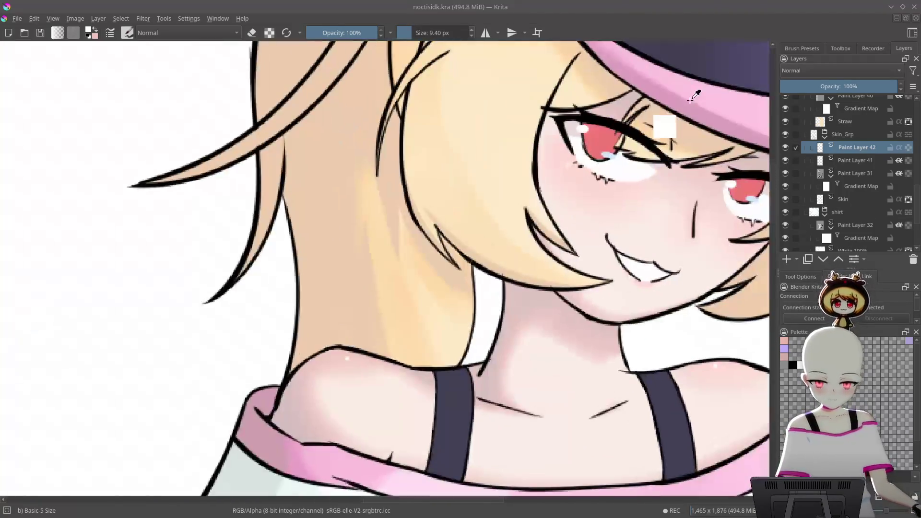
# - Zoom into the reference character's eye and sample its dark lash colour
pyautogui.scroll(4, 647, 176)
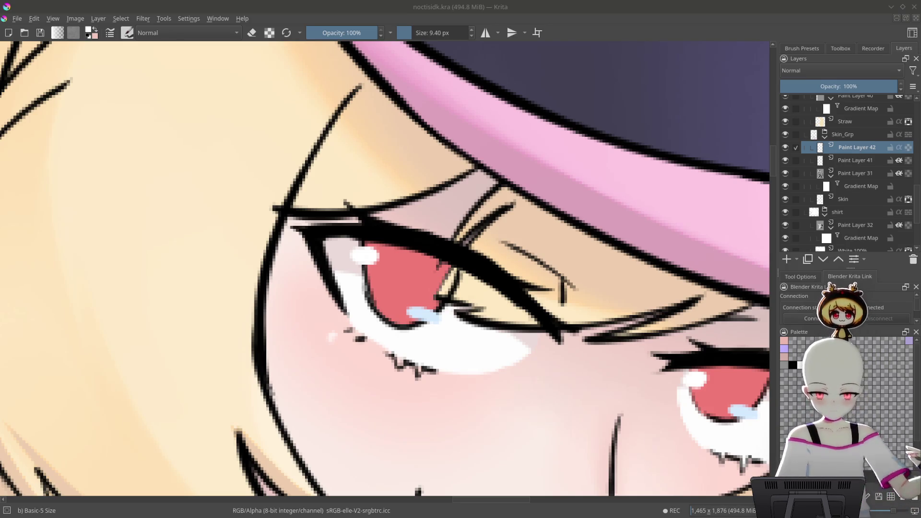
pyautogui.scroll(-10, 678, 200)
pyautogui.scroll(-3, 662, 331)
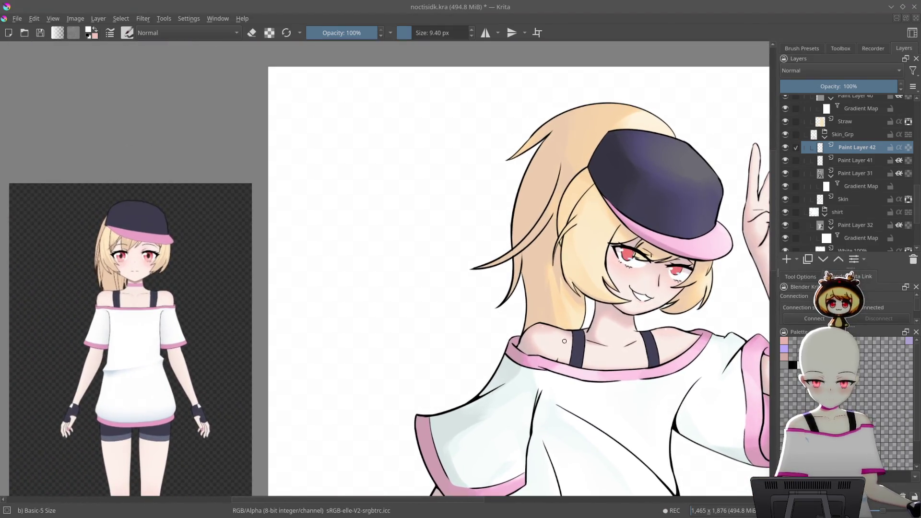
pyautogui.hscroll(-5, 534, 327)
pyautogui.scroll(5, 545, 169)
pyautogui.scroll(5, 440, 312)
pyautogui.keyDown('ctrl'); pyautogui.click(441, 312); pyautogui.keyUp('ctrl')
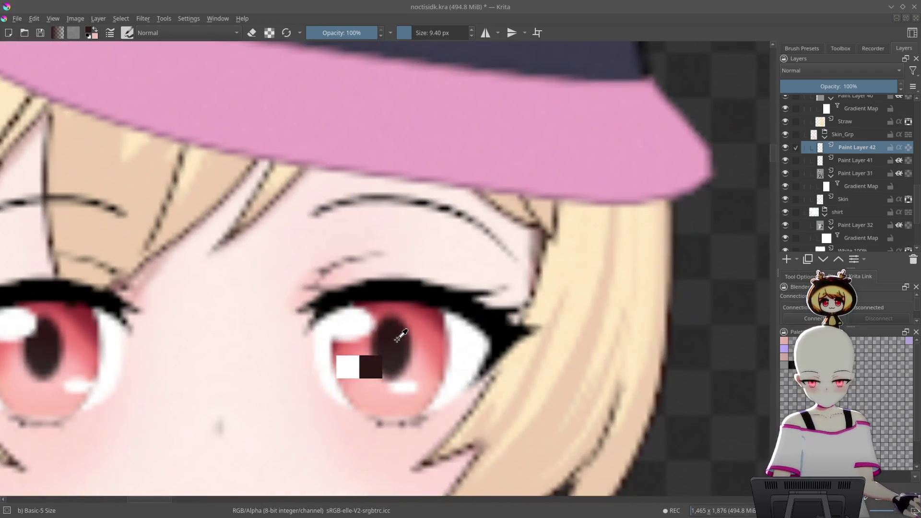
# - Scroll the Layers docker up and select the upper eyes layer
pyautogui.scroll(-10, 518, 448)
pyautogui.scroll(3, 353, 280)
pyautogui.scroll(10, 455, 237)
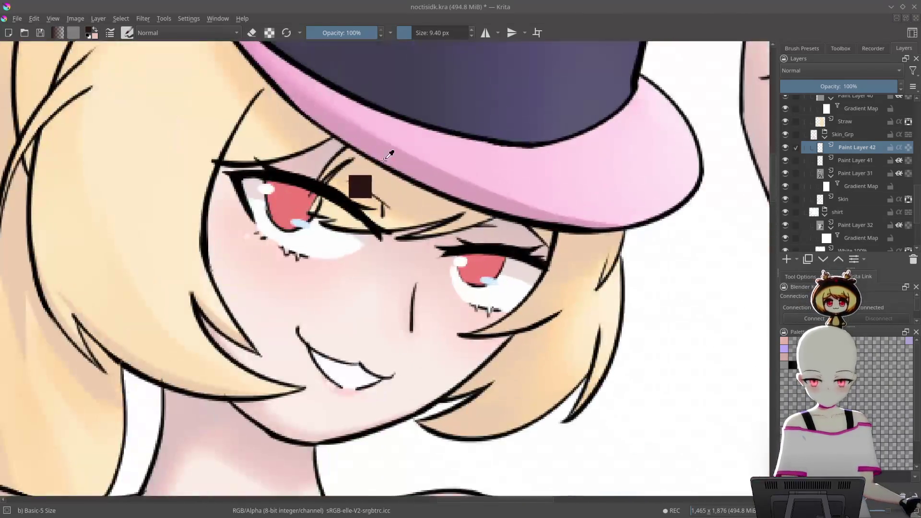
pyautogui.scroll(2, 461, 254)
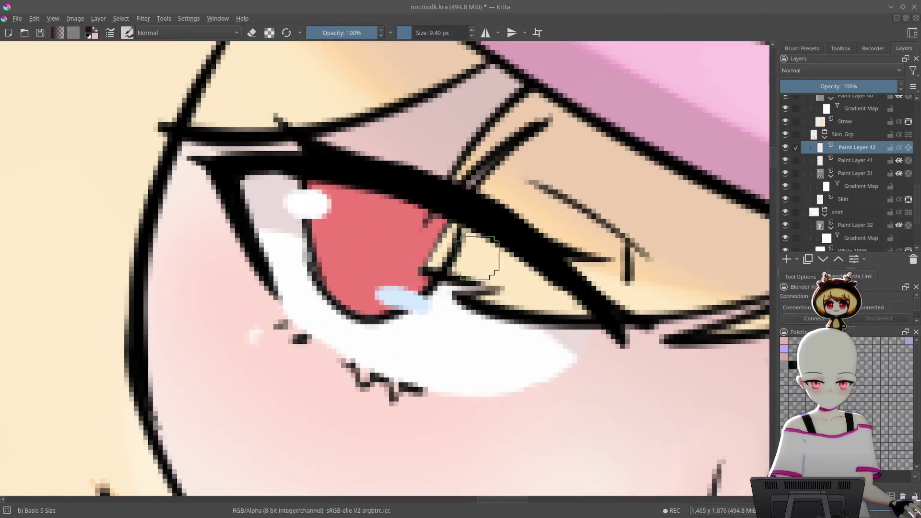
pyautogui.scroll(5, 864, 192)
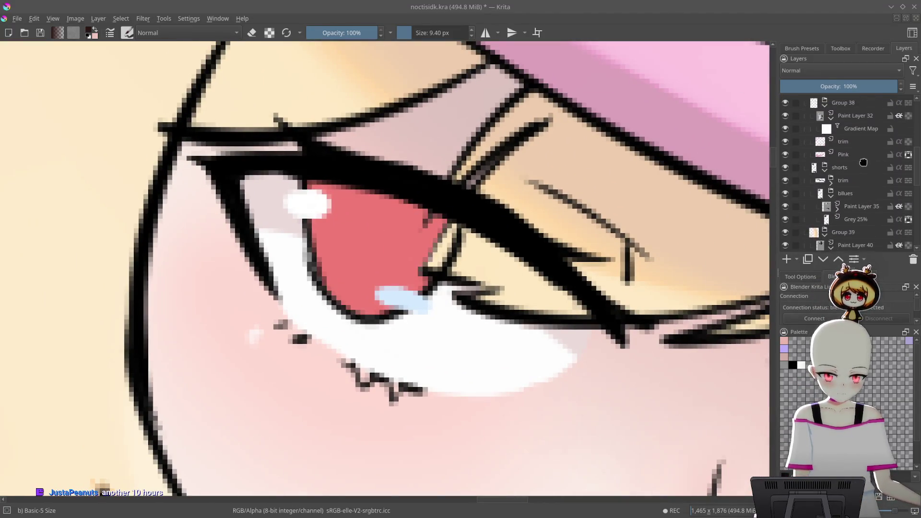
pyautogui.scroll(4, 862, 143)
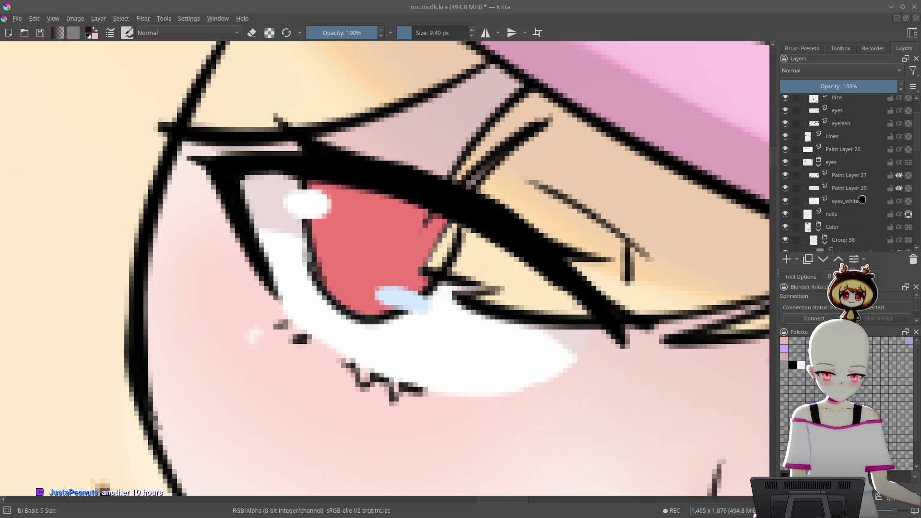
pyautogui.scroll(3, 862, 179)
pyautogui.click(861, 154)
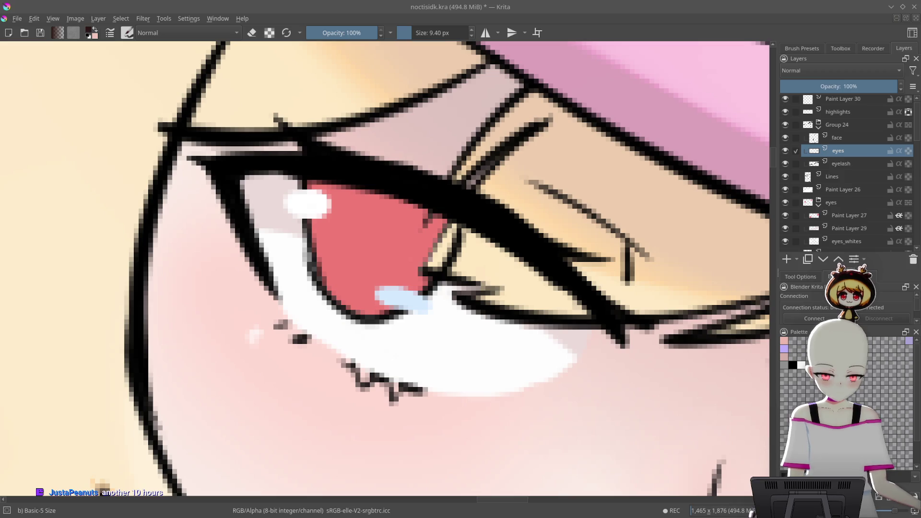
# - Wrap the eyes layer in a new group named eyes
pyautogui.hotkey('ctrl', 'g')
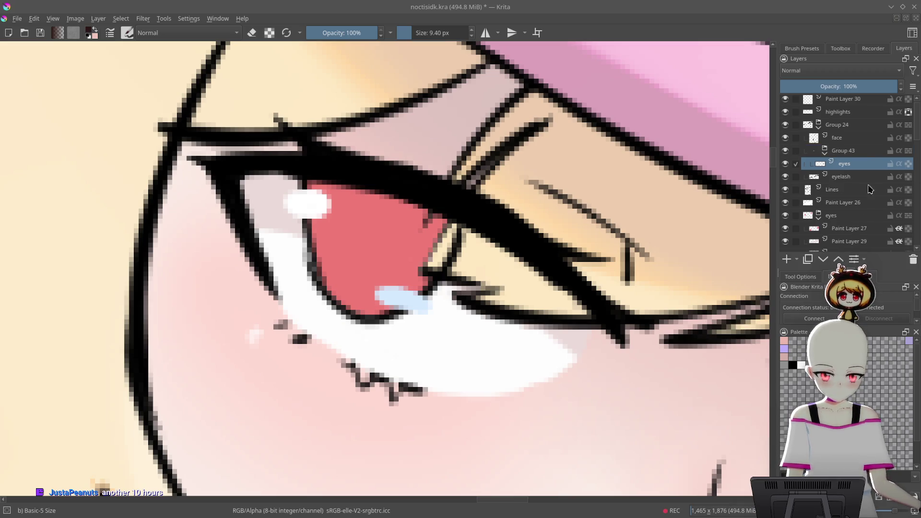
pyautogui.doubleClick(862, 151)
pyautogui.write('eyes')
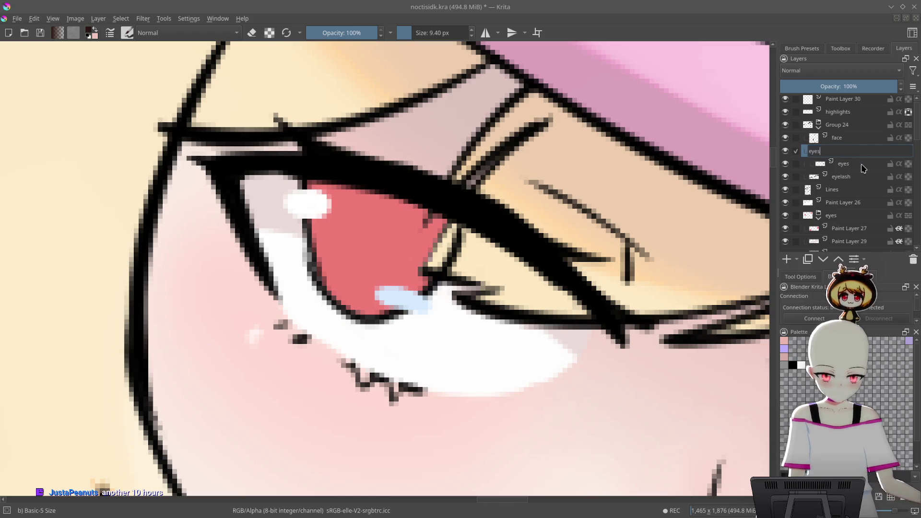
pyautogui.click(863, 165)
# - Add Paint Layer 43 above the eyes layer and frame the upper lash line
pyautogui.click(786, 261)
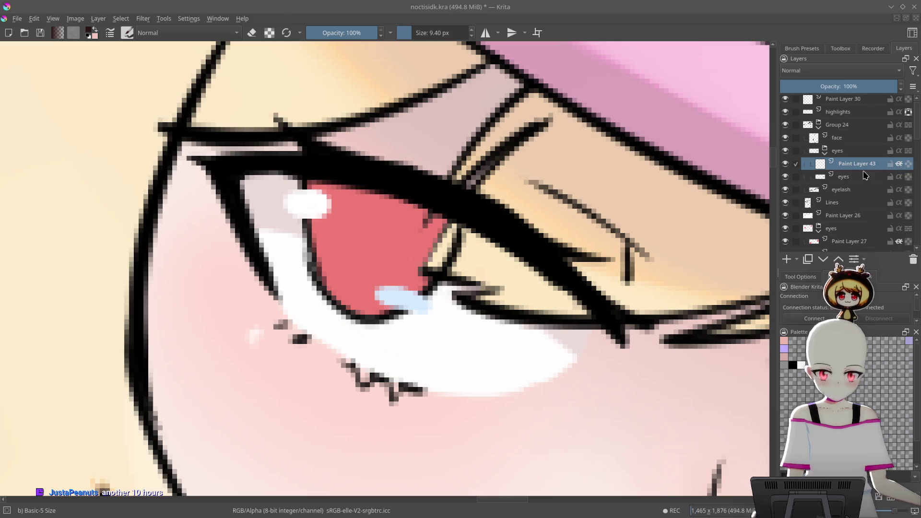
pyautogui.scroll(-3, 643, 213)
pyautogui.scroll(5, 483, 190)
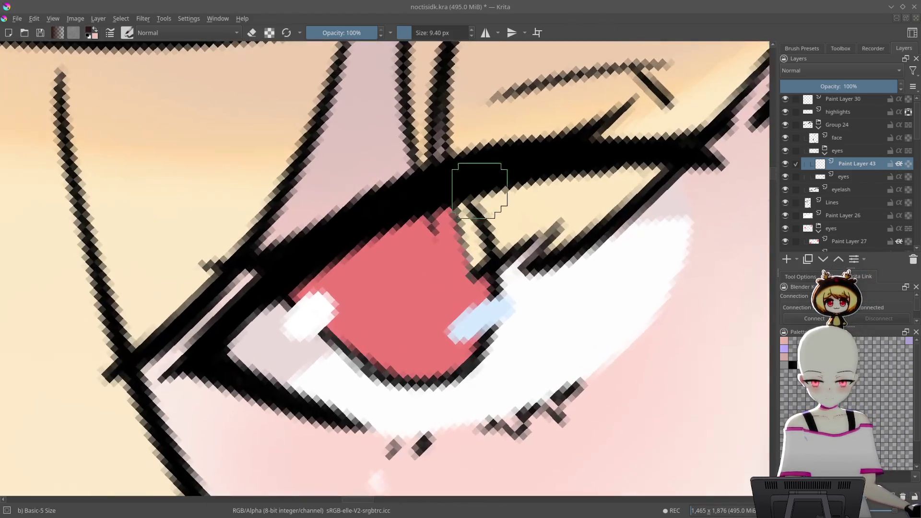
pyautogui.moveTo(410, 259); pyautogui.dragTo(470, 266)
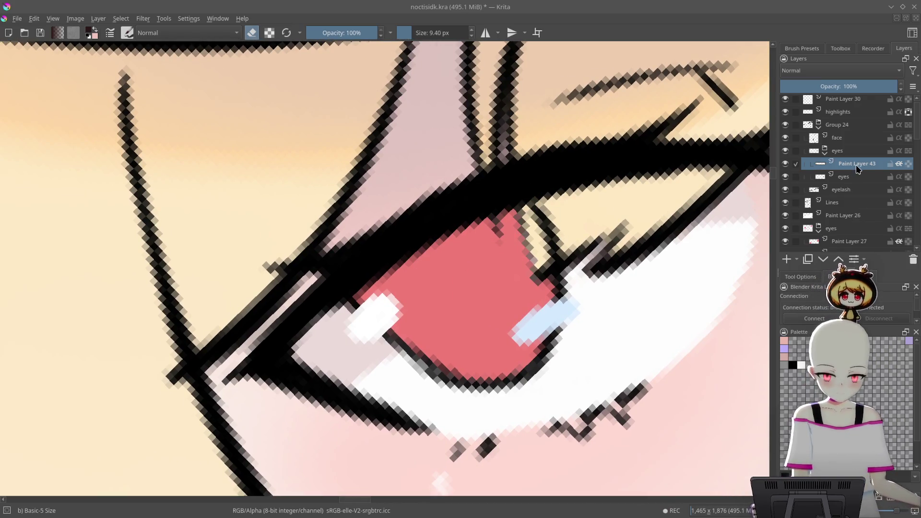
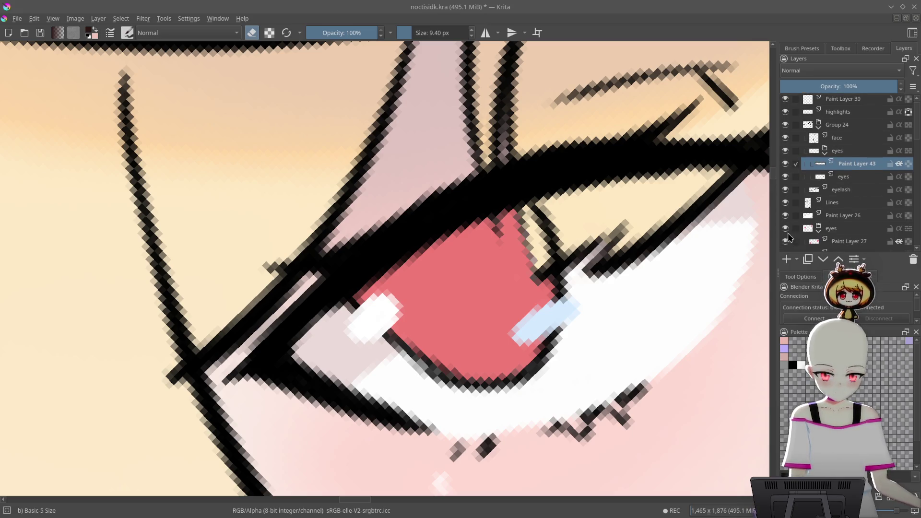
# - Move Paint Layer 43 down the stack and delete the extra nested eyes layer
pyautogui.doubleClick(862, 164)
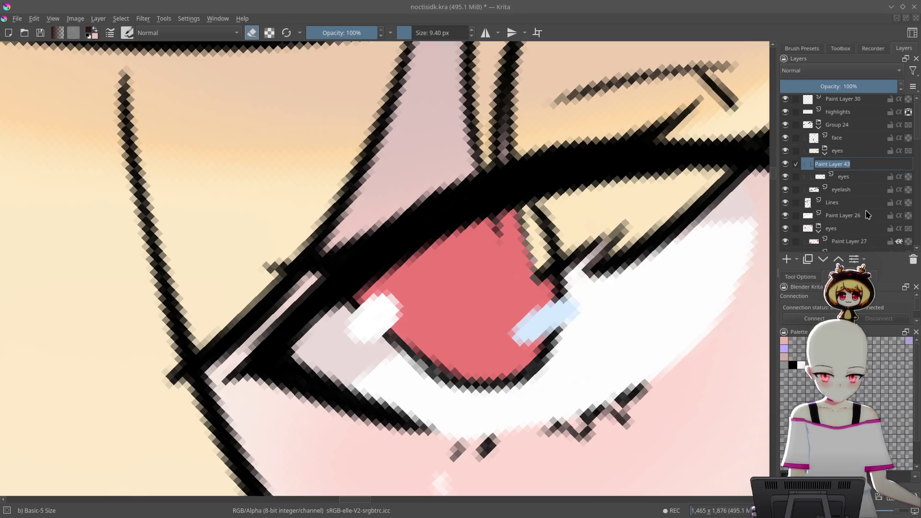
pyautogui.moveTo(863, 166)
pyautogui.mouseDown()
pyautogui.moveTo(866, 236)
pyautogui.moveTo(873, 196)
pyautogui.mouseUp()
pyautogui.scroll(1, 869, 193)
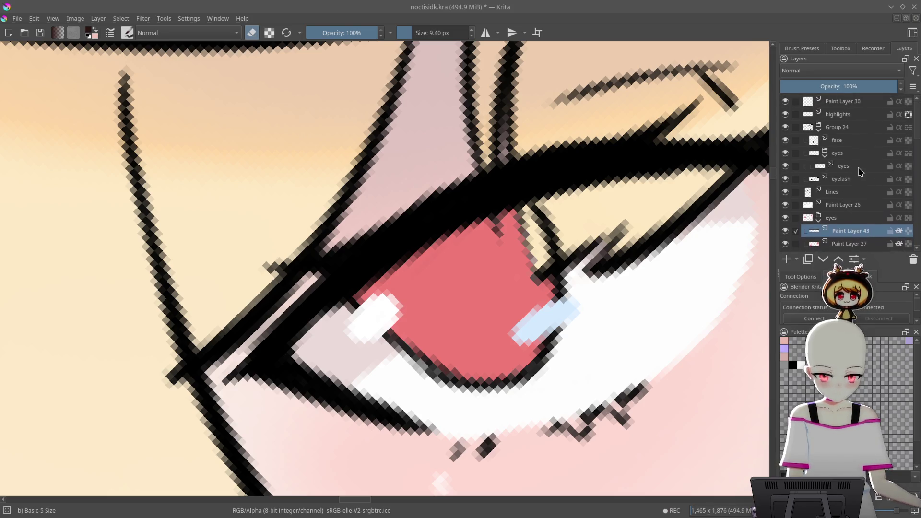
pyautogui.click(867, 166)
pyautogui.moveTo(872, 149); pyautogui.dragTo(872, 149)
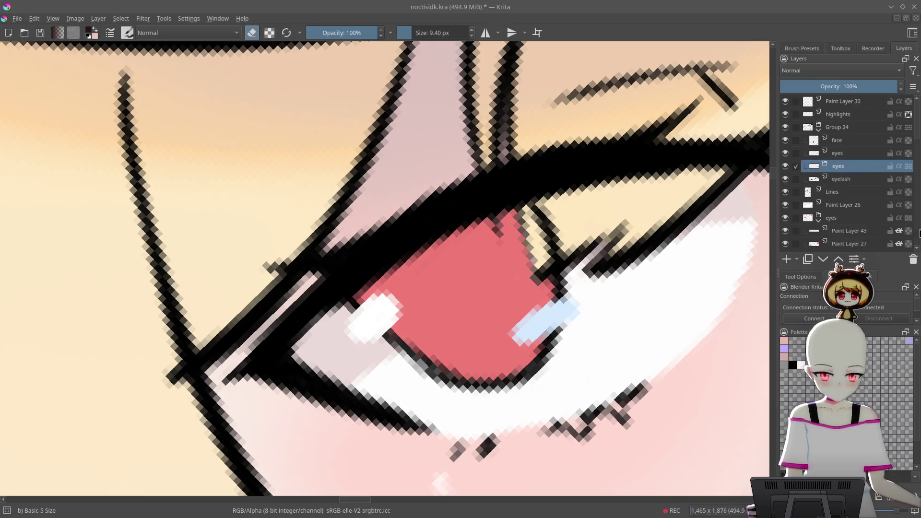
pyautogui.click(913, 261)
# - On Paint Layer 43, paint dark maroon over the iris's upper edge with the eraser off
pyautogui.click(842, 219)
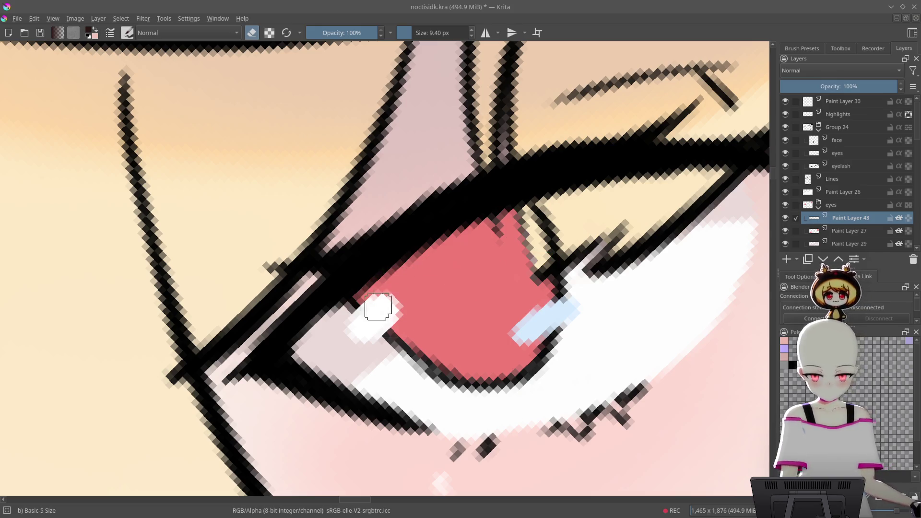
pyautogui.press('e')
pyautogui.moveTo(499, 235)
pyautogui.mouseDown()
pyautogui.moveTo(479, 226)
pyautogui.moveTo(505, 211)
pyautogui.moveTo(375, 312)
pyautogui.moveTo(378, 343)
pyautogui.moveTo(405, 302)
pyautogui.moveTo(515, 224)
pyautogui.mouseUp()
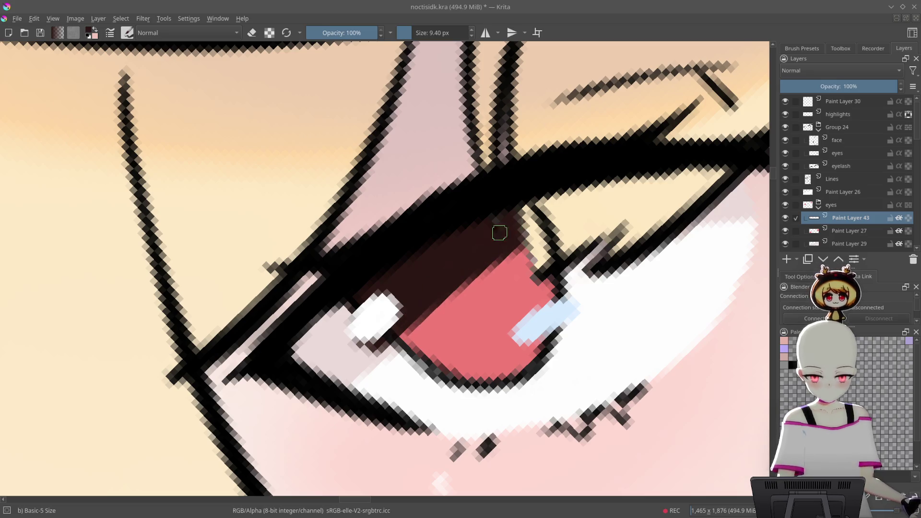
# - Group Paint Layer 43 with Paint Layer 27 as Group 44 and turn off alpha inheritance
pyautogui.scroll(-1, 862, 214)
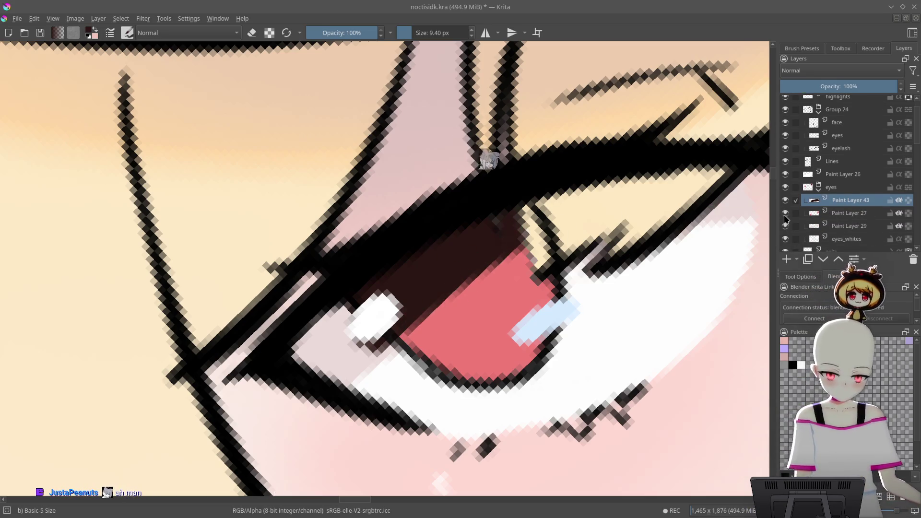
pyautogui.keyDown('ctrl'); pyautogui.click(861, 212); pyautogui.keyUp('ctrl')
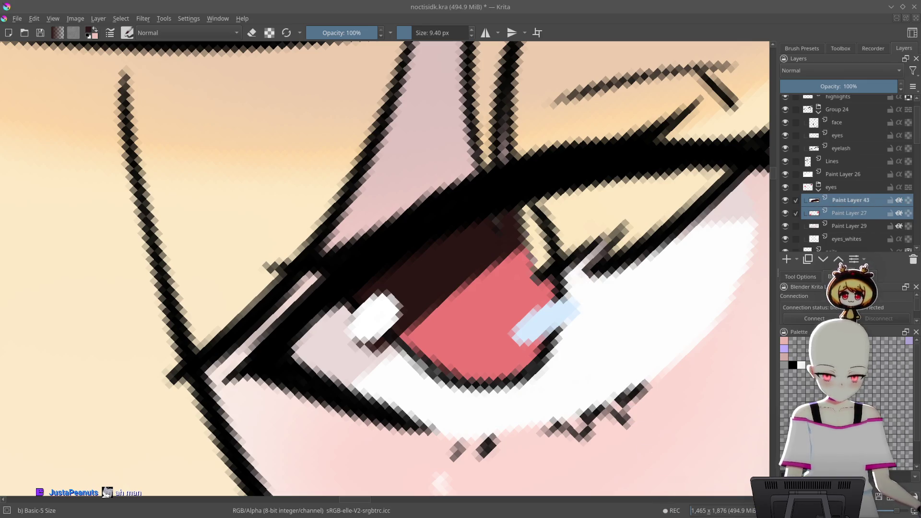
pyautogui.hotkey('ctrl', 'g')
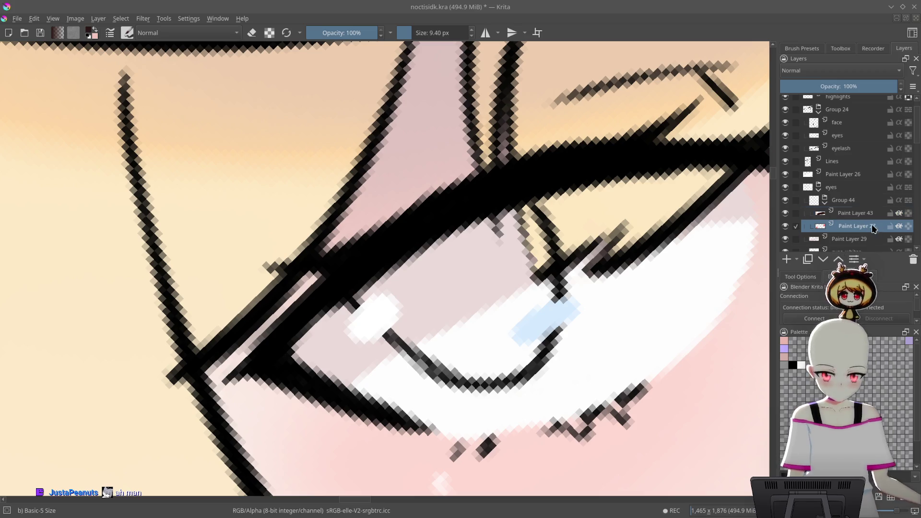
pyautogui.click(899, 227)
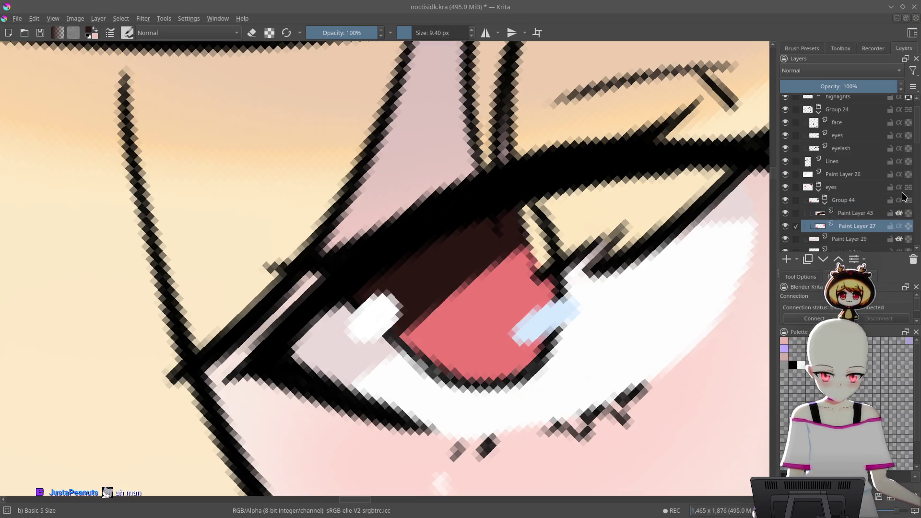
# - Try erasing and clearing the iris paint on Paint Layer 43, undoing both changes
pyautogui.moveTo(742, 253)
pyautogui.mouseDown()
pyautogui.moveTo(658, 154)
pyautogui.moveTo(654, 196)
pyautogui.moveTo(698, 205)
pyautogui.mouseUp()
pyautogui.press('e')
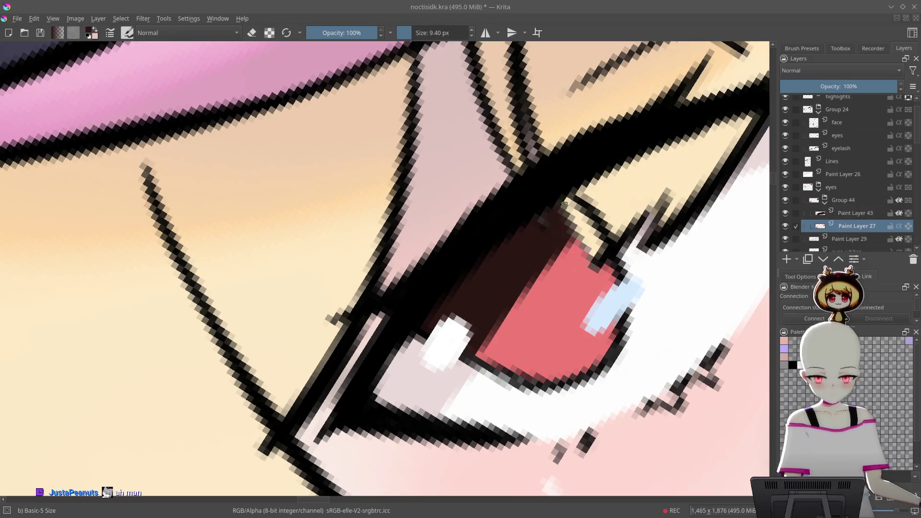
pyautogui.press('e')
pyautogui.moveTo(583, 242); pyautogui.dragTo(497, 340)
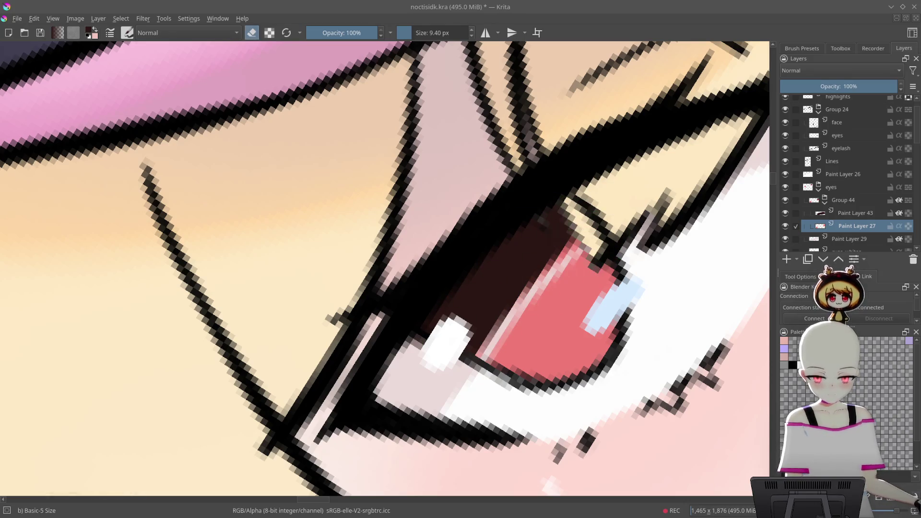
pyautogui.hotkey('ctrl', 'z')
pyautogui.click(858, 214)
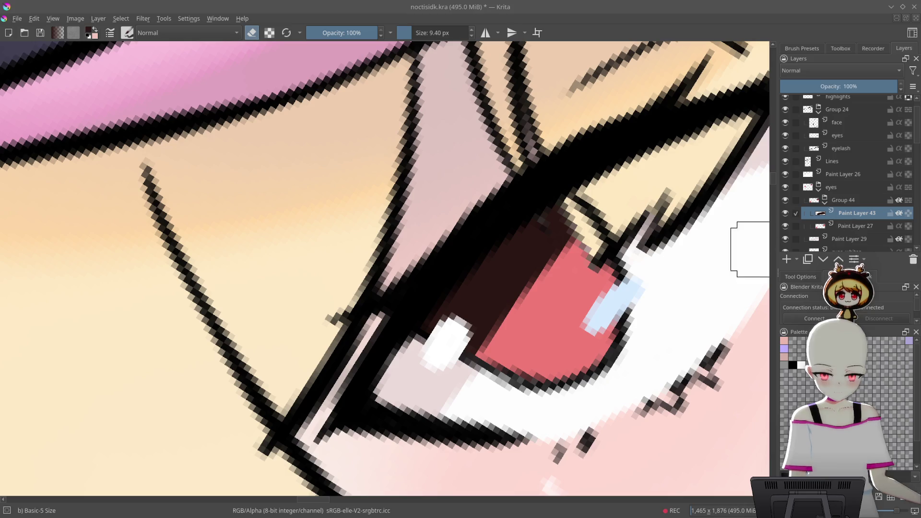
pyautogui.press('Delete')
pyautogui.hotkey('ctrl', 'z')
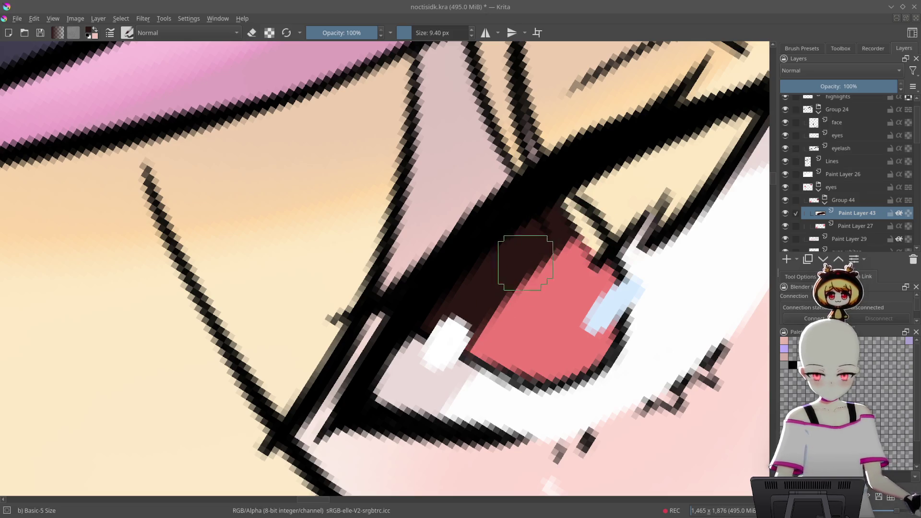
# - Brush dark maroon strokes down across the upper red iris, including a dark wedge
pyautogui.moveTo(528, 262); pyautogui.dragTo(463, 343)
pyautogui.hotkey('ctrl', 'z')
pyautogui.scroll(-5, 623, 269)
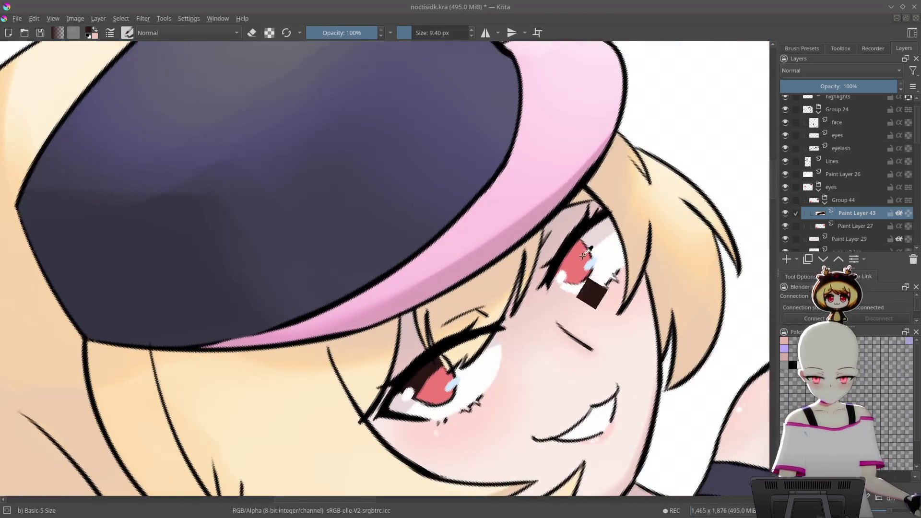
pyautogui.scroll(5, 668, 148)
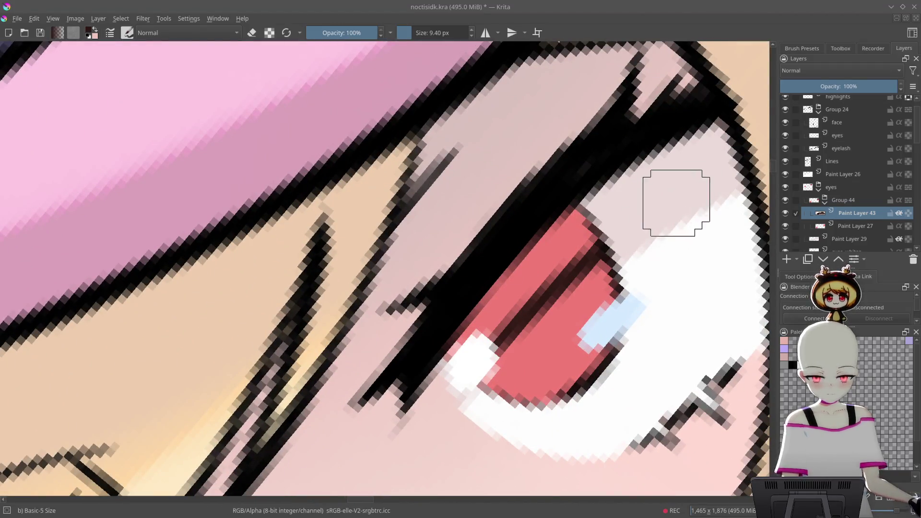
pyautogui.moveTo(597, 234); pyautogui.dragTo(496, 345)
pyautogui.moveTo(532, 293)
pyautogui.mouseDown()
pyautogui.moveTo(479, 316)
pyautogui.moveTo(528, 261)
pyautogui.mouseUp()
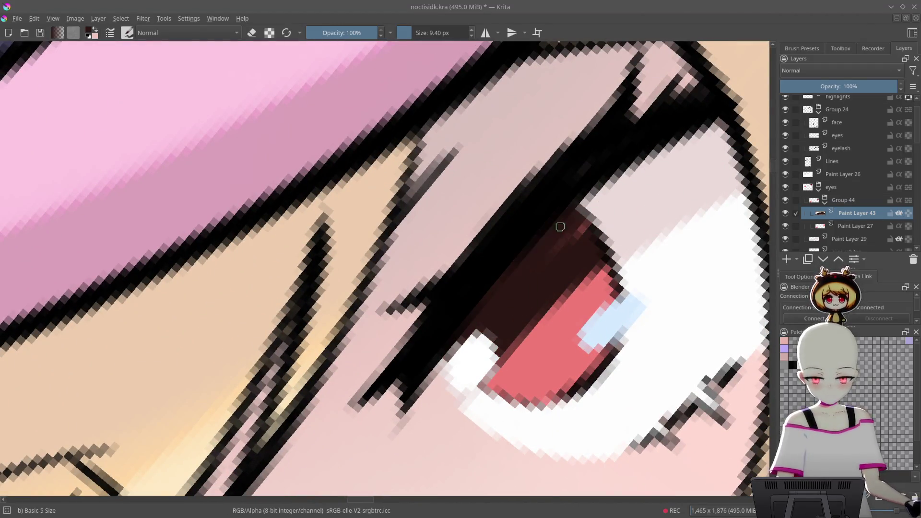
pyautogui.scroll(-8, 529, 266)
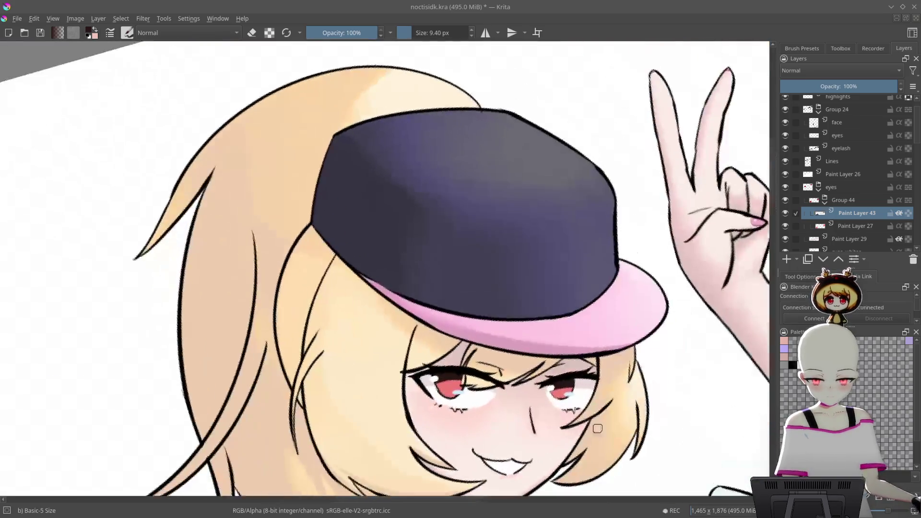
pyautogui.scroll(8, 375, 215)
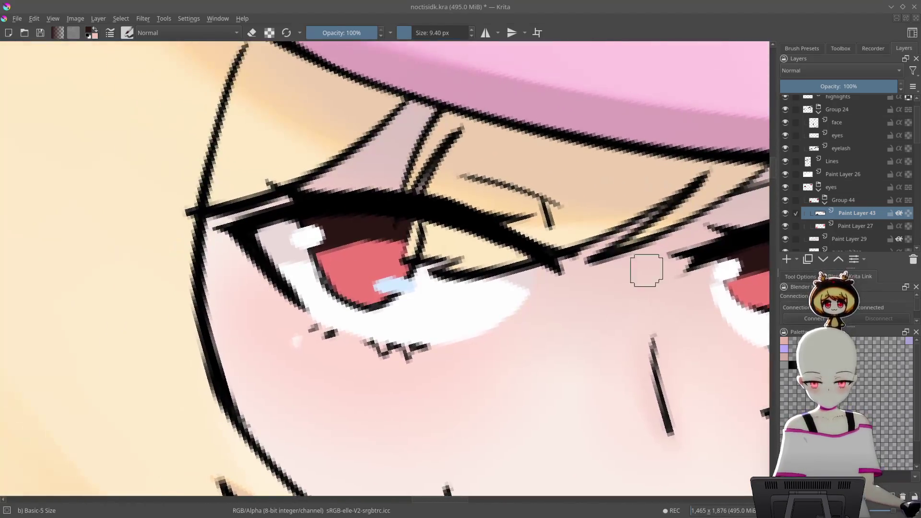
pyautogui.scroll(5, 375, 214)
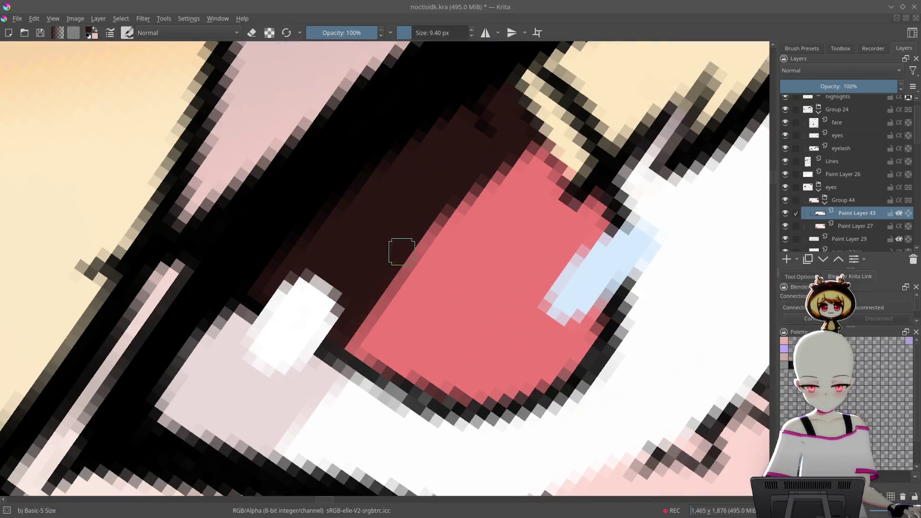
pyautogui.click(363, 349)
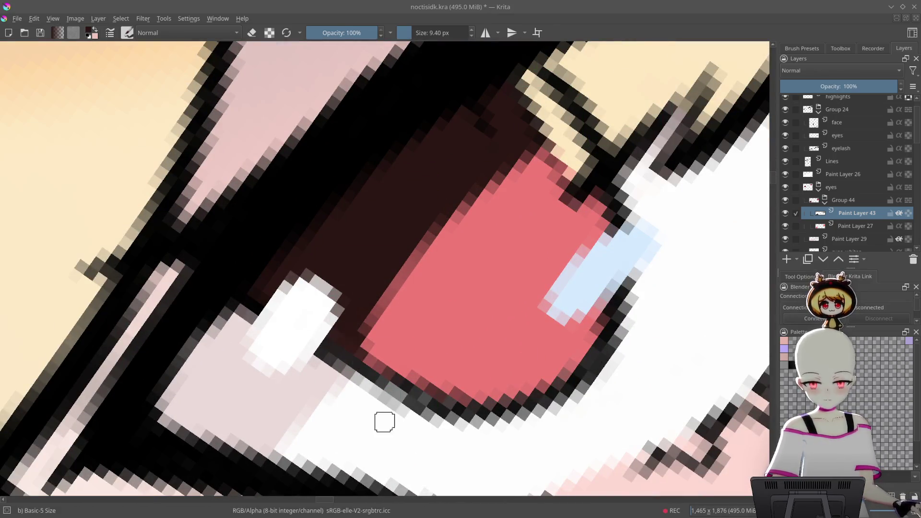
pyautogui.moveTo(479, 158)
pyautogui.mouseDown()
pyautogui.moveTo(433, 154)
pyautogui.moveTo(402, 282)
pyautogui.moveTo(382, 298)
pyautogui.moveTo(401, 268)
pyautogui.moveTo(430, 273)
pyautogui.mouseUp()
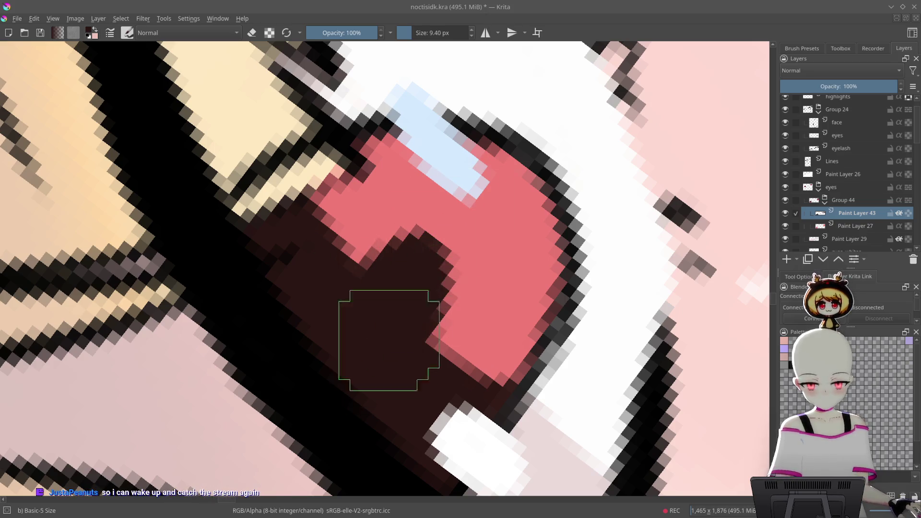
# - Inspect the shaded iris close up, then zoom out to compare the upper body with the reference
pyautogui.scroll(-10, 637, 271)
pyautogui.press('5')
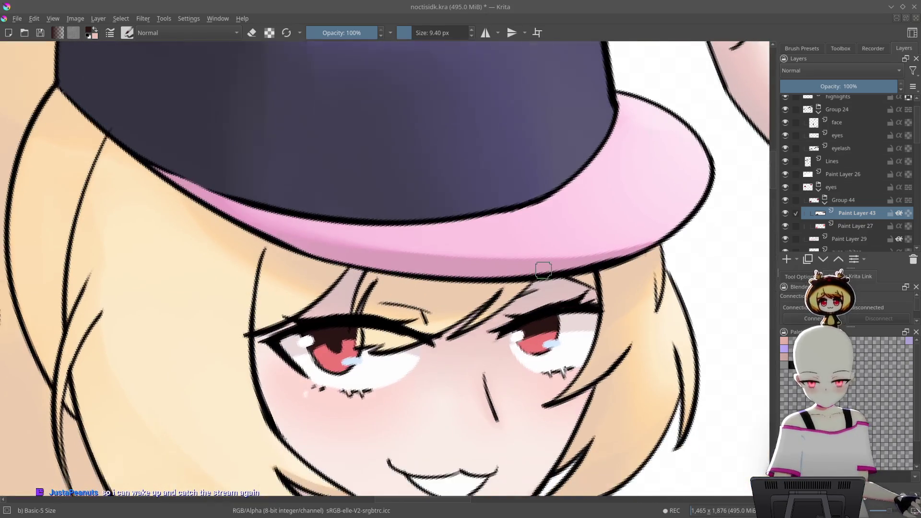
pyautogui.scroll(2, 538, 267)
pyautogui.scroll(8, 405, 276)
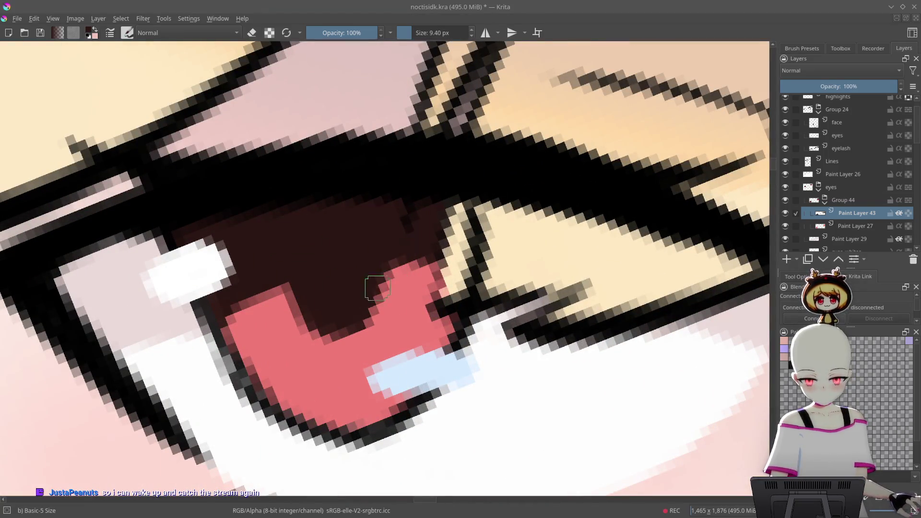
pyautogui.moveTo(391, 216); pyautogui.dragTo(432, 243)
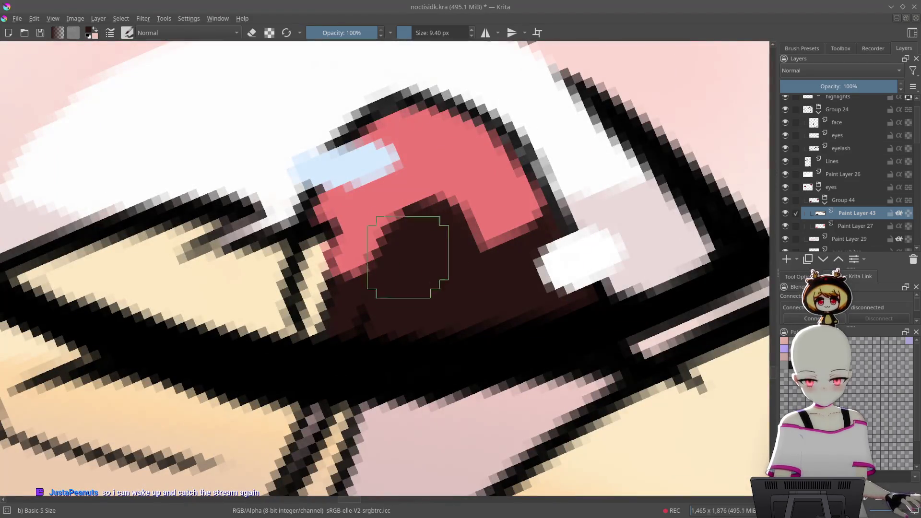
pyautogui.scroll(-8, 432, 218)
pyautogui.scroll(8, 495, 360)
pyautogui.moveTo(419, 241); pyautogui.dragTo(532, 224)
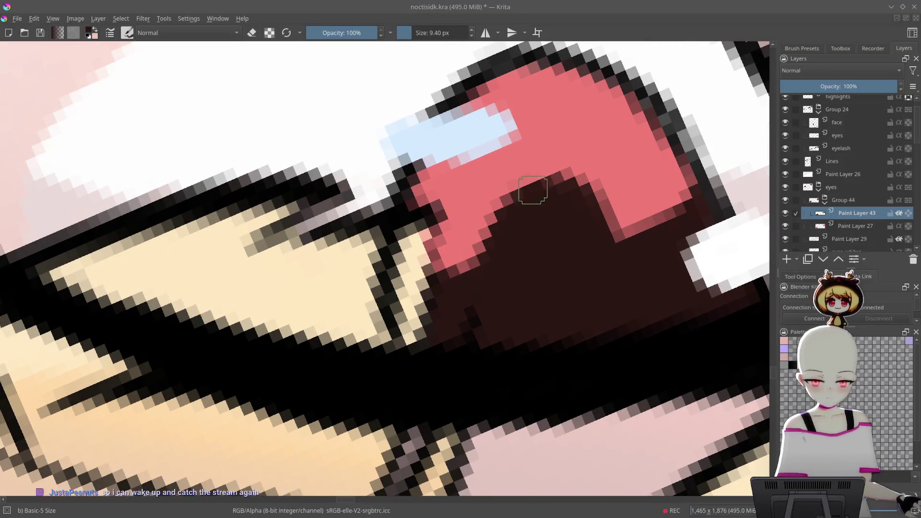
pyautogui.moveTo(526, 240)
pyautogui.mouseDown()
pyautogui.moveTo(586, 97)
pyautogui.moveTo(499, 273)
pyautogui.moveTo(468, 227)
pyautogui.mouseUp()
pyautogui.moveTo(551, 192)
pyautogui.mouseDown()
pyautogui.moveTo(571, 93)
pyautogui.moveTo(544, 264)
pyautogui.moveTo(541, 230)
pyautogui.moveTo(617, 287)
pyautogui.moveTo(602, 121)
pyautogui.moveTo(598, 196)
pyautogui.moveTo(596, 139)
pyautogui.moveTo(637, 179)
pyautogui.moveTo(580, 208)
pyautogui.mouseUp()
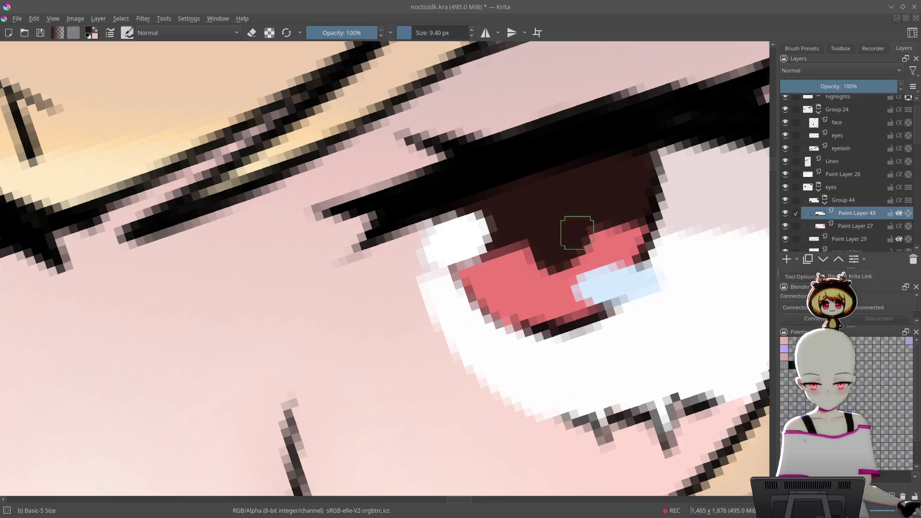
pyautogui.moveTo(580, 208)
pyautogui.mouseDown()
pyautogui.moveTo(591, 349)
pyautogui.moveTo(601, 371)
pyautogui.moveTo(639, 336)
pyautogui.mouseUp()
pyautogui.moveTo(698, 270); pyautogui.dragTo(672, 323)
# - Mirror the canvas view and zoom in on both eyes and the hat, leaving the brush in paint mode
pyautogui.press('m')
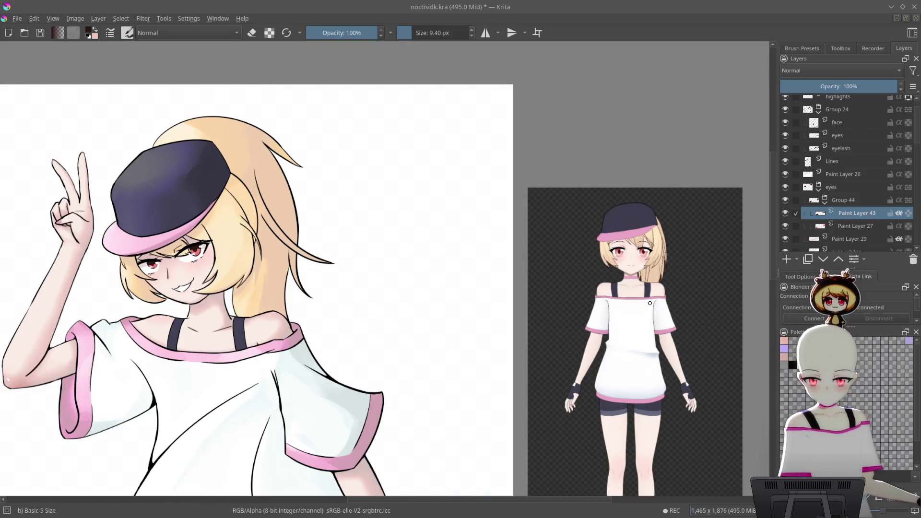
pyautogui.moveTo(334, 296)
pyautogui.mouseDown()
pyautogui.moveTo(625, 361)
pyautogui.moveTo(551, 203)
pyautogui.mouseUp()
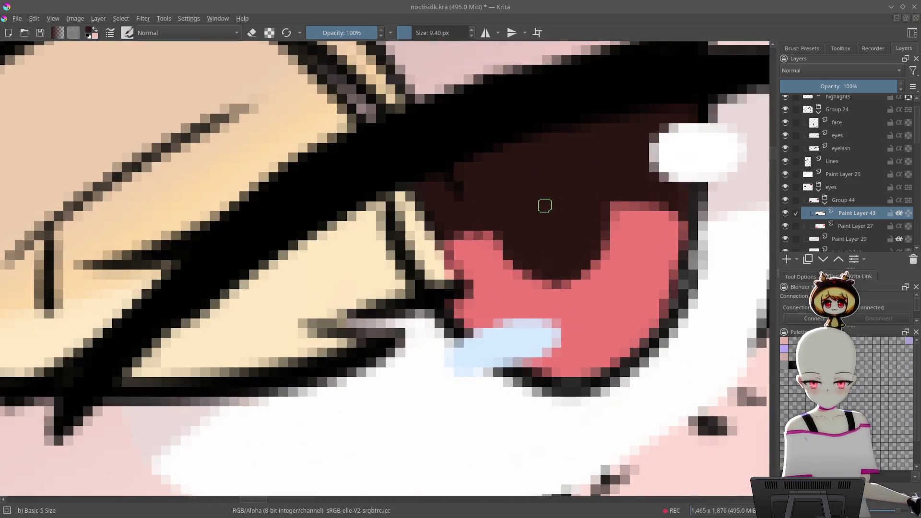
pyautogui.moveTo(743, 183); pyautogui.dragTo(591, 349)
pyautogui.moveTo(695, 269); pyautogui.dragTo(740, 272)
pyautogui.scroll(6, 463, 247)
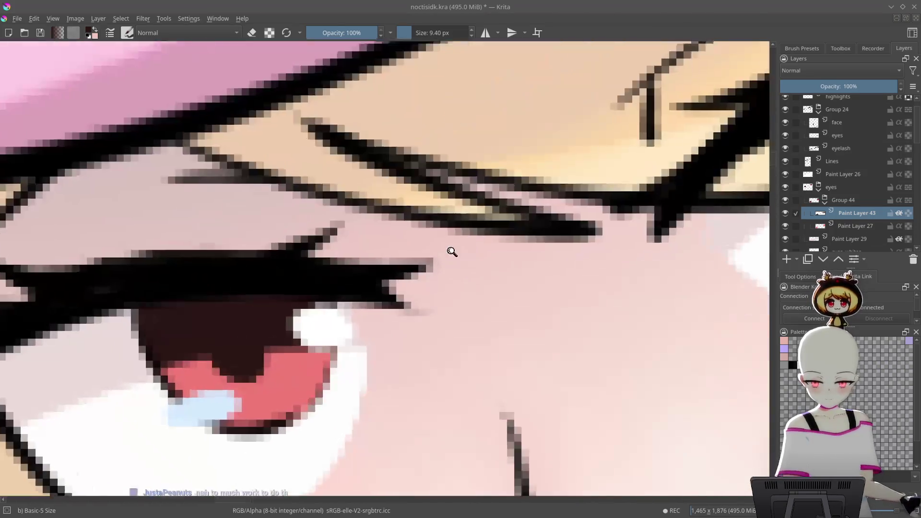
pyautogui.scroll(-1, 367, 299)
pyautogui.press('e')
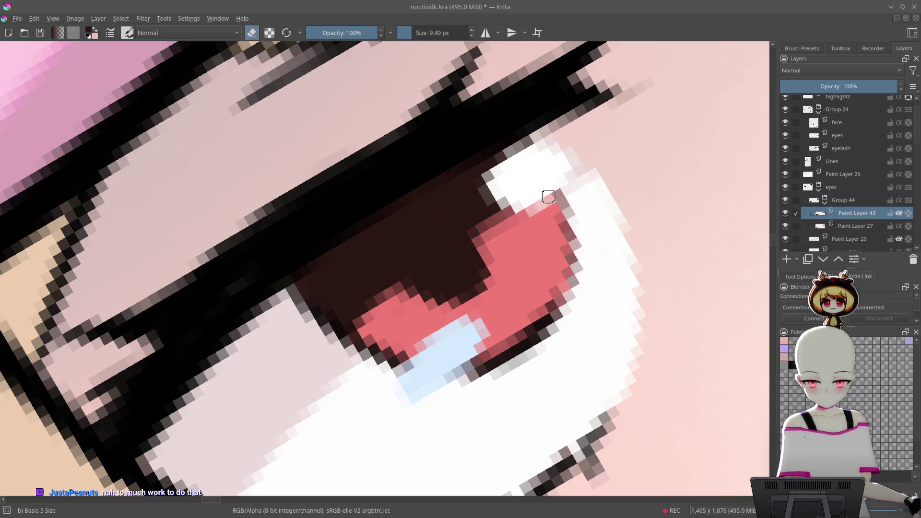
pyautogui.press('e')
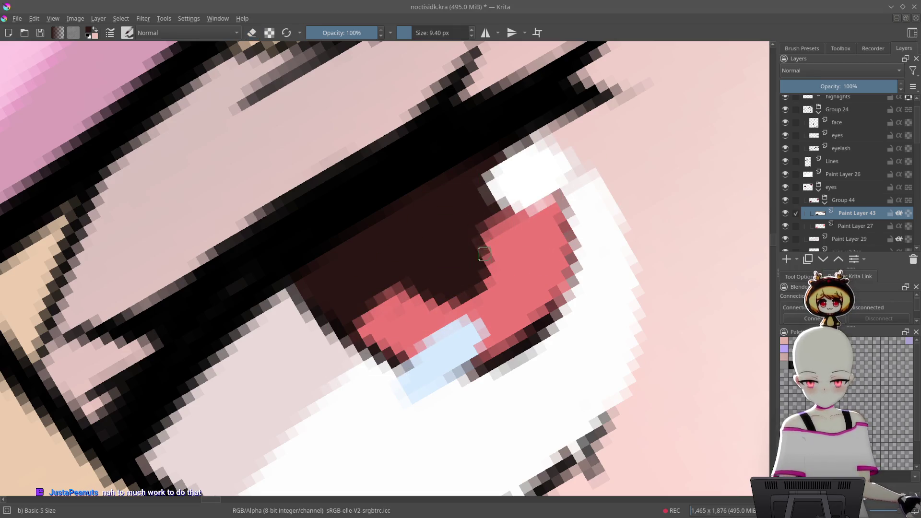
pyautogui.scroll(-8, 527, 240)
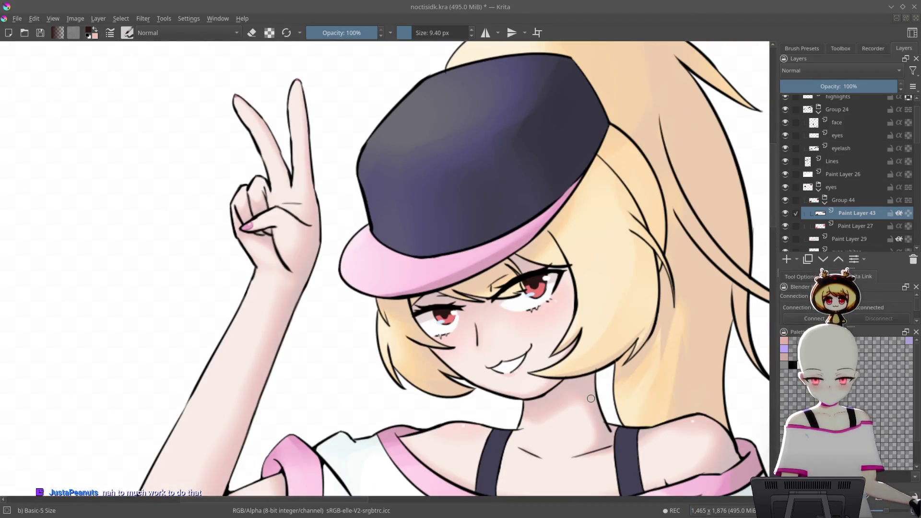
# - Save the drawing and add an empty Paint Layer 45 above Paint Layer 27
pyautogui.hotkey('ctrl', 's')
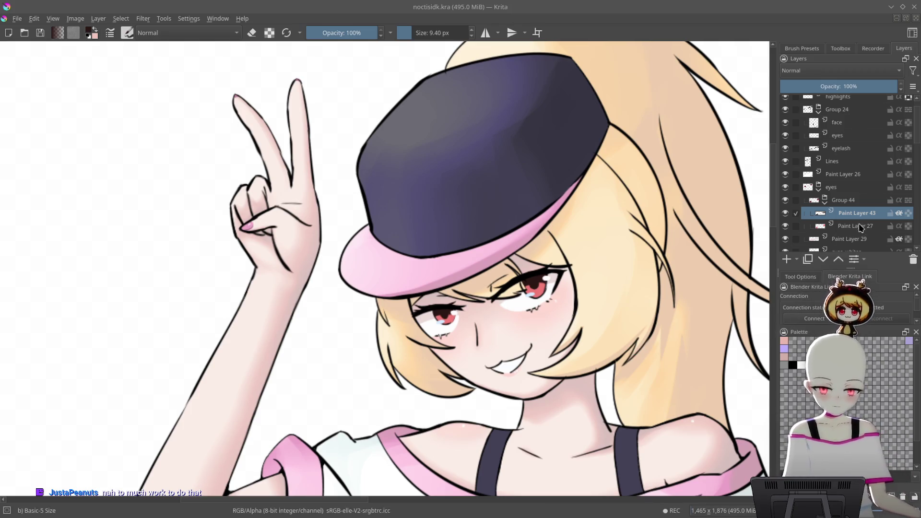
pyautogui.press('pagedown')
pyautogui.press('Insert')
# - Sample a colour from the canvas and frame the view closely around her eye
pyautogui.keyDown('ctrl'); pyautogui.click(623, 292); pyautogui.keyUp('ctrl')
pyautogui.scroll(-8, 623, 292)
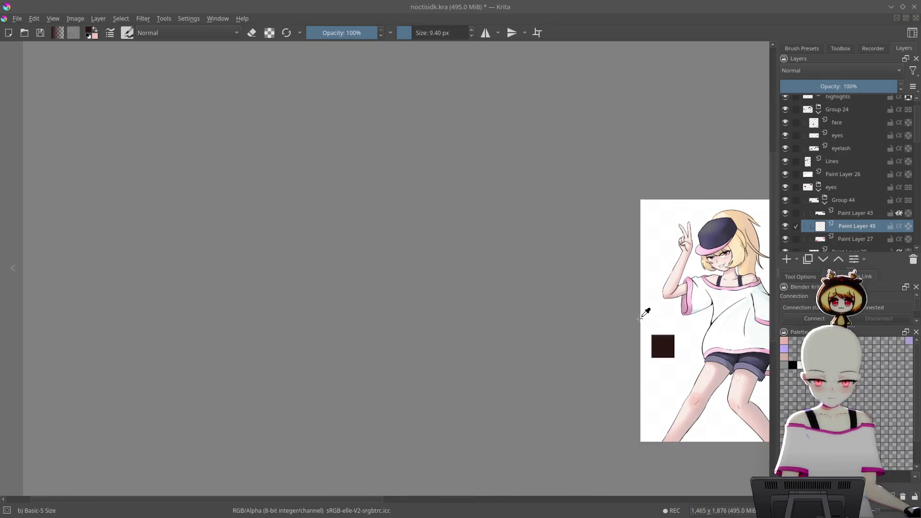
pyautogui.scroll(-3, 530, 342)
pyautogui.scroll(15, 564, 137)
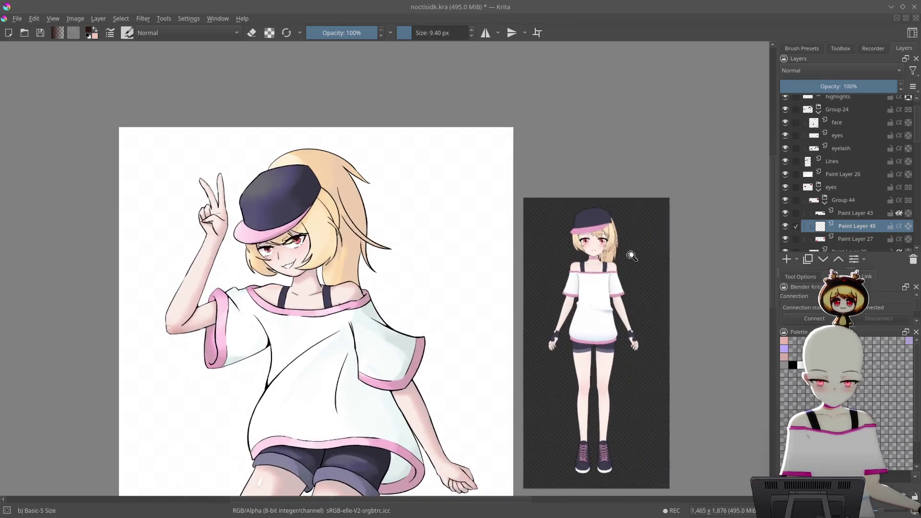
pyautogui.scroll(-2, 563, 138)
pyautogui.scroll(-8, 438, 154)
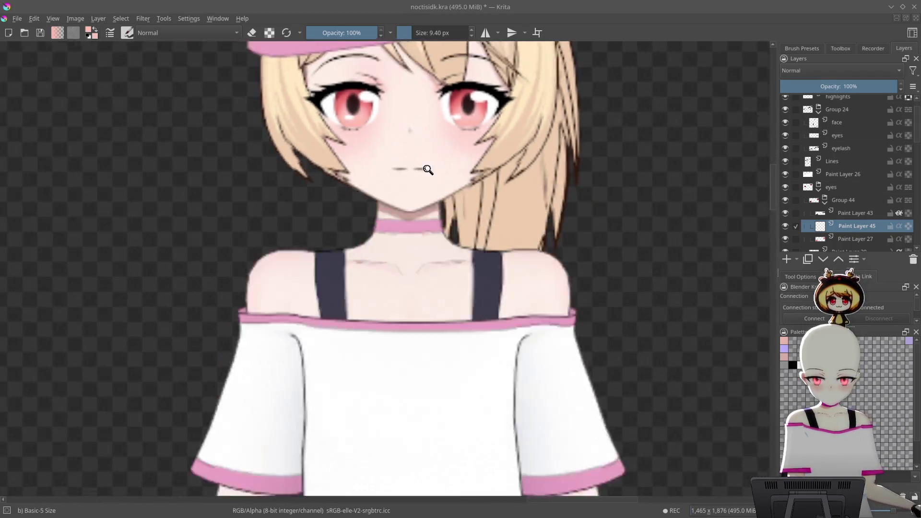
pyautogui.moveTo(555, 369); pyautogui.dragTo(689, 220)
pyautogui.scroll(10, 405, 157)
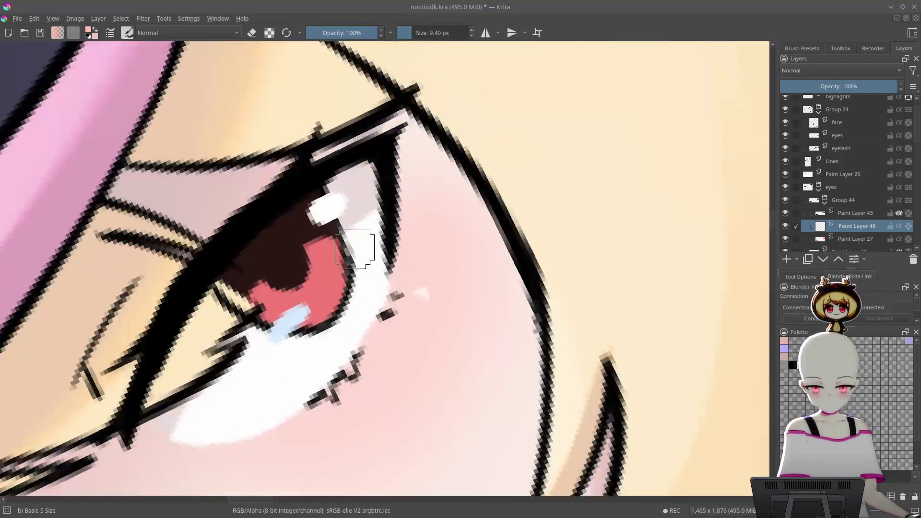
pyautogui.moveTo(355, 249); pyautogui.dragTo(585, 159)
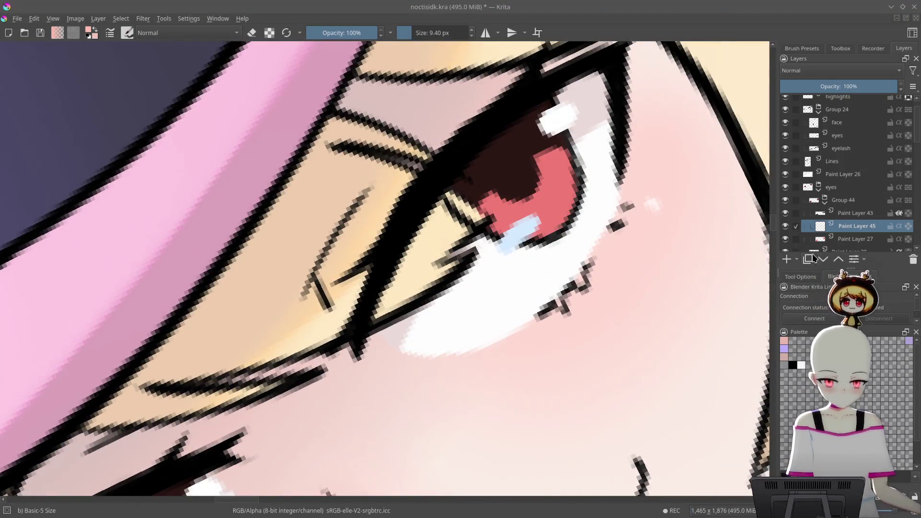
# - Switch to the Airbrush Soft preset and shrink it to a small size for pupil detail
pyautogui.rightClick(559, 240)
pyautogui.click(606, 206)
pyautogui.press('[')
pyautogui.press('[')
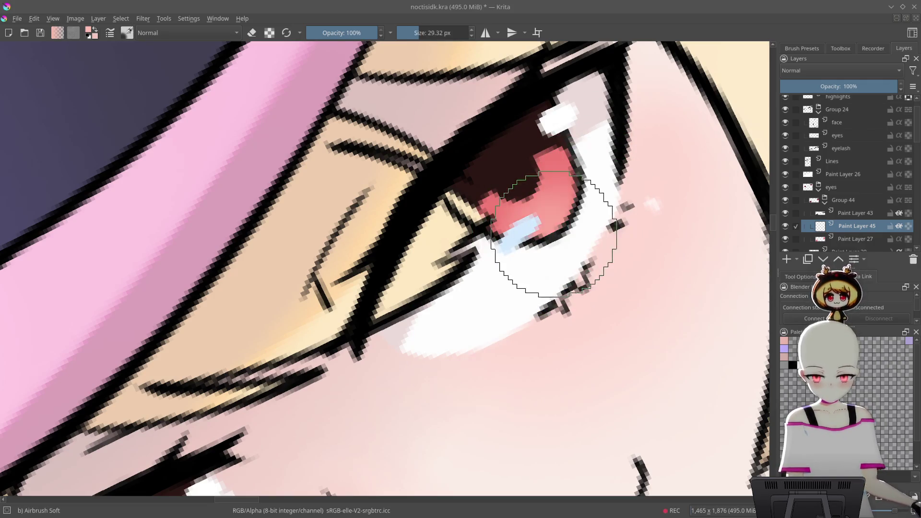
pyautogui.scroll(-4, 574, 237)
pyautogui.scroll(4, 486, 285)
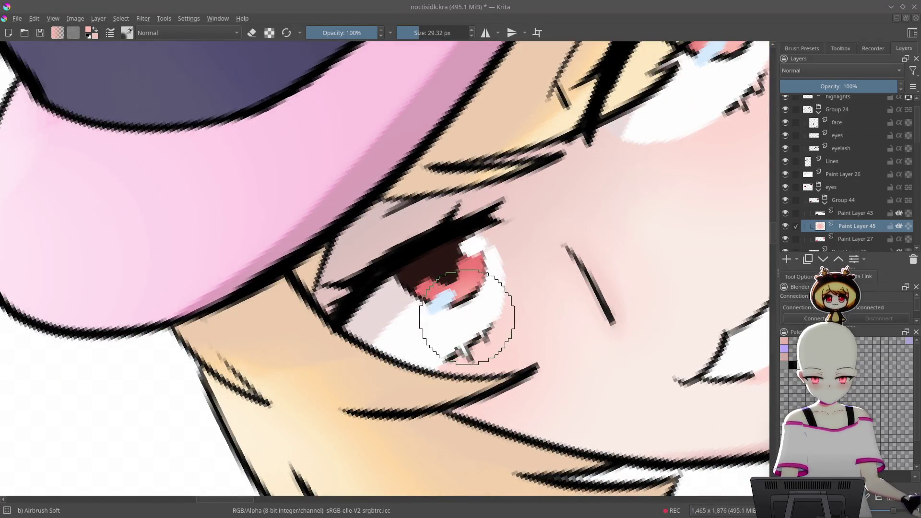
pyautogui.scroll(-5, 479, 303)
pyautogui.scroll(3, 585, 295)
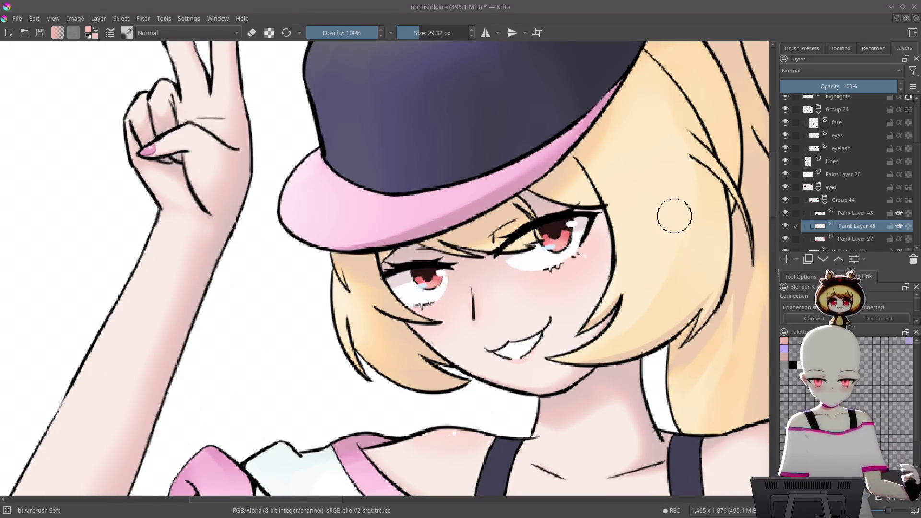
pyautogui.scroll(-4, 577, 309)
pyautogui.scroll(-2, 684, 292)
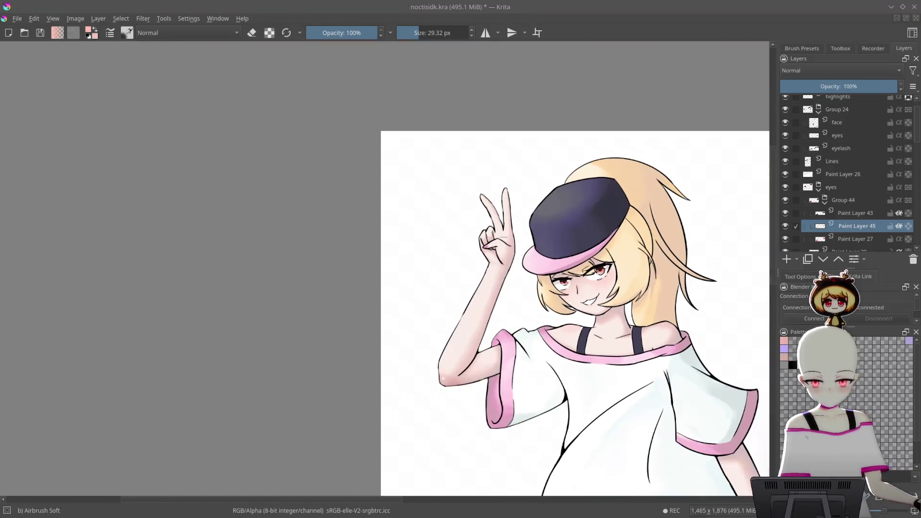
pyautogui.hscroll(2, 672, 377)
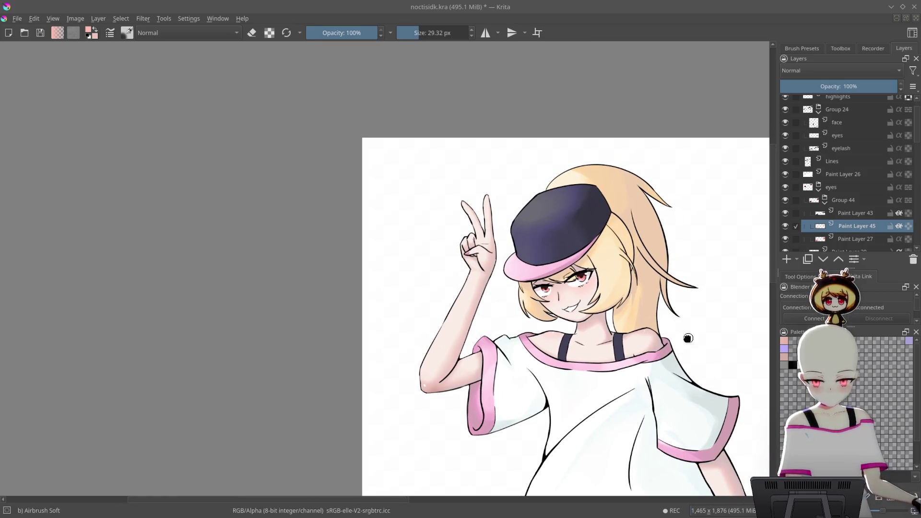
pyautogui.scroll(-2, 694, 355)
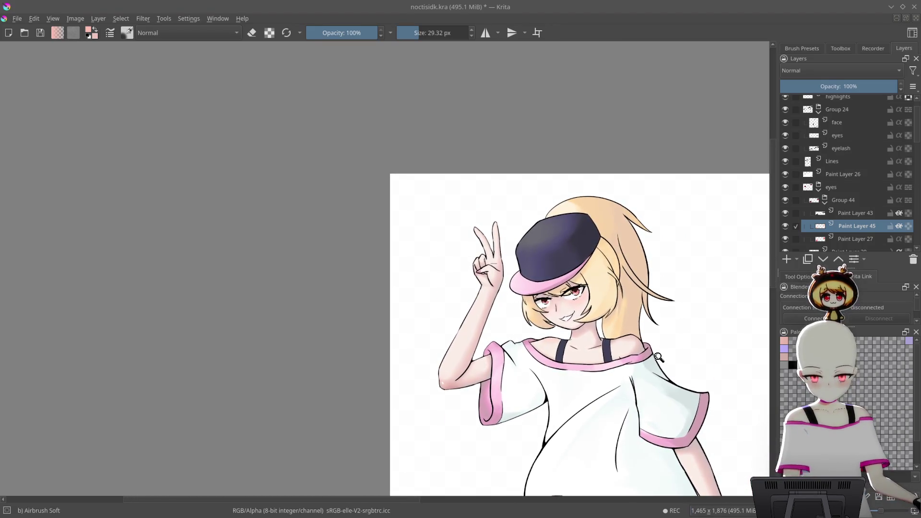
pyautogui.scroll(10, 576, 290)
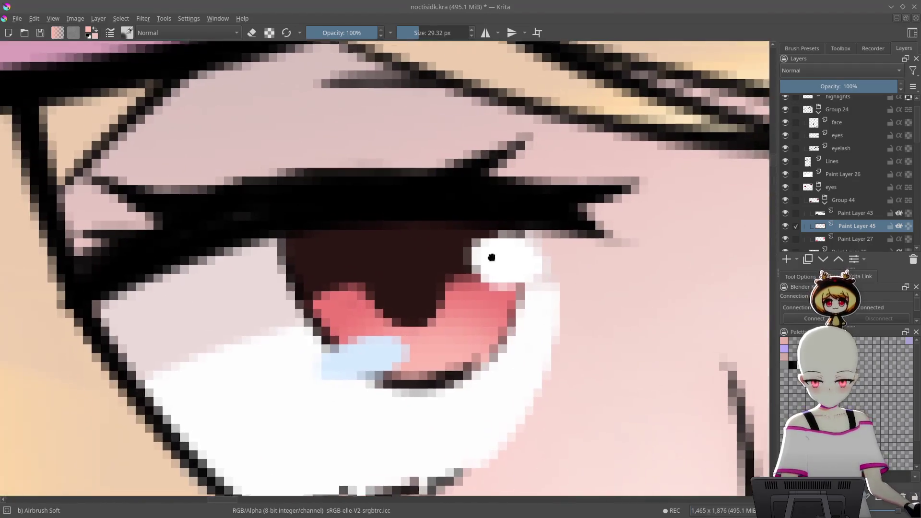
pyautogui.moveTo(491, 258); pyautogui.dragTo(512, 259)
pyautogui.moveTo(648, 282); pyautogui.dragTo(571, 258)
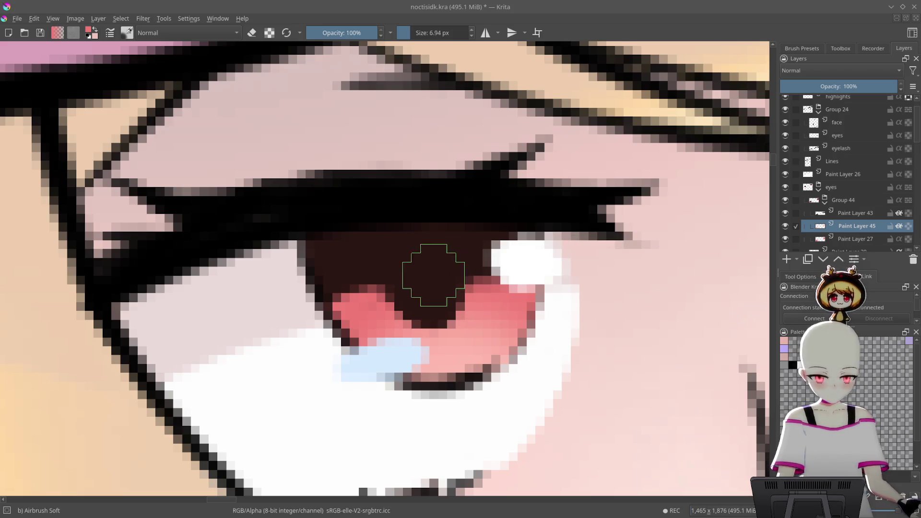
# - Airbrush a soft pinkish-red glow into the centre of the pupil
pyautogui.click(845, 216)
pyautogui.moveTo(439, 278)
pyautogui.mouseDown()
pyautogui.moveTo(422, 279)
pyautogui.moveTo(425, 290)
pyautogui.mouseUp()
pyautogui.scroll(-5, 541, 239)
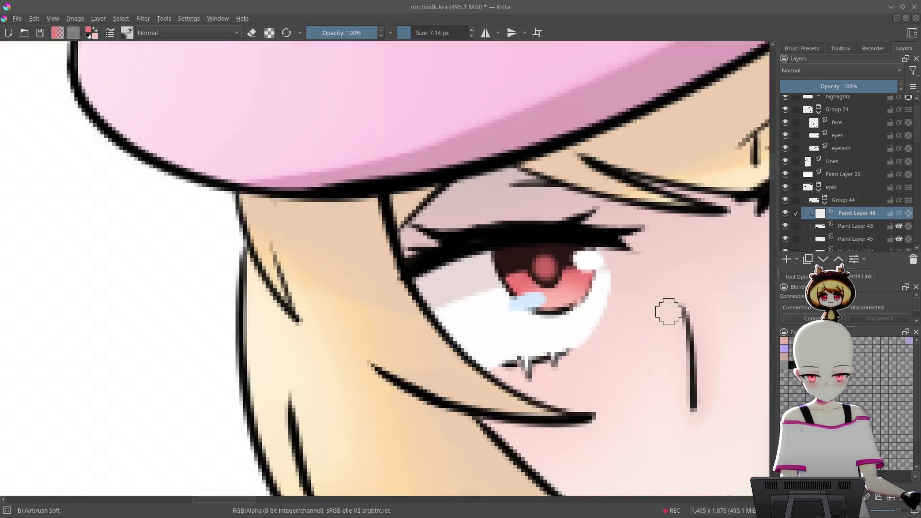
pyautogui.scroll(5, 596, 245)
pyautogui.scroll(-5, 596, 245)
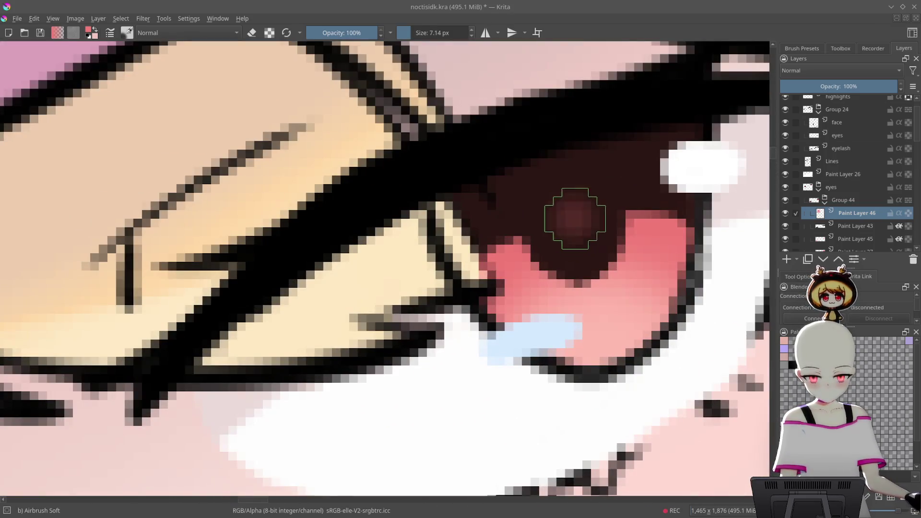
pyautogui.scroll(-2, 684, 373)
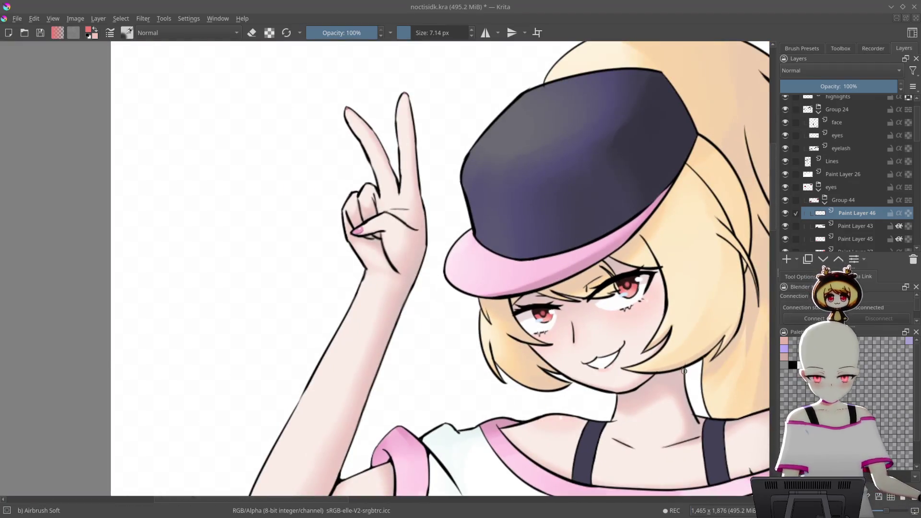
pyautogui.scroll(-3, 689, 346)
pyautogui.scroll(1, 615, 332)
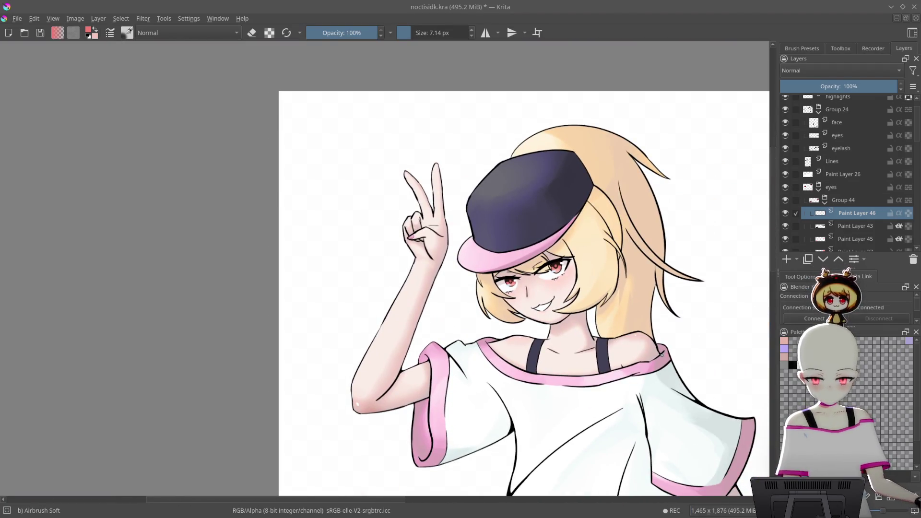
pyautogui.scroll(-2, 661, 354)
pyautogui.scroll(2, 661, 354)
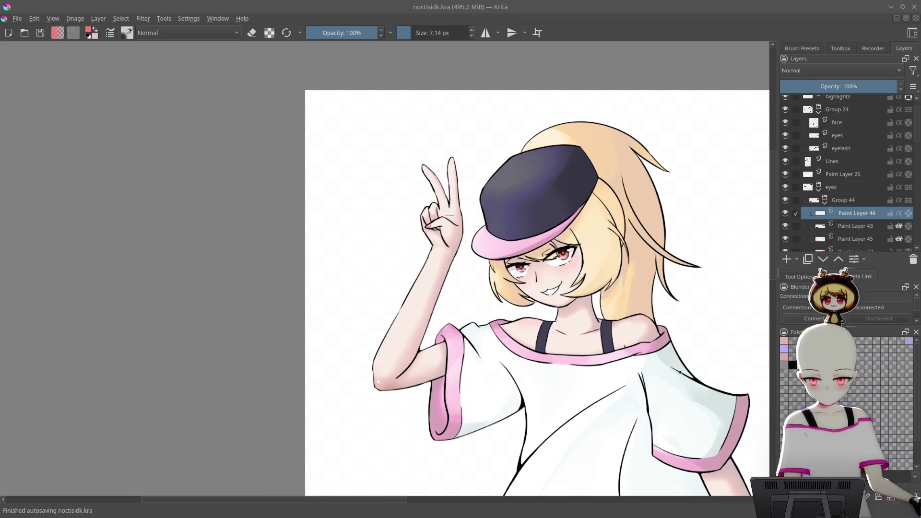
pyautogui.press('m')
pyautogui.scroll(-2, 624, 336)
# - Compare the mirrored drawing with the full-body reference, then reframe the upper body upright
pyautogui.scroll(3, 516, 321)
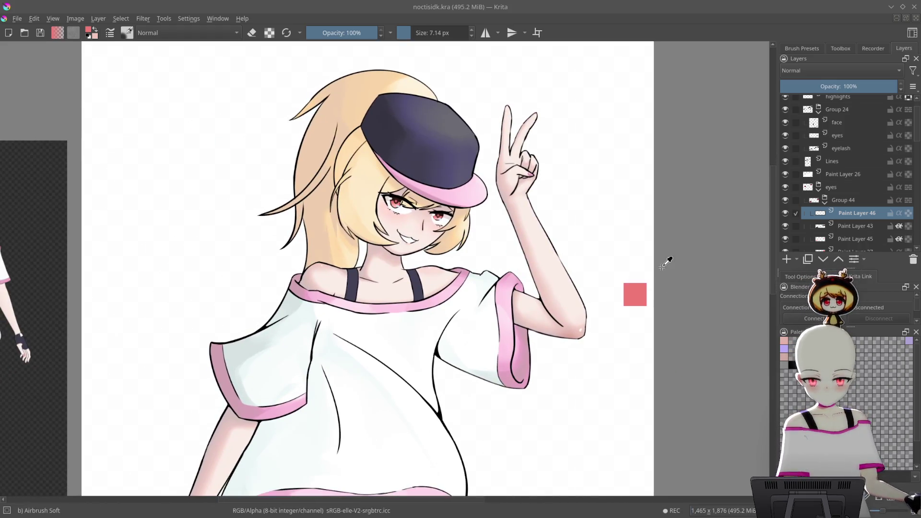
pyautogui.scroll(-4, 659, 268)
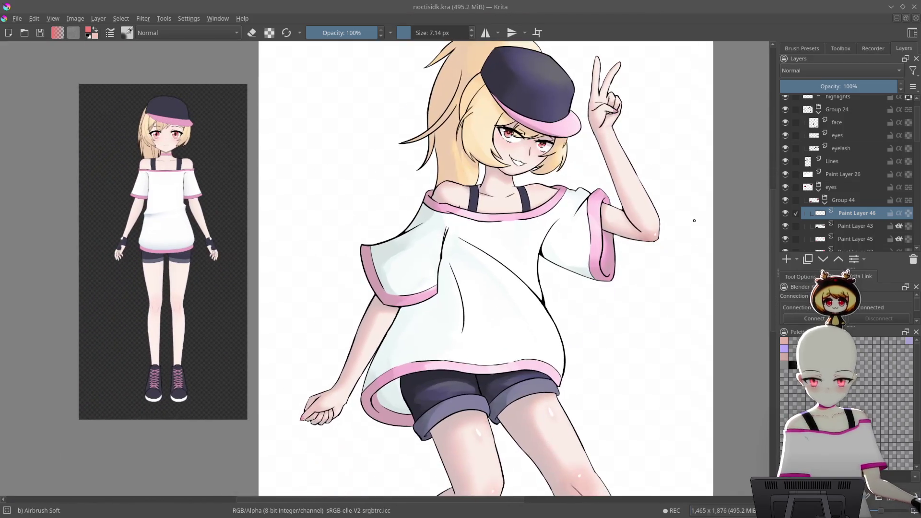
pyautogui.moveTo(695, 220)
pyautogui.mouseDown()
pyautogui.moveTo(663, 284)
pyautogui.moveTo(660, 249)
pyautogui.moveTo(668, 302)
pyautogui.moveTo(650, 301)
pyautogui.moveTo(643, 316)
pyautogui.moveTo(634, 359)
pyautogui.moveTo(639, 400)
pyautogui.mouseUp()
pyautogui.press('5')
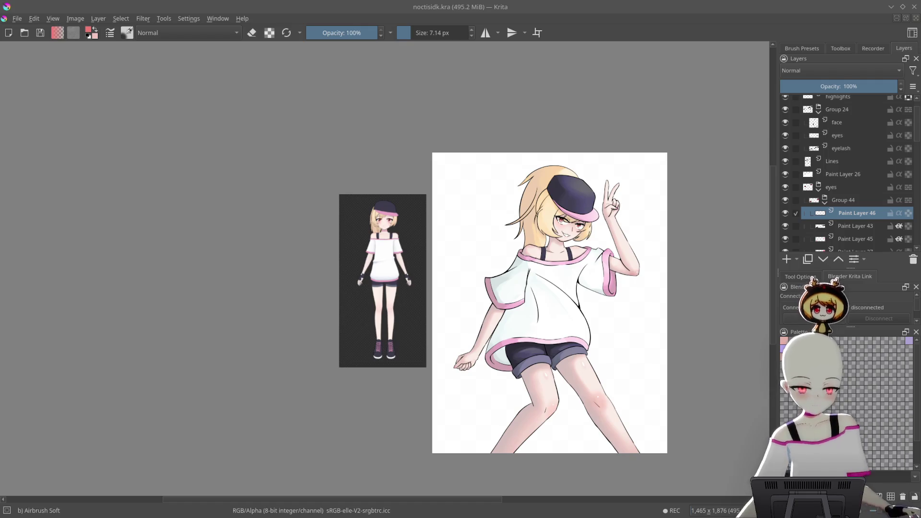
pyautogui.moveTo(667, 317); pyautogui.dragTo(655, 284)
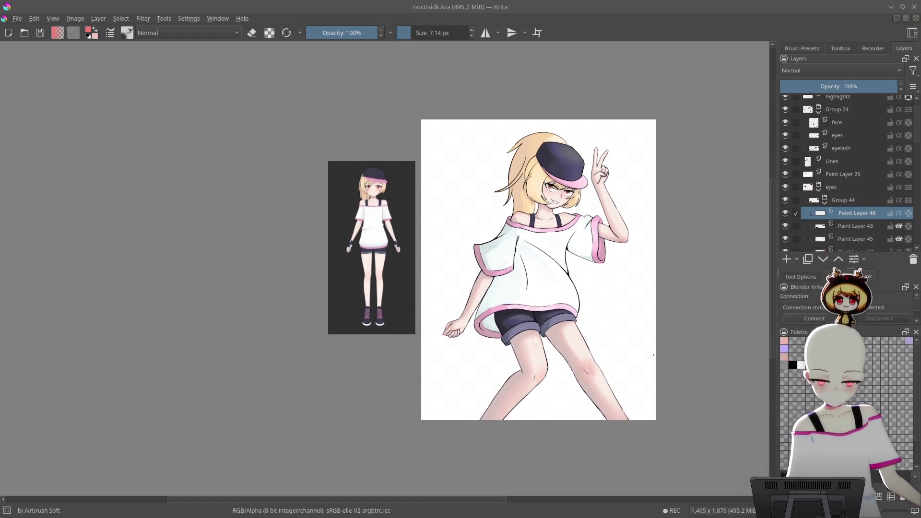
pyautogui.moveTo(611, 250)
pyautogui.mouseDown()
pyautogui.moveTo(654, 120)
pyautogui.moveTo(664, 130)
pyautogui.moveTo(655, 224)
pyautogui.mouseUp()
pyautogui.press('5')
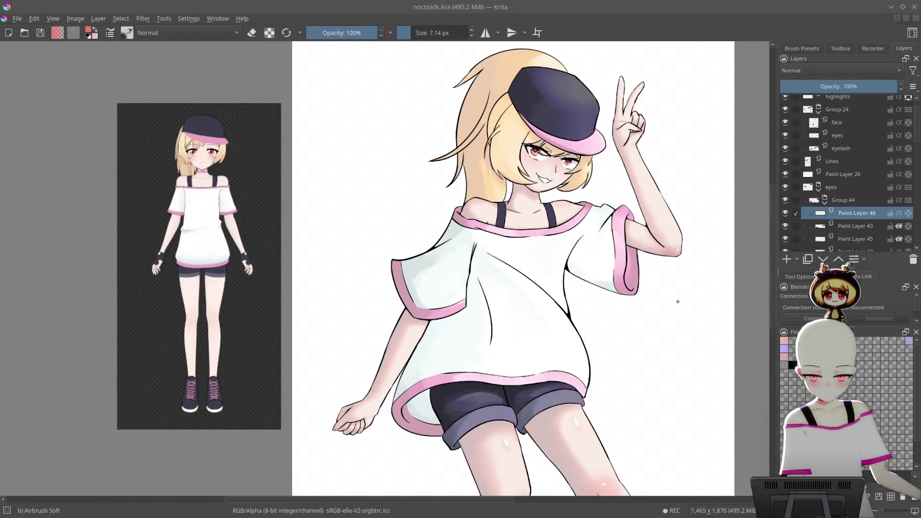
pyautogui.moveTo(680, 322)
pyautogui.mouseDown()
pyautogui.moveTo(660, 362)
pyautogui.moveTo(720, 317)
pyautogui.mouseUp()
# - Scroll down the Layers docker and add a new empty paint layer
pyautogui.moveTo(858, 244); pyautogui.dragTo(852, 131)
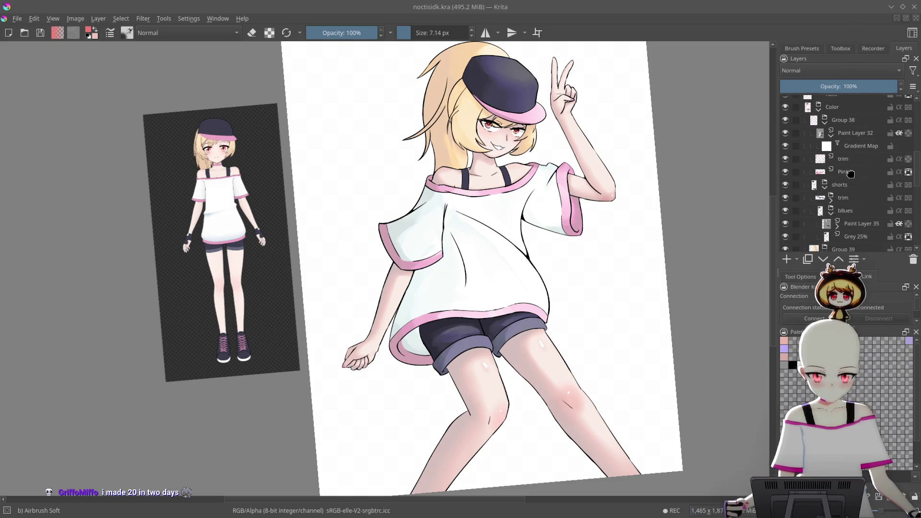
pyautogui.scroll(2, 857, 207)
pyautogui.moveTo(858, 208); pyautogui.dragTo(860, 105)
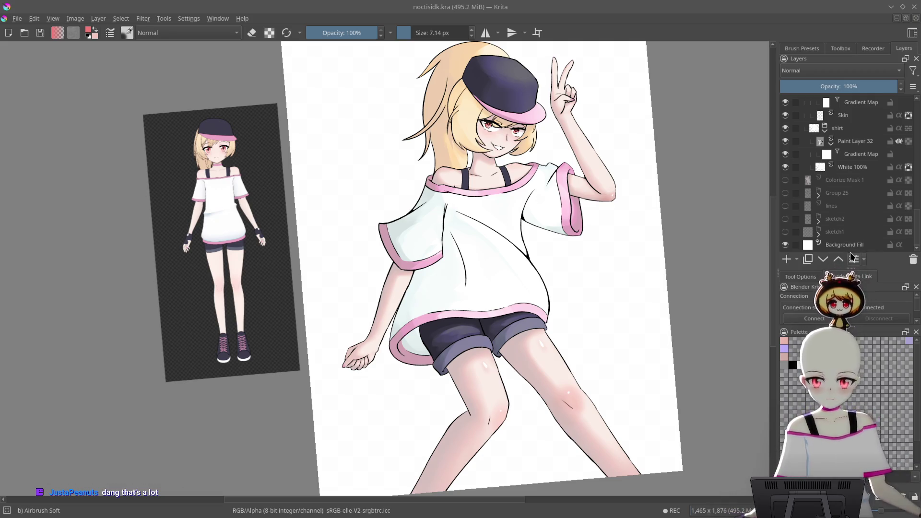
pyautogui.press('Insert')
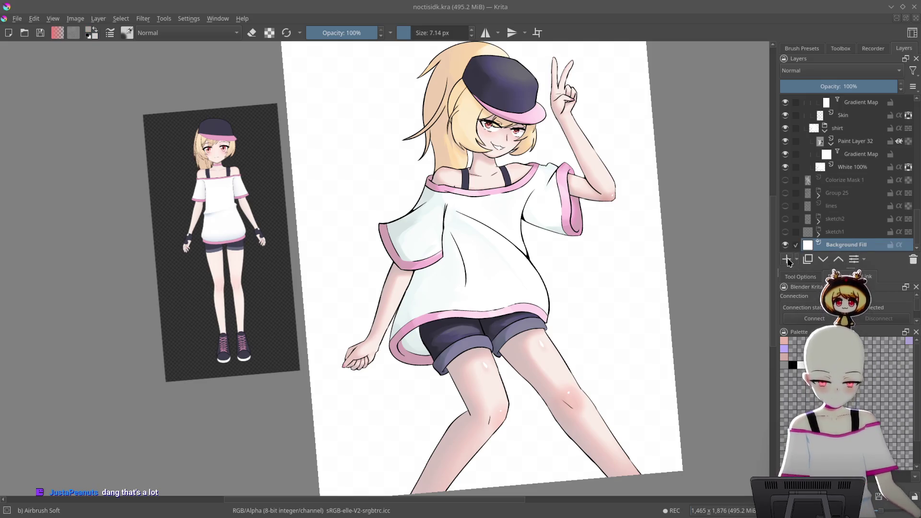
# - Pick a deep navy slate-grey on the colour triangle, nudged slightly toward violet
pyautogui.scroll(-3, 656, 253)
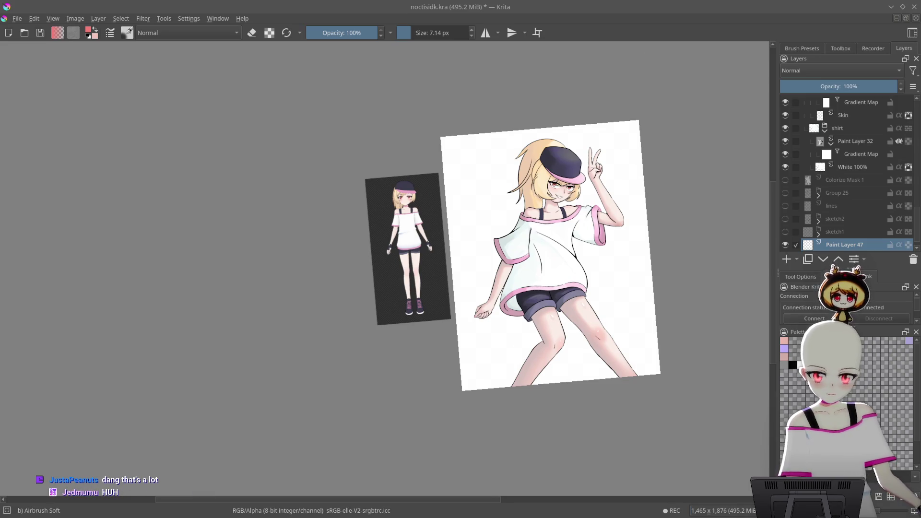
pyautogui.scroll(3, 657, 253)
pyautogui.rightClick(643, 249)
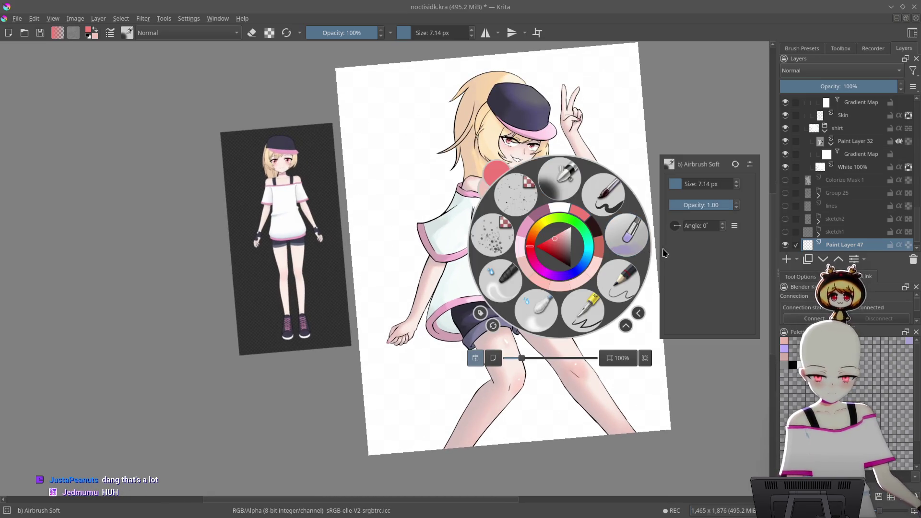
pyautogui.click(576, 272)
pyautogui.click(565, 243)
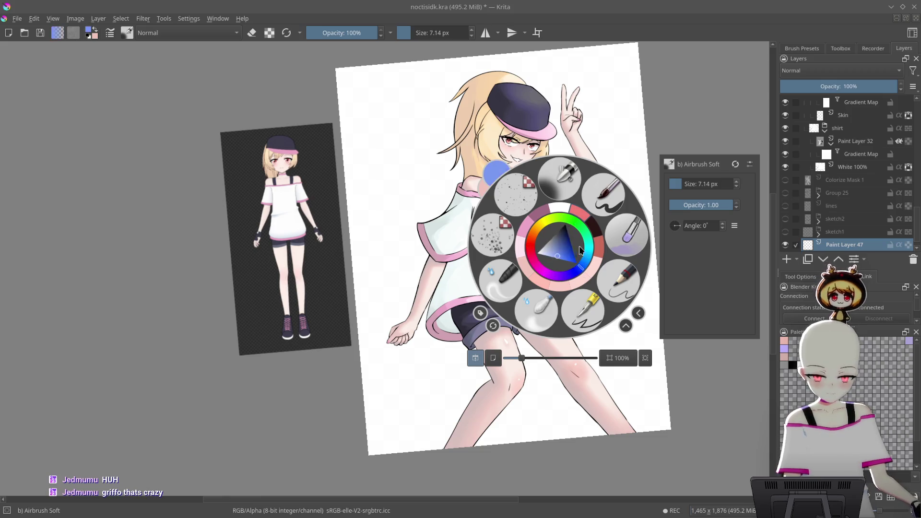
pyautogui.click(560, 238)
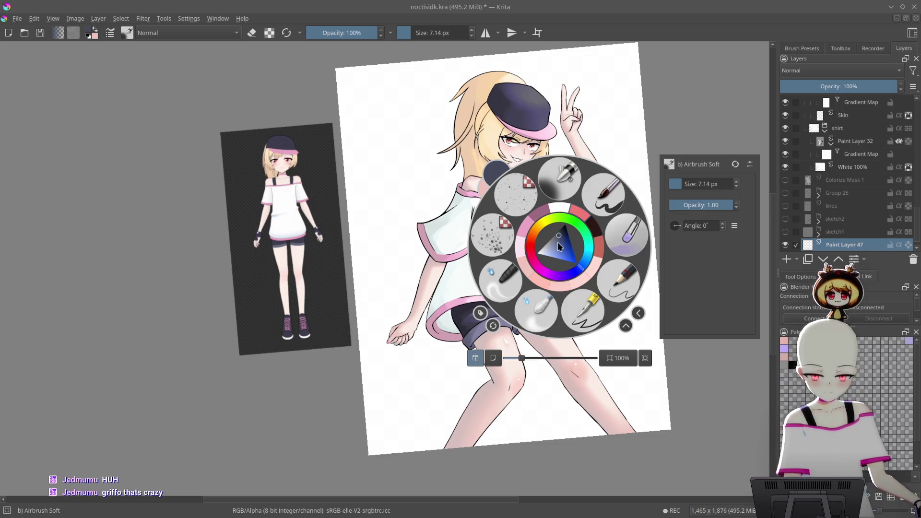
pyautogui.moveTo(583, 266); pyautogui.dragTo(585, 264)
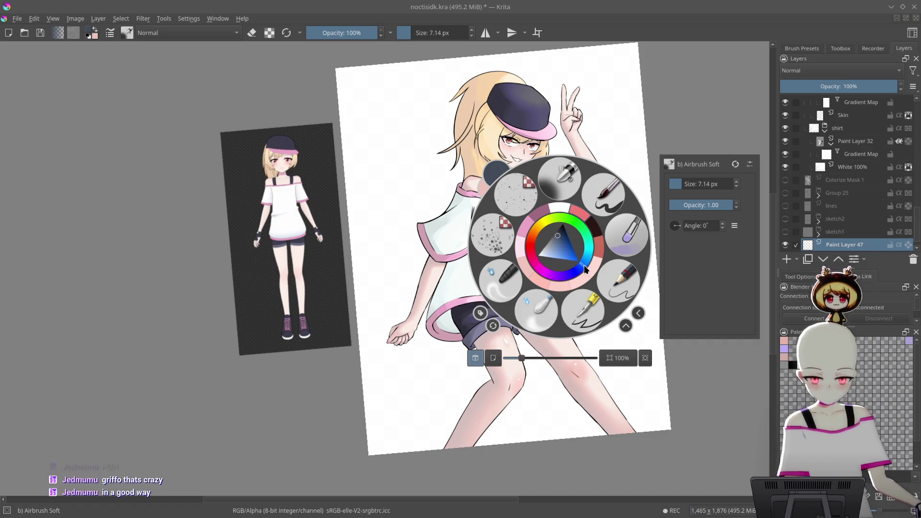
# - Close the pop-up palette keeping the new colour and rotate the canvas slightly clockwise
pyautogui.rightClick(712, 250)
pyautogui.rightClick(712, 246)
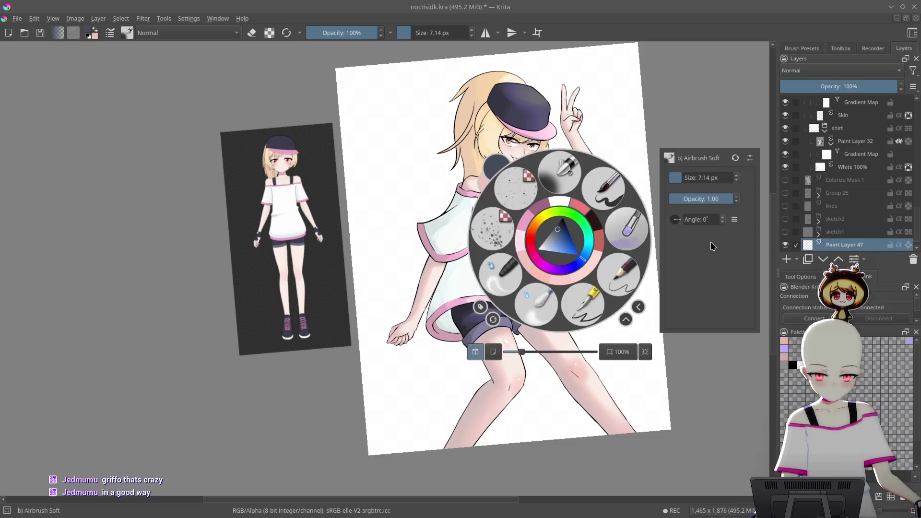
pyautogui.click(600, 198)
pyautogui.moveTo(629, 148)
pyautogui.mouseDown()
pyautogui.moveTo(624, 187)
pyautogui.moveTo(578, 146)
pyautogui.mouseUp()
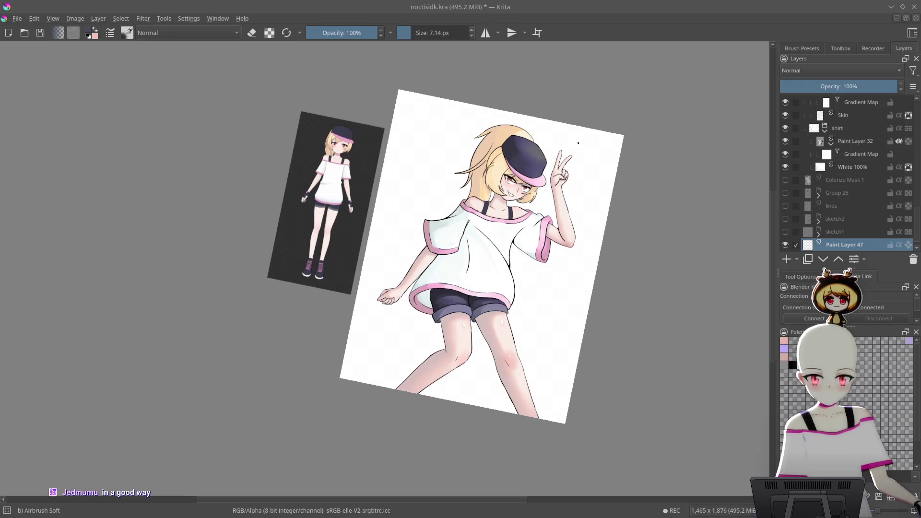
pyautogui.rightClick(608, 140)
pyautogui.rightClick(608, 140)
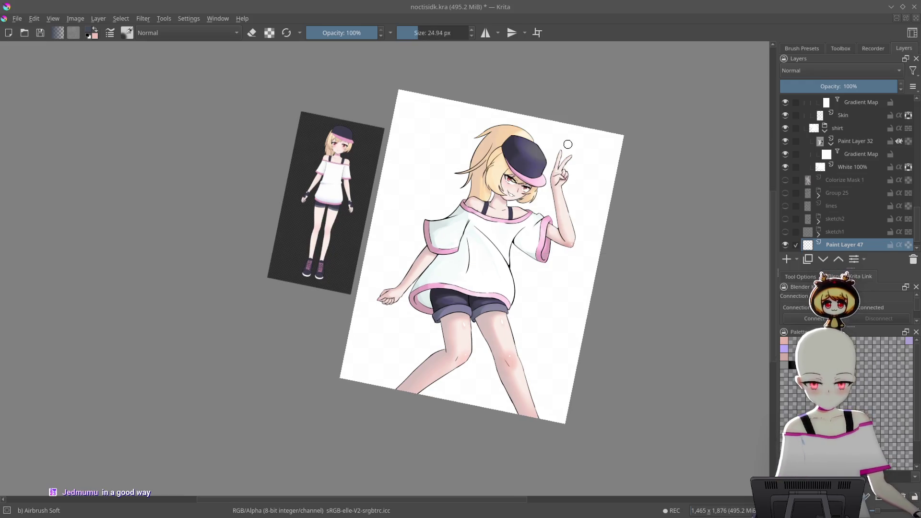
# - Airbrush dark grey along the right, top and lower-right canvas edges, turning the view between strokes
pyautogui.moveTo(516, 100)
pyautogui.mouseDown()
pyautogui.moveTo(611, 180)
pyautogui.moveTo(577, 322)
pyautogui.moveTo(590, 243)
pyautogui.moveTo(677, 236)
pyautogui.mouseUp()
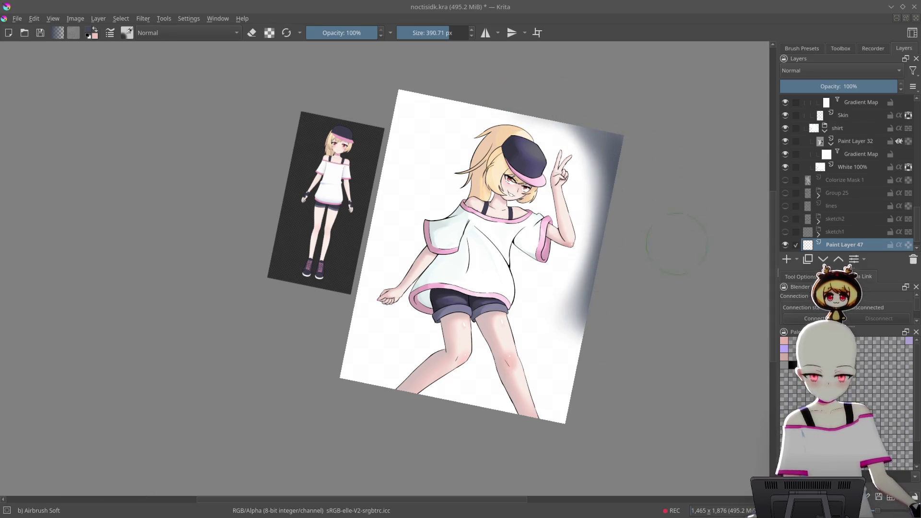
pyautogui.press('4')
pyautogui.press('4')
pyautogui.press('4')
pyautogui.moveTo(432, 116)
pyautogui.mouseDown()
pyautogui.moveTo(528, 127)
pyautogui.moveTo(542, 240)
pyautogui.moveTo(499, 355)
pyautogui.mouseUp()
pyautogui.press('4')
pyautogui.press('4')
pyautogui.press('4')
pyautogui.moveTo(523, 152)
pyautogui.mouseDown()
pyautogui.moveTo(489, 278)
pyautogui.moveTo(435, 378)
pyautogui.mouseUp()
pyautogui.press('4')
pyautogui.press('4')
pyautogui.press('4')
pyautogui.moveTo(532, 254); pyautogui.dragTo(518, 358)
pyautogui.press('4')
pyautogui.press('4')
pyautogui.press('4')
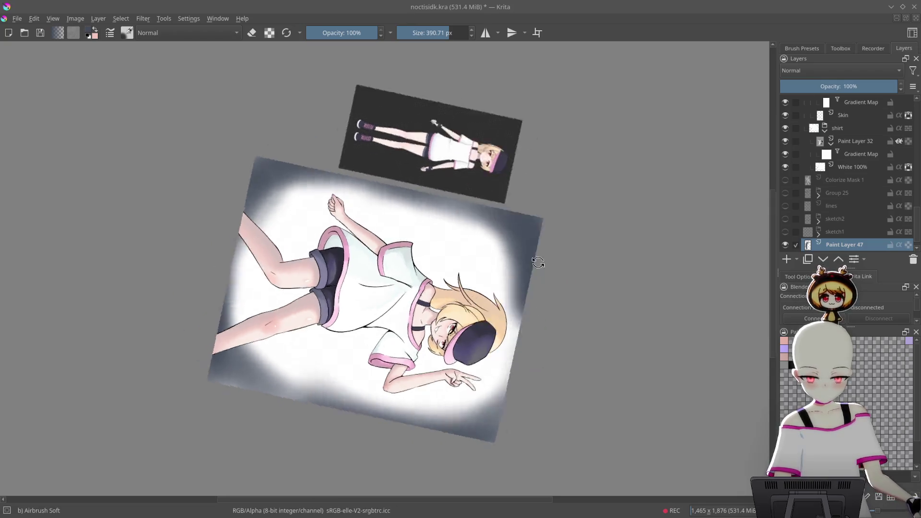
pyautogui.moveTo(542, 231)
pyautogui.mouseDown()
pyautogui.moveTo(523, 345)
pyautogui.moveTo(529, 362)
pyautogui.mouseUp()
# - Darken the remaining edges, including the upper-left, then reset the view upright
pyautogui.press('4')
pyautogui.press('4')
pyautogui.press('4')
pyautogui.moveTo(528, 192); pyautogui.dragTo(477, 437)
pyautogui.press('4')
pyautogui.press('4')
pyautogui.press('4')
pyautogui.moveTo(552, 192)
pyautogui.mouseDown()
pyautogui.moveTo(533, 336)
pyautogui.moveTo(408, 394)
pyautogui.mouseUp()
pyautogui.press('6')
pyautogui.press('6')
pyautogui.press('6')
pyautogui.press('6')
pyautogui.press('6')
pyautogui.moveTo(288, 364)
pyautogui.mouseDown()
pyautogui.moveTo(307, 288)
pyautogui.moveTo(359, 185)
pyautogui.moveTo(431, 154)
pyautogui.moveTo(360, 216)
pyautogui.moveTo(401, 195)
pyautogui.moveTo(421, 156)
pyautogui.moveTo(503, 154)
pyautogui.mouseUp()
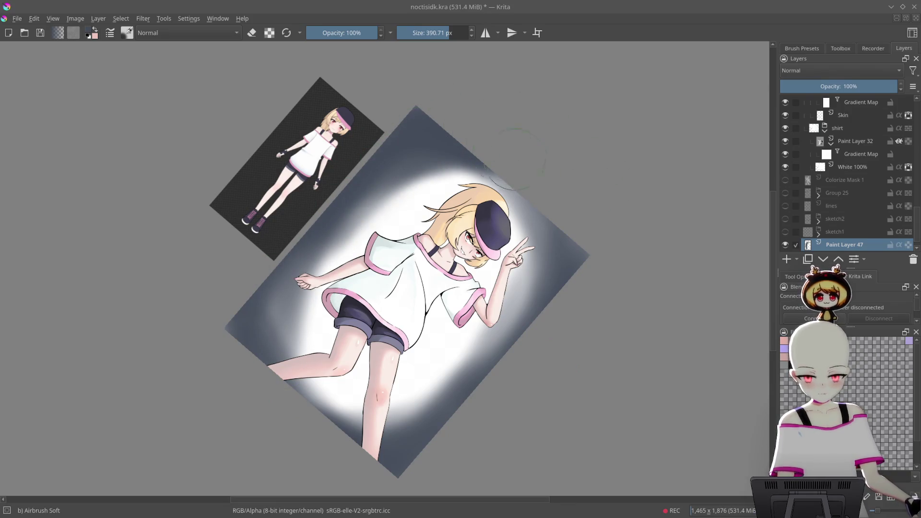
pyautogui.press('4')
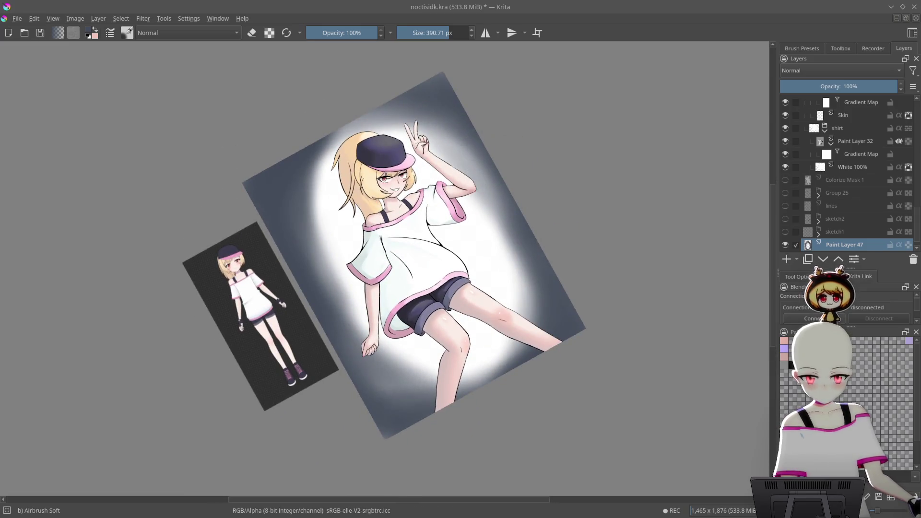
pyautogui.press('5')
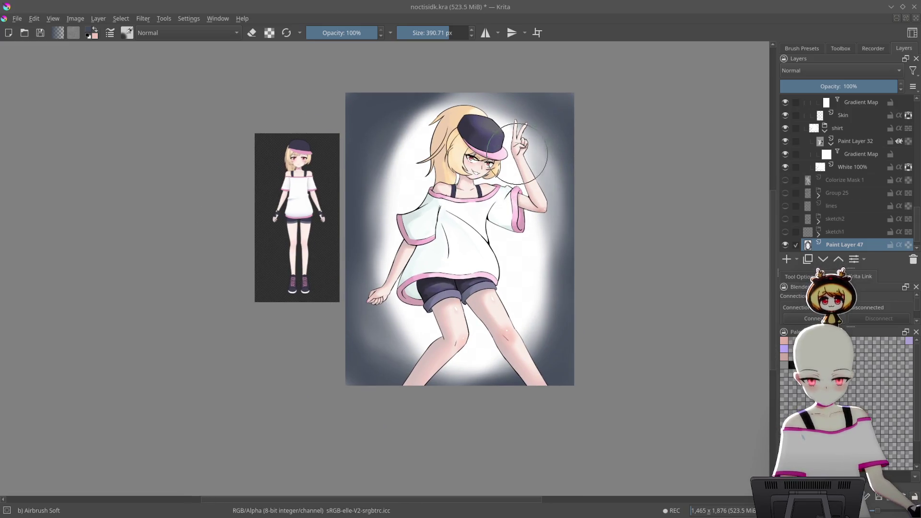
pyautogui.rightClick(426, 153)
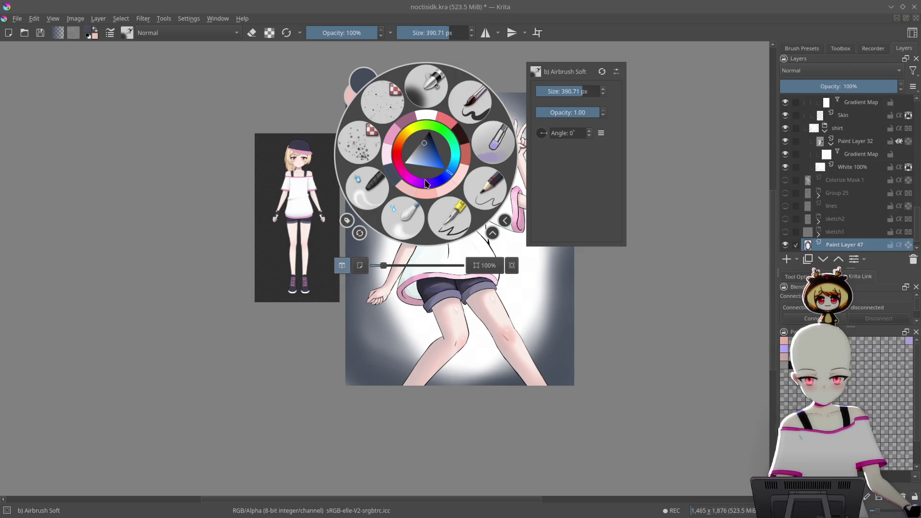
# - Airbrush a magenta-purple glow inside the oval, then lighten it to a soft pink
pyautogui.moveTo(426, 184); pyautogui.dragTo(416, 186)
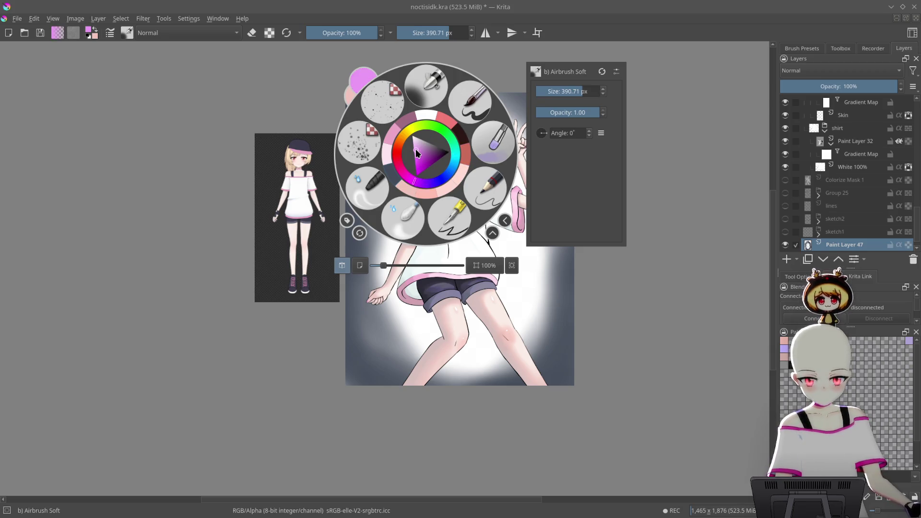
pyautogui.click(639, 250)
pyautogui.moveTo(429, 118)
pyautogui.mouseDown()
pyautogui.moveTo(441, 163)
pyautogui.moveTo(400, 185)
pyautogui.moveTo(446, 331)
pyautogui.moveTo(475, 211)
pyautogui.moveTo(508, 268)
pyautogui.moveTo(475, 365)
pyautogui.moveTo(501, 213)
pyautogui.moveTo(405, 273)
pyautogui.moveTo(446, 161)
pyautogui.mouseUp()
pyautogui.rightClick(530, 153)
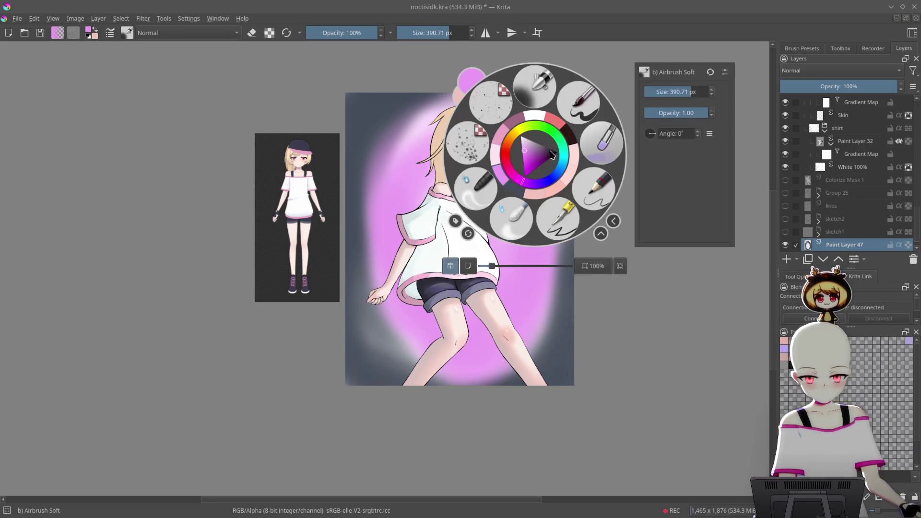
pyautogui.click(607, 327)
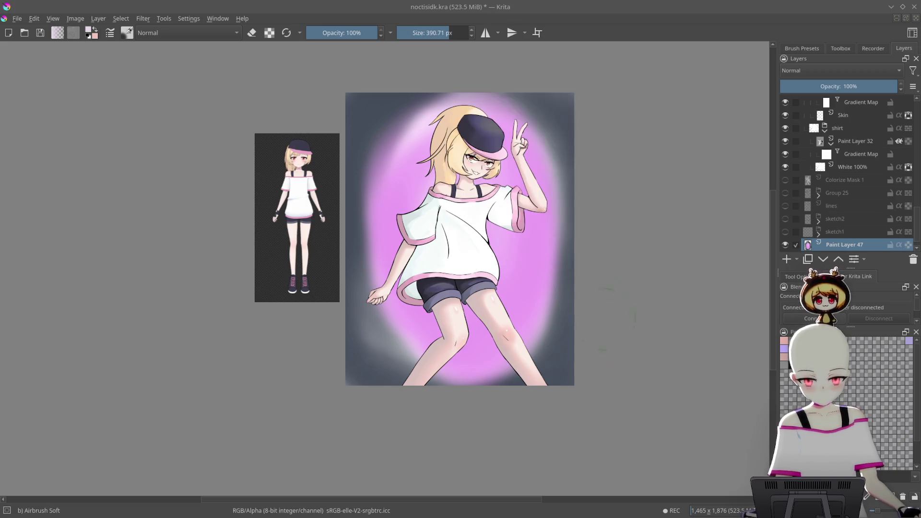
pyautogui.moveTo(510, 142)
pyautogui.mouseDown()
pyautogui.moveTo(475, 329)
pyautogui.moveTo(403, 346)
pyautogui.moveTo(417, 160)
pyautogui.moveTo(407, 331)
pyautogui.mouseUp()
# - Load the Basic wet brush preset from the palette ring
pyautogui.rightClick(559, 182)
pyautogui.click(626, 153)
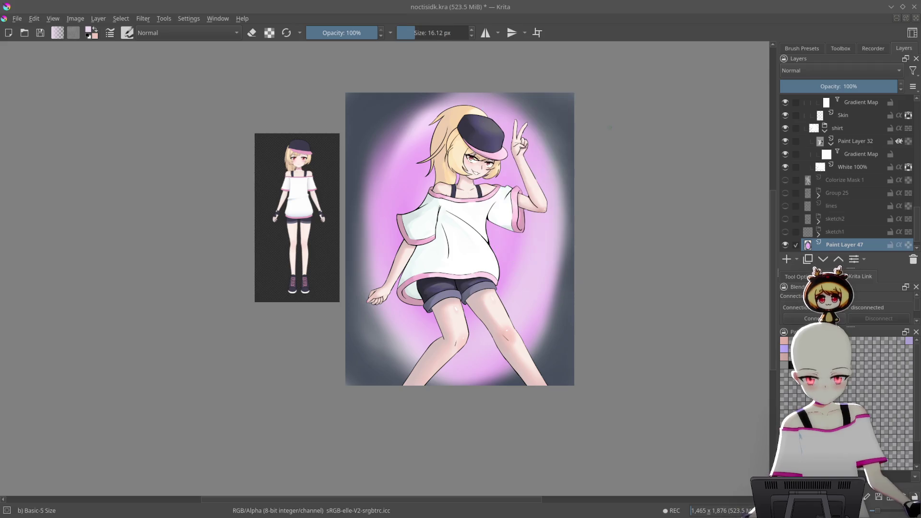
pyautogui.rightClick(559, 150)
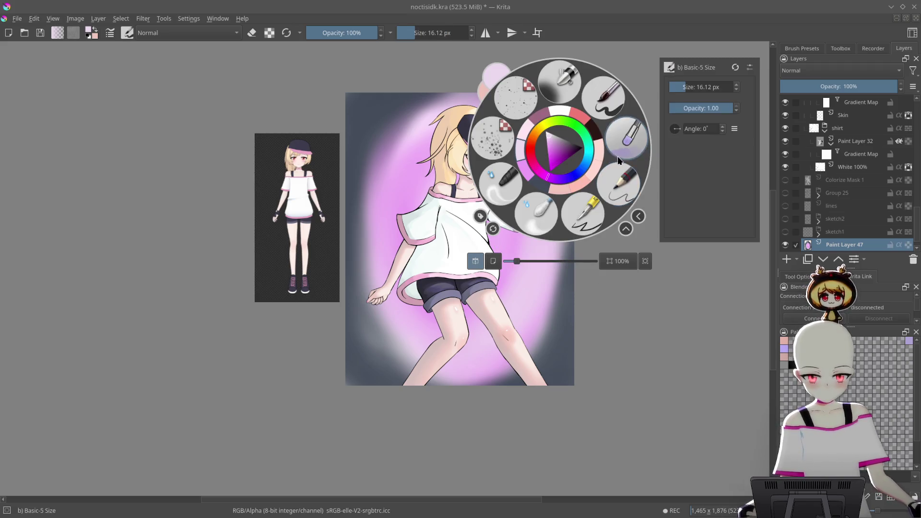
pyautogui.click(630, 139)
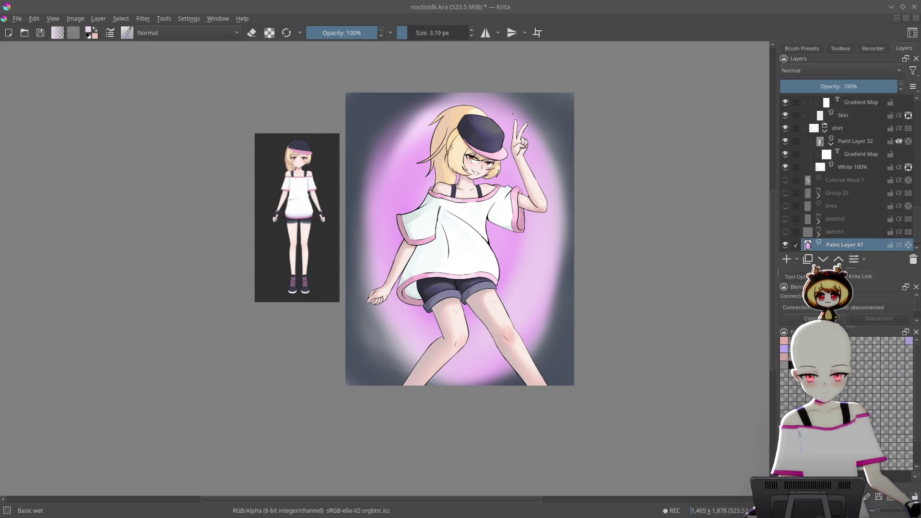
# - Widen the pink glow on both sides, then trim its edges with sampled dark grey
pyautogui.moveTo(496, 92)
pyautogui.mouseDown()
pyautogui.moveTo(555, 214)
pyautogui.moveTo(513, 115)
pyautogui.moveTo(535, 251)
pyautogui.moveTo(501, 339)
pyautogui.mouseUp()
pyautogui.moveTo(463, 129)
pyautogui.mouseDown()
pyautogui.moveTo(393, 287)
pyautogui.moveTo(399, 204)
pyautogui.moveTo(442, 220)
pyautogui.moveTo(469, 138)
pyautogui.moveTo(418, 148)
pyautogui.moveTo(382, 289)
pyautogui.mouseUp()
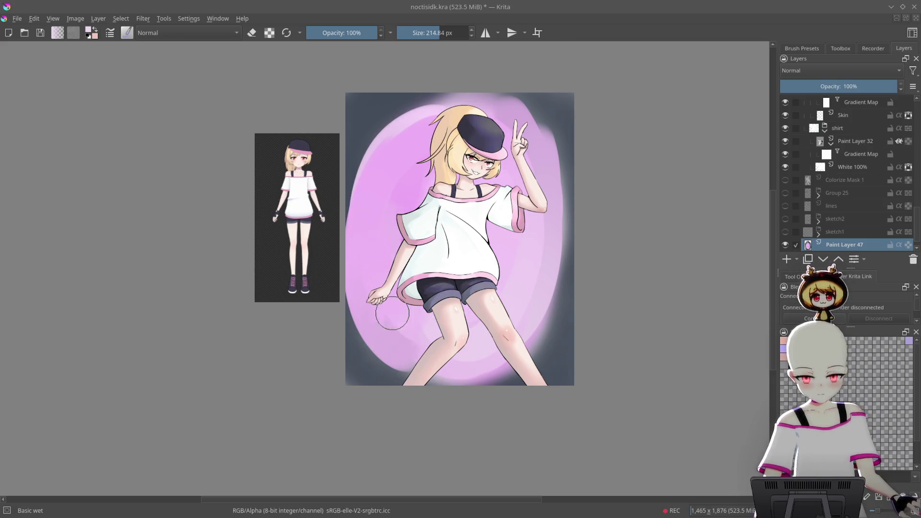
pyautogui.keyDown('ctrl'); pyautogui.click(372, 108); pyautogui.keyUp('ctrl')
pyautogui.moveTo(372, 108)
pyautogui.mouseDown()
pyautogui.moveTo(329, 247)
pyautogui.moveTo(354, 262)
pyautogui.moveTo(381, 357)
pyautogui.moveTo(506, 406)
pyautogui.mouseUp()
pyautogui.moveTo(508, 81)
pyautogui.mouseDown()
pyautogui.moveTo(557, 250)
pyautogui.moveTo(537, 346)
pyautogui.moveTo(447, 365)
pyautogui.mouseUp()
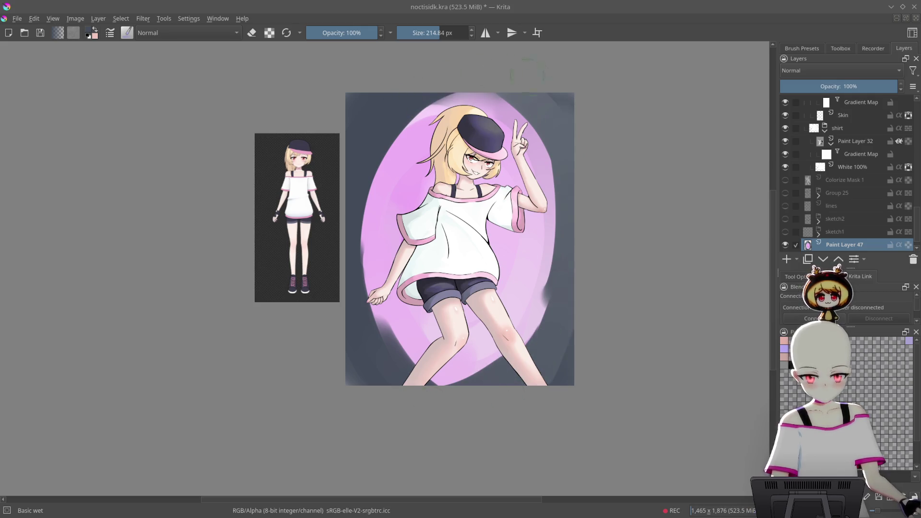
pyautogui.moveTo(510, 63); pyautogui.dragTo(547, 326)
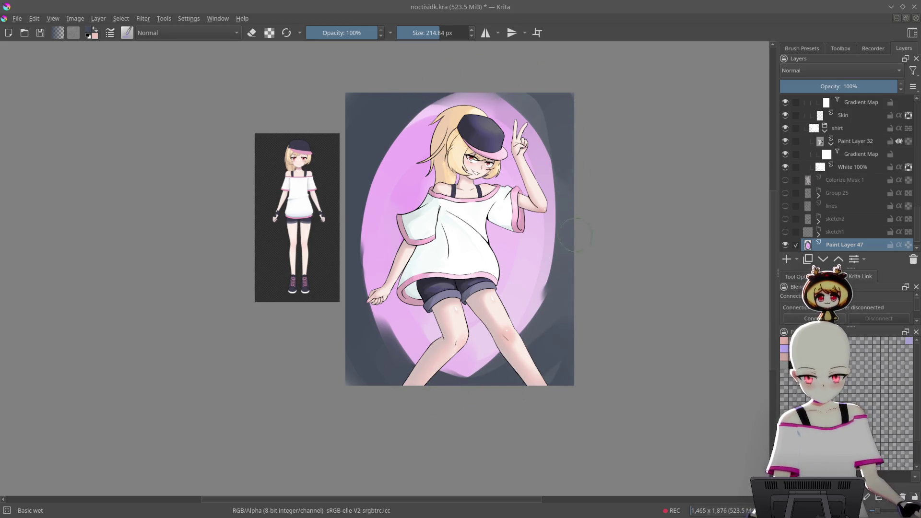
# - Rotate the canvas view and switch the painting colour to white
pyautogui.scroll(2, 578, 238)
pyautogui.moveTo(565, 158)
pyautogui.mouseDown()
pyautogui.moveTo(604, 211)
pyautogui.moveTo(561, 384)
pyautogui.mouseUp()
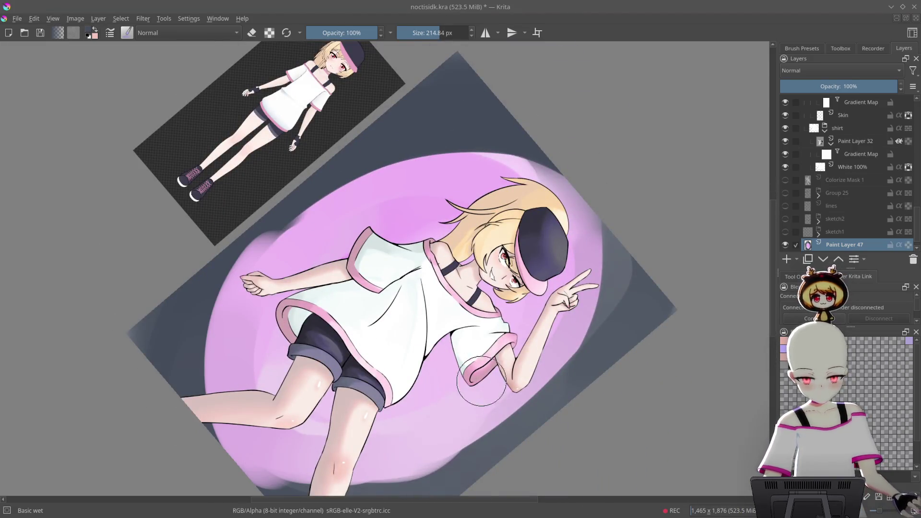
pyautogui.moveTo(590, 257); pyautogui.dragTo(422, 403)
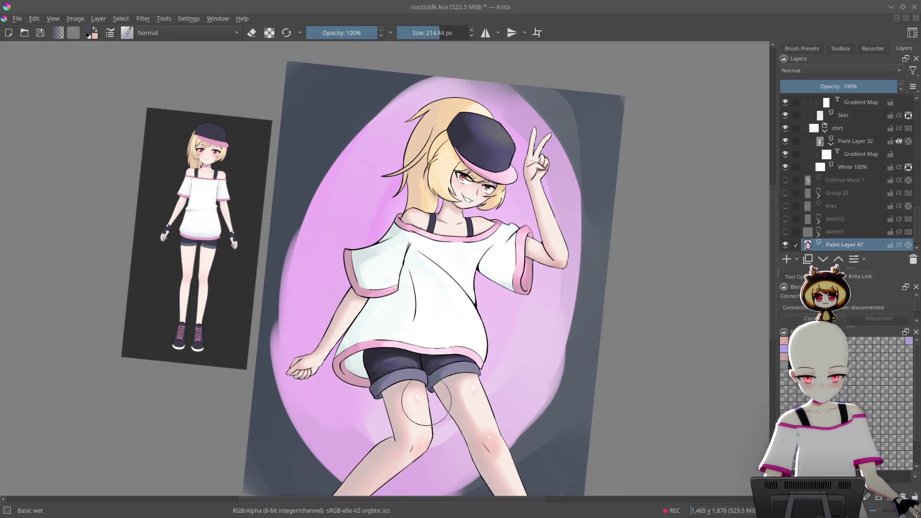
pyautogui.rightClick(537, 276)
pyautogui.click(543, 240)
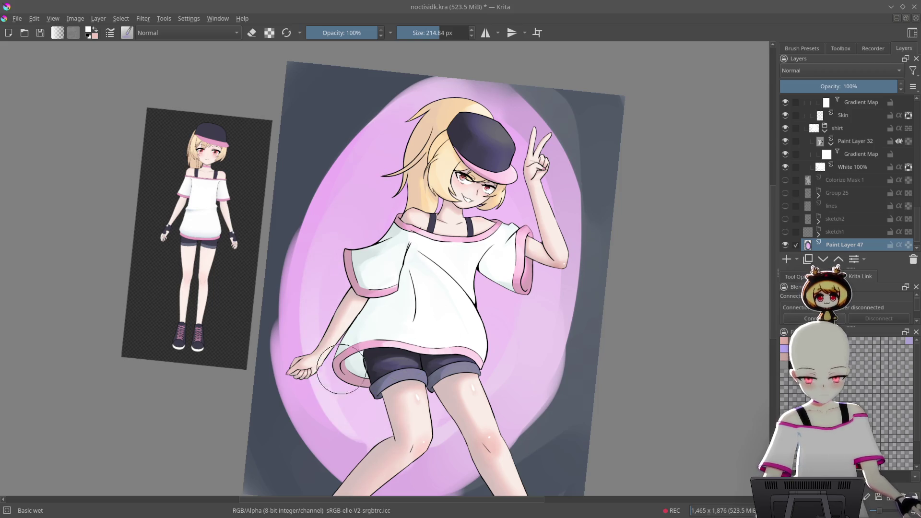
pyautogui.moveTo(527, 288)
pyautogui.mouseDown()
pyautogui.moveTo(595, 124)
pyautogui.moveTo(364, 68)
pyautogui.moveTo(269, 125)
pyautogui.moveTo(433, 251)
pyautogui.mouseUp()
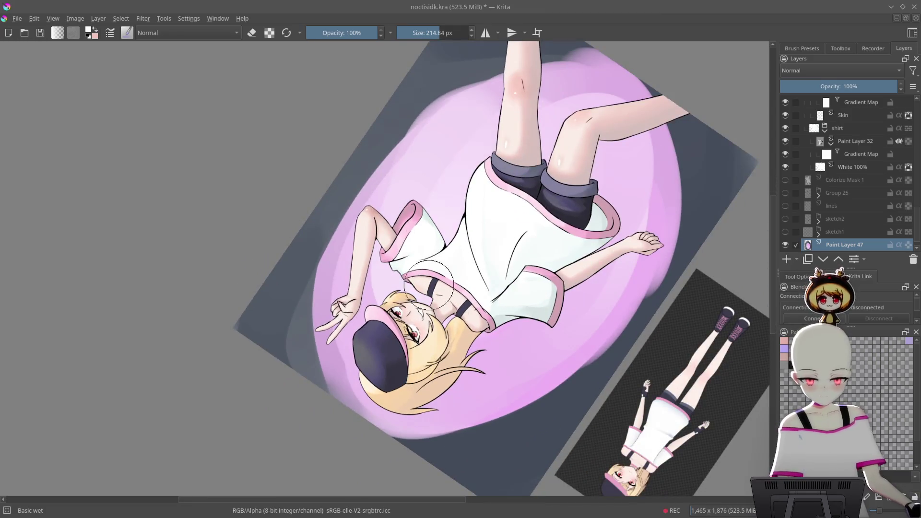
pyautogui.moveTo(595, 259)
pyautogui.mouseDown()
pyautogui.moveTo(657, 232)
pyautogui.moveTo(338, 260)
pyautogui.moveTo(365, 353)
pyautogui.mouseUp()
# - Brighten the pink glow beside the hair, arm, shirt, knee and along its left side
pyautogui.moveTo(358, 117)
pyautogui.mouseDown()
pyautogui.moveTo(336, 383)
pyautogui.moveTo(355, 144)
pyautogui.moveTo(374, 408)
pyautogui.moveTo(456, 333)
pyautogui.mouseUp()
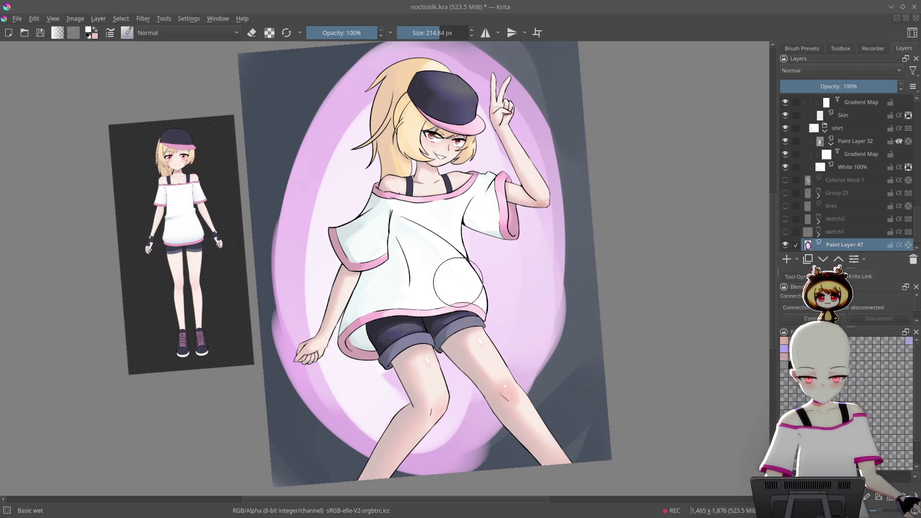
pyautogui.moveTo(534, 159)
pyautogui.mouseDown()
pyautogui.moveTo(600, 336)
pyautogui.moveTo(384, 384)
pyautogui.moveTo(415, 140)
pyautogui.mouseUp()
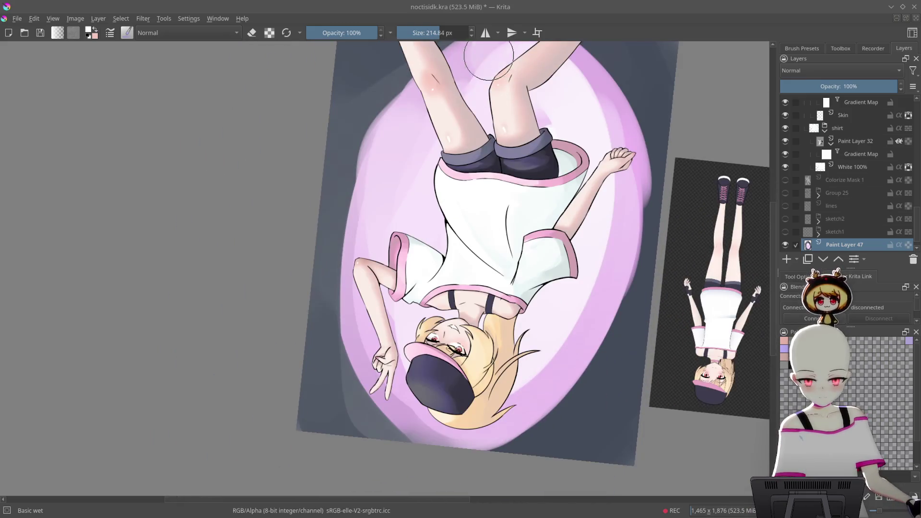
pyautogui.moveTo(367, 283); pyautogui.dragTo(403, 379)
pyautogui.moveTo(503, 236)
pyautogui.mouseDown()
pyautogui.moveTo(504, 269)
pyautogui.moveTo(477, 322)
pyautogui.moveTo(426, 333)
pyautogui.moveTo(453, 272)
pyautogui.mouseUp()
pyautogui.moveTo(322, 124)
pyautogui.mouseDown()
pyautogui.moveTo(447, 288)
pyautogui.moveTo(448, 411)
pyautogui.moveTo(257, 276)
pyautogui.mouseUp()
pyautogui.moveTo(268, 127)
pyautogui.mouseDown()
pyautogui.moveTo(230, 336)
pyautogui.moveTo(331, 398)
pyautogui.mouseUp()
pyautogui.moveTo(412, 187)
pyautogui.mouseDown()
pyautogui.moveTo(458, 122)
pyautogui.moveTo(257, 240)
pyautogui.moveTo(440, 116)
pyautogui.moveTo(355, 168)
pyautogui.mouseUp()
# - Load the small Basic-5 Size brush and pick a green hue
pyautogui.moveTo(556, 131)
pyautogui.mouseDown()
pyautogui.moveTo(470, 125)
pyautogui.moveTo(485, 167)
pyautogui.mouseUp()
pyautogui.rightClick(484, 170)
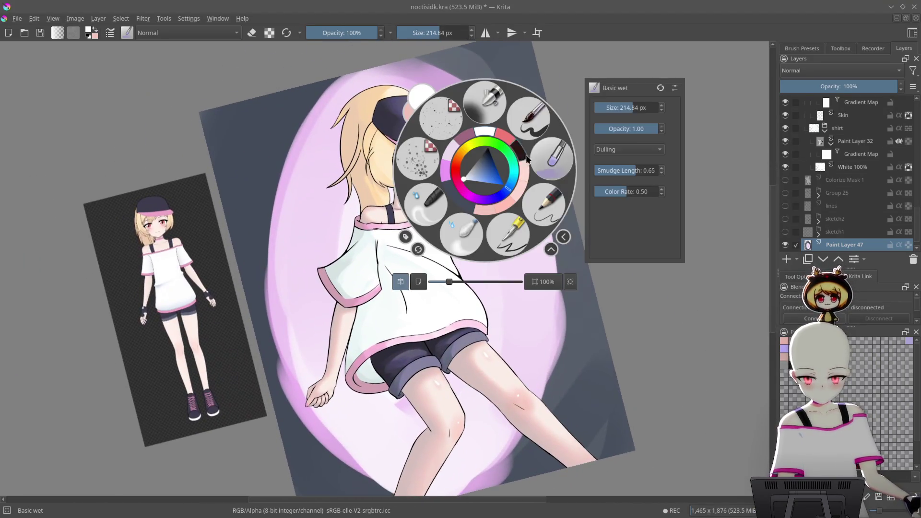
pyautogui.click(540, 126)
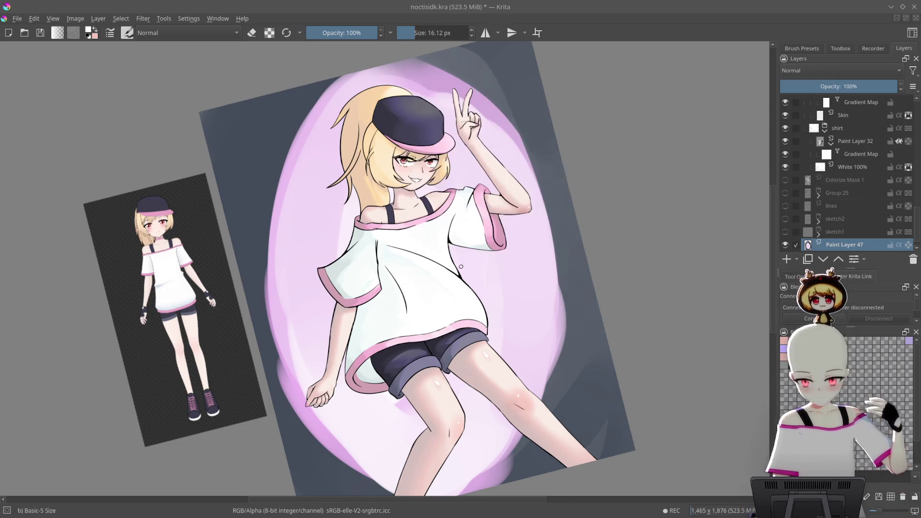
pyautogui.rightClick(395, 203)
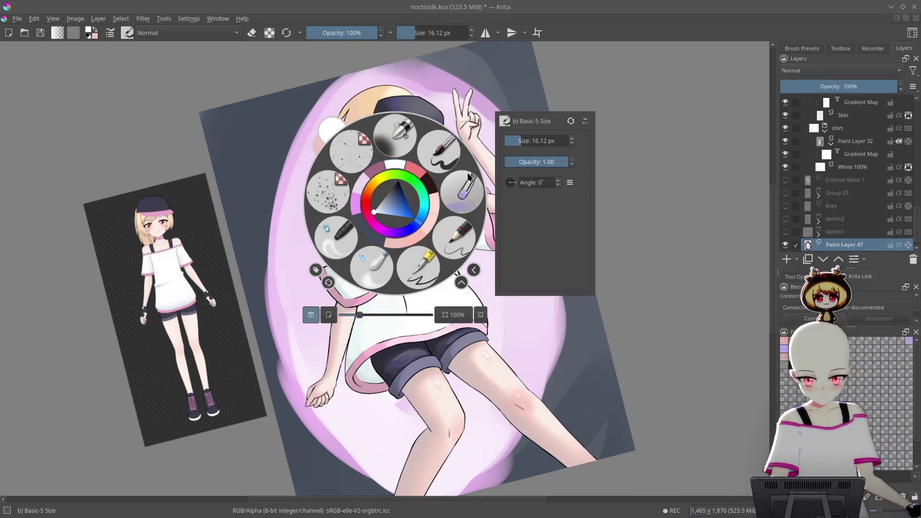
pyautogui.click(419, 191)
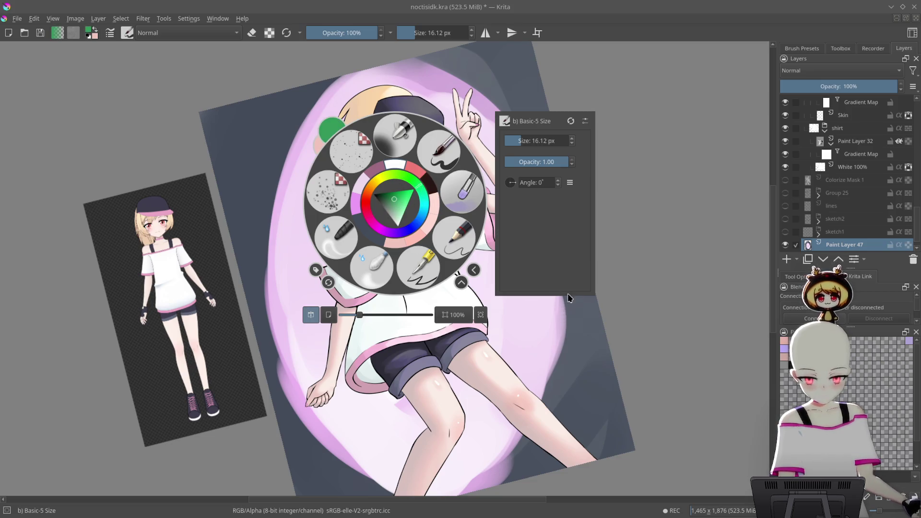
pyautogui.click(564, 299)
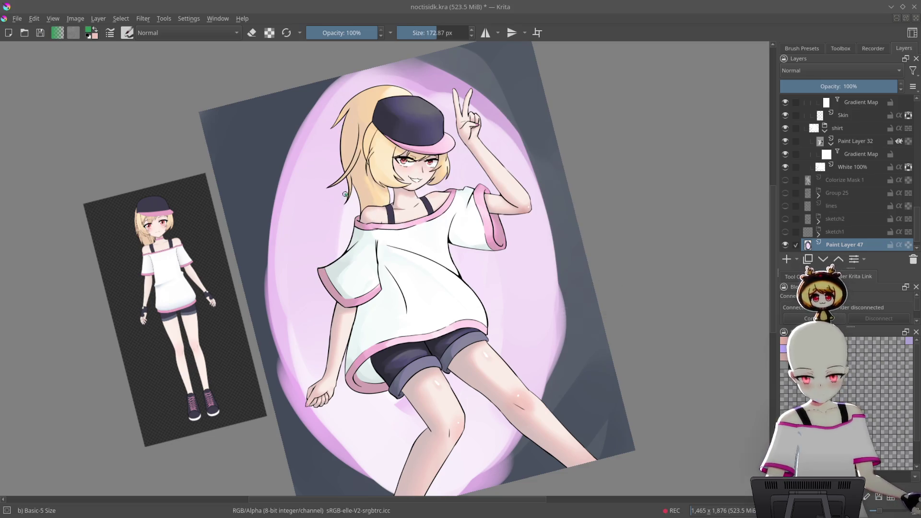
# - Try green strokes by the hair and shirt, undoing the first one
pyautogui.moveTo(356, 184); pyautogui.dragTo(341, 233)
pyautogui.hotkey('ctrl', 'z')
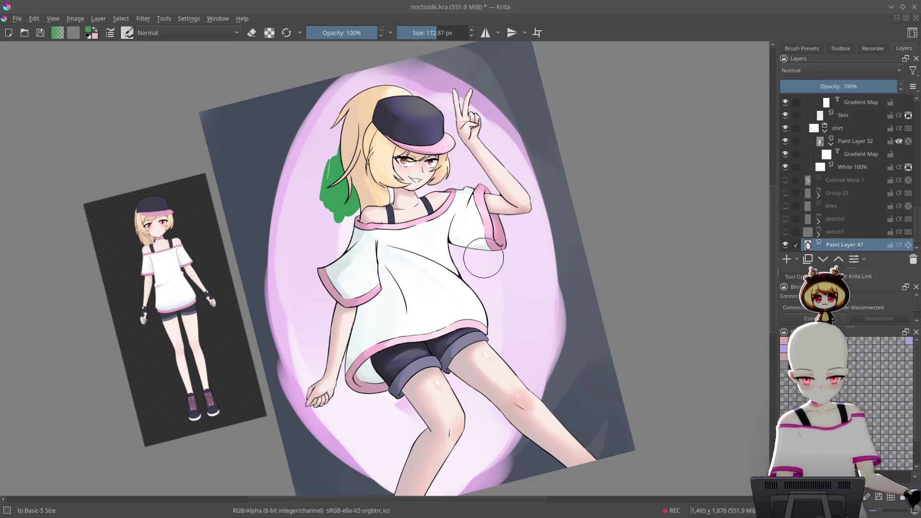
pyautogui.moveTo(478, 299); pyautogui.dragTo(519, 273)
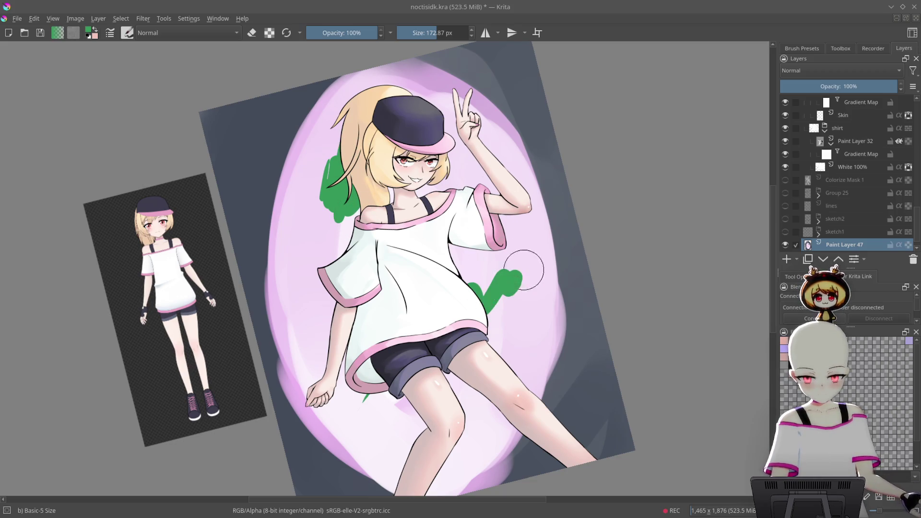
# - Switch to a dark colour and hatch zigzags below the thigh
pyautogui.moveTo(582, 237); pyautogui.dragTo(450, 208)
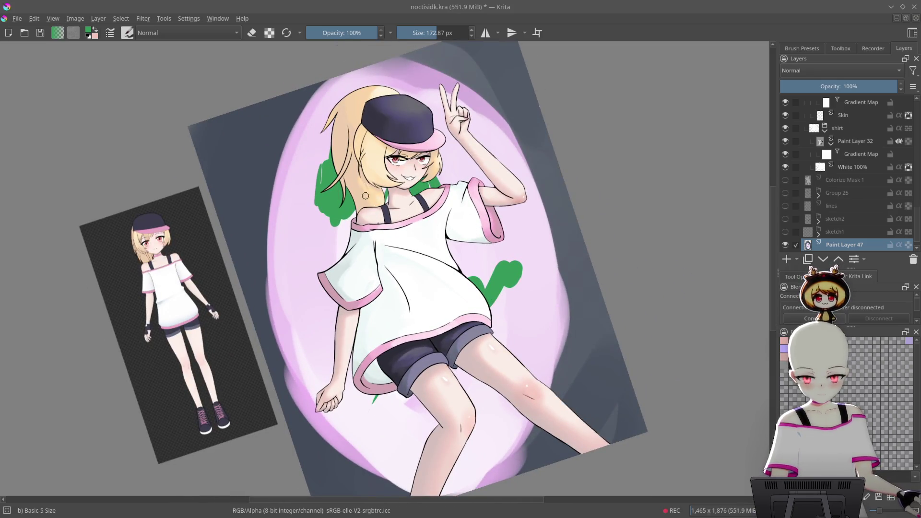
pyautogui.moveTo(490, 233)
pyautogui.mouseDown()
pyautogui.moveTo(534, 251)
pyautogui.moveTo(482, 160)
pyautogui.moveTo(522, 286)
pyautogui.moveTo(519, 271)
pyautogui.mouseUp()
pyautogui.rightClick(519, 270)
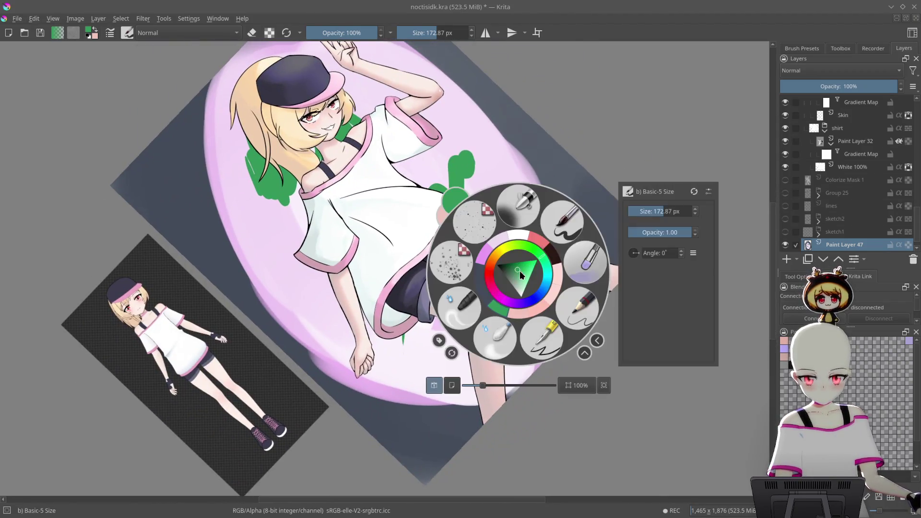
pyautogui.click(554, 259)
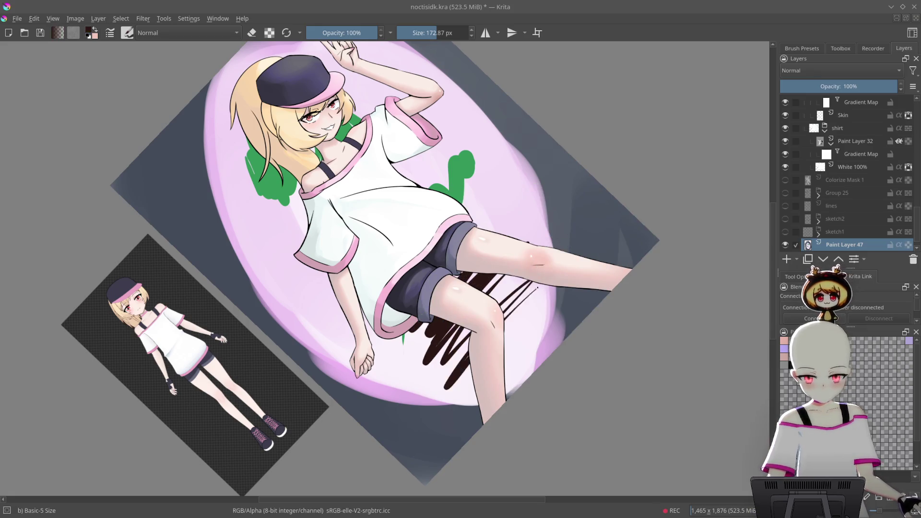
pyautogui.moveTo(523, 285); pyautogui.dragTo(422, 384)
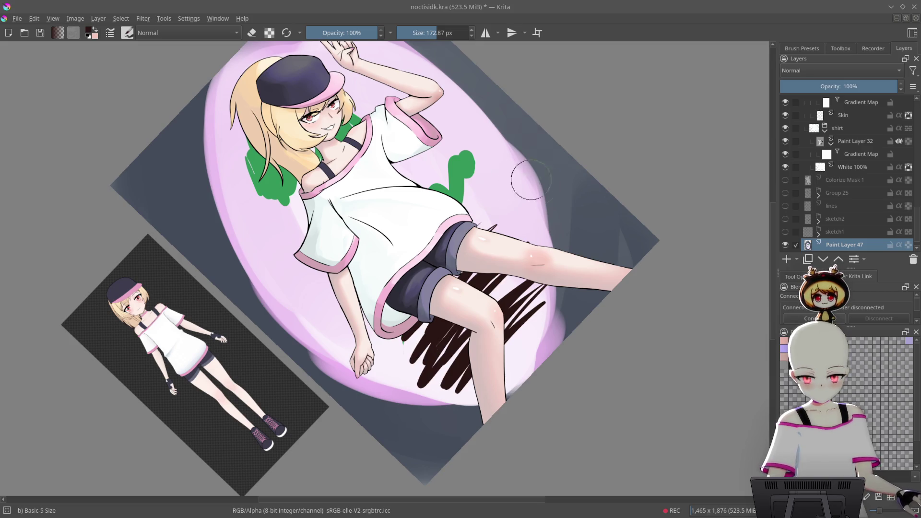
pyautogui.moveTo(510, 281)
pyautogui.mouseDown()
pyautogui.moveTo(543, 240)
pyautogui.moveTo(555, 311)
pyautogui.mouseUp()
pyautogui.moveTo(501, 347)
pyautogui.mouseDown()
pyautogui.moveTo(450, 398)
pyautogui.moveTo(417, 355)
pyautogui.mouseUp()
# - Toggle Paint Layer 47's visibility to compare, then undo the scribbles
pyautogui.click(786, 245)
pyautogui.click(786, 245)
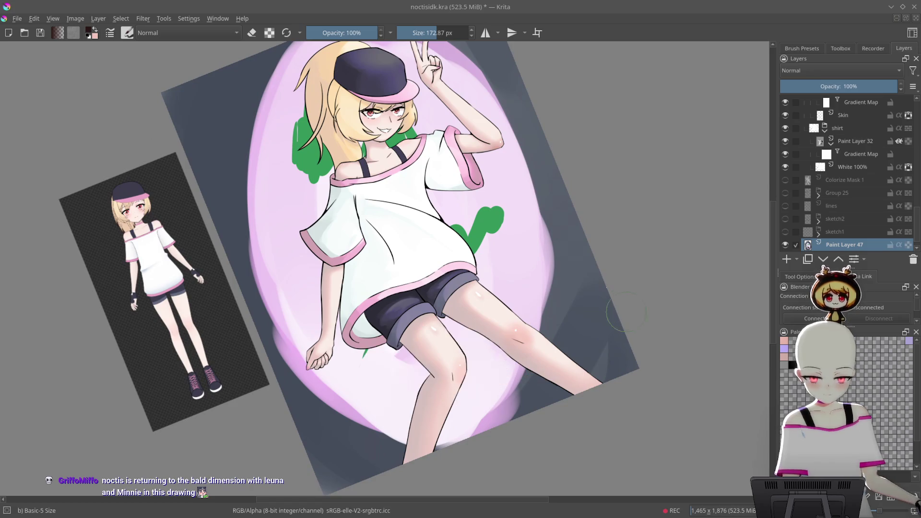
pyautogui.hotkey('ctrl', 'z')
pyautogui.hotkey('ctrl', 'z')
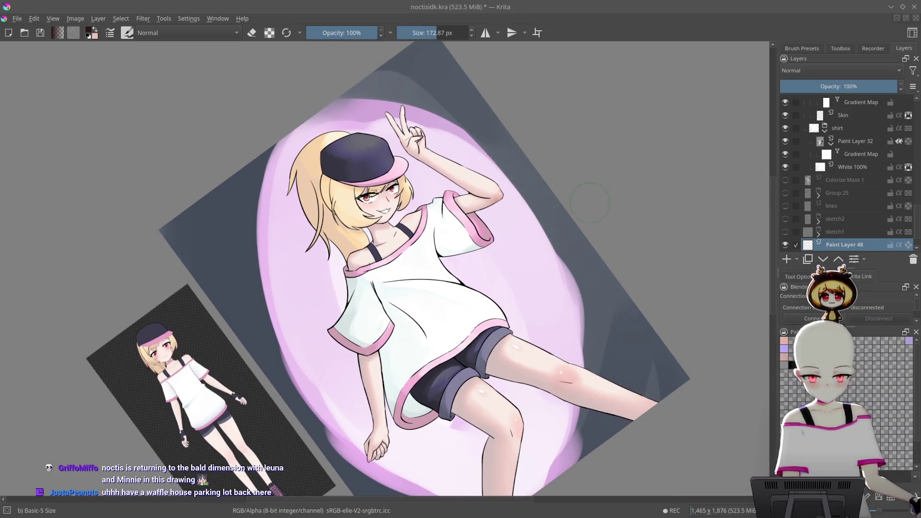
# - Paint green behind the hair, neck and shoulder
pyautogui.rightClick(551, 197)
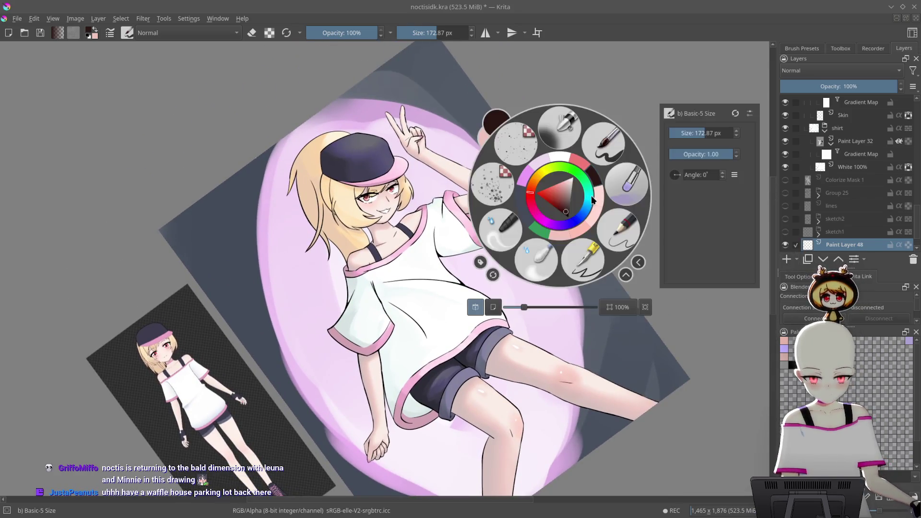
pyautogui.click(540, 230)
pyautogui.moveTo(339, 188)
pyautogui.mouseDown()
pyautogui.moveTo(312, 255)
pyautogui.moveTo(338, 288)
pyautogui.moveTo(350, 239)
pyautogui.mouseUp()
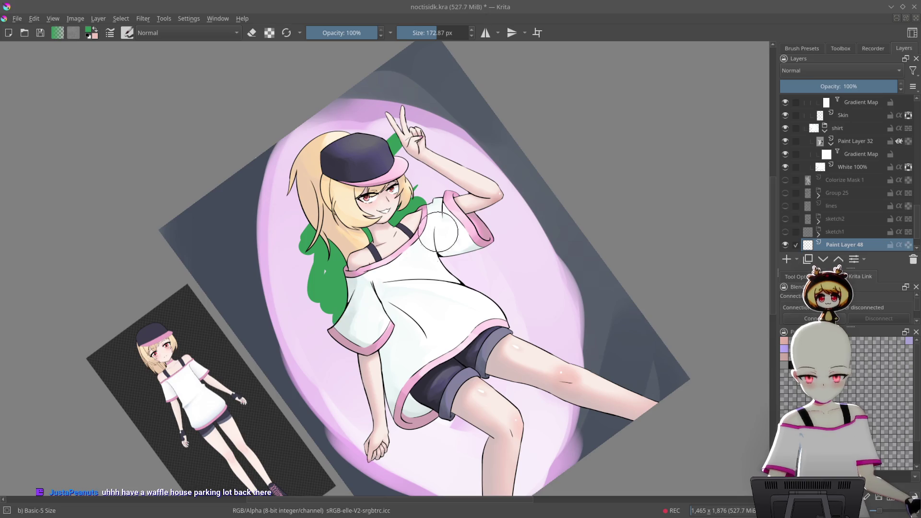
# - Paint dark brown zigzags below the thighs, redoing one stray stroke
pyautogui.scroll(-3, 518, 214)
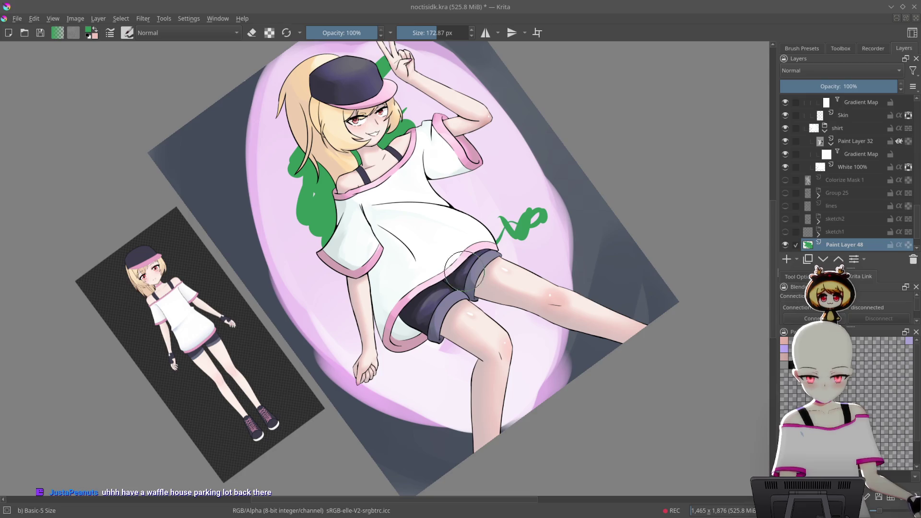
pyautogui.moveTo(542, 309); pyautogui.dragTo(557, 257)
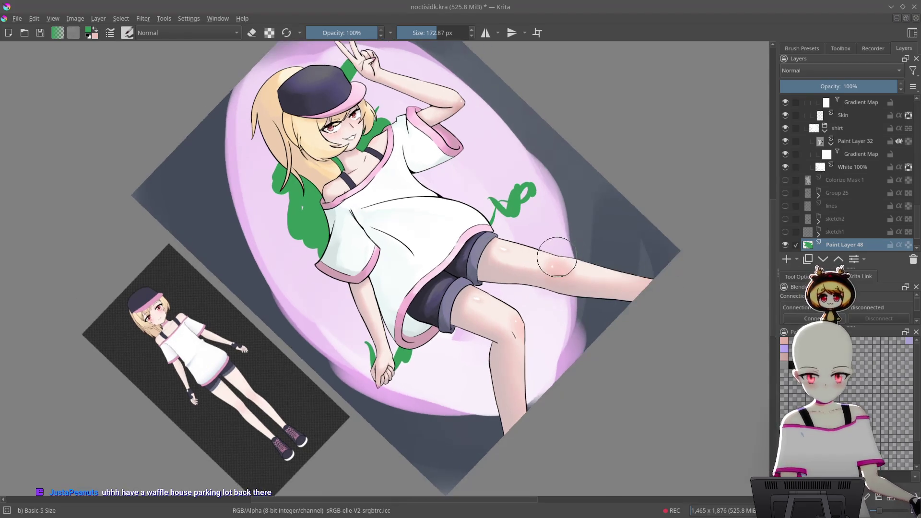
pyautogui.rightClick(550, 261)
pyautogui.click(577, 250)
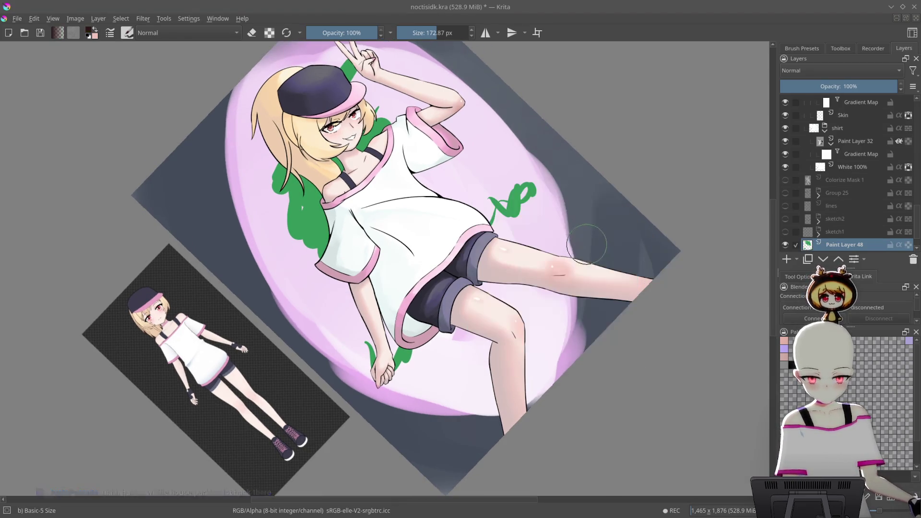
pyautogui.moveTo(455, 318)
pyautogui.mouseDown()
pyautogui.moveTo(523, 287)
pyautogui.moveTo(478, 376)
pyautogui.moveTo(491, 410)
pyautogui.mouseUp()
pyautogui.hotkey('ctrl', 'z')
pyautogui.moveTo(624, 288)
pyautogui.mouseDown()
pyautogui.moveTo(610, 399)
pyautogui.moveTo(664, 294)
pyautogui.moveTo(595, 265)
pyautogui.mouseUp()
# - Smear the dark zigzags into a soft shadow with the Blender Blur brush
pyautogui.rightClick(626, 263)
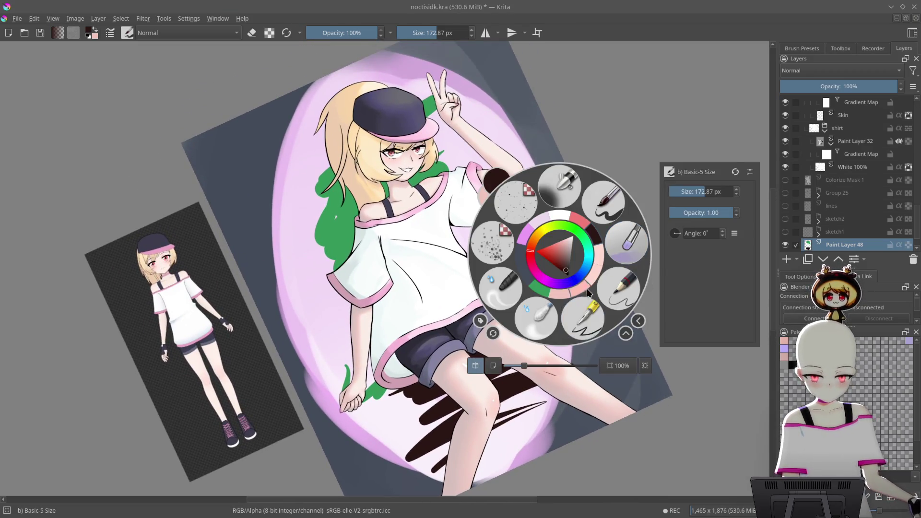
pyautogui.click(540, 320)
pyautogui.moveTo(557, 315)
pyautogui.mouseDown()
pyautogui.moveTo(589, 246)
pyautogui.moveTo(580, 192)
pyautogui.moveTo(480, 336)
pyautogui.moveTo(566, 339)
pyautogui.moveTo(508, 288)
pyautogui.moveTo(489, 297)
pyautogui.moveTo(523, 307)
pyautogui.moveTo(489, 363)
pyautogui.moveTo(312, 250)
pyautogui.moveTo(364, 269)
pyautogui.moveTo(460, 249)
pyautogui.moveTo(470, 329)
pyautogui.moveTo(364, 259)
pyautogui.moveTo(422, 365)
pyautogui.moveTo(504, 307)
pyautogui.mouseUp()
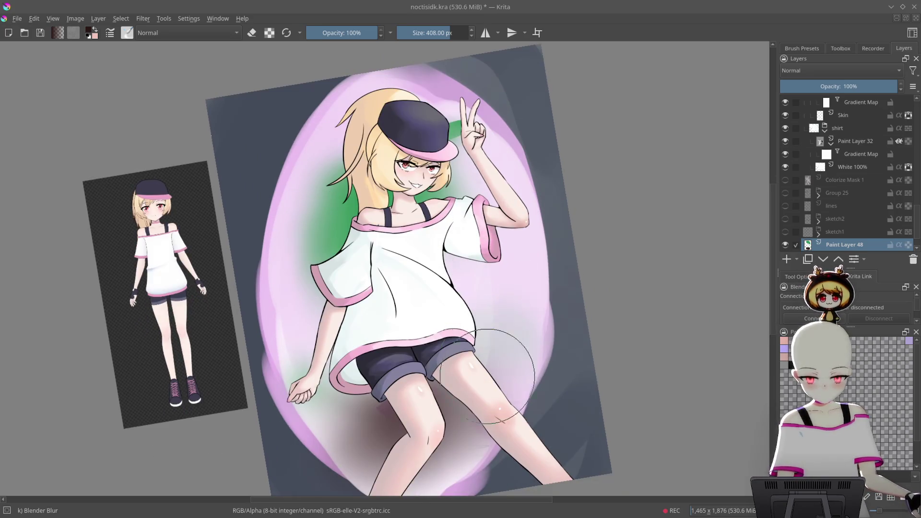
# - Switch to the Airbrush Soft brush and softly lighten the shadow between the legs
pyautogui.moveTo(517, 269)
pyautogui.mouseDown()
pyautogui.moveTo(538, 211)
pyautogui.moveTo(463, 154)
pyautogui.moveTo(427, 96)
pyautogui.moveTo(304, 267)
pyautogui.moveTo(365, 307)
pyautogui.moveTo(519, 252)
pyautogui.moveTo(504, 226)
pyautogui.moveTo(490, 238)
pyautogui.mouseUp()
pyautogui.rightClick(490, 238)
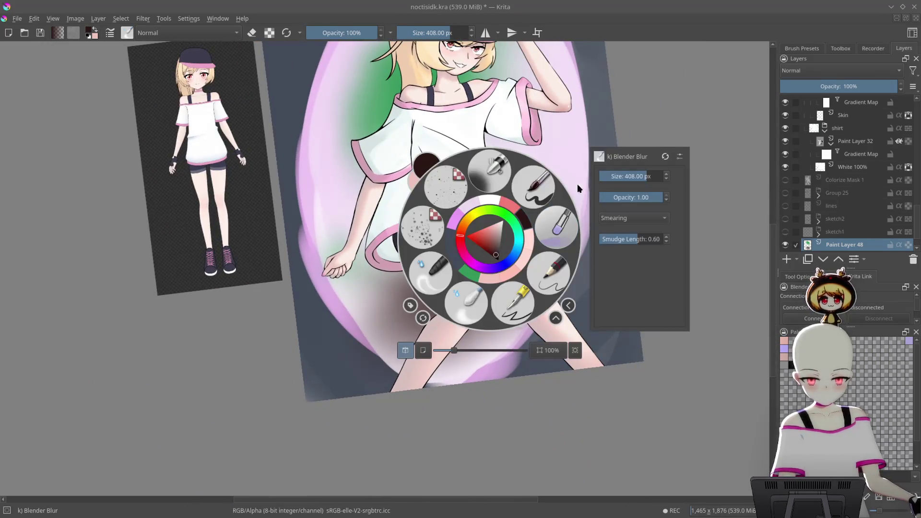
pyautogui.click(535, 333)
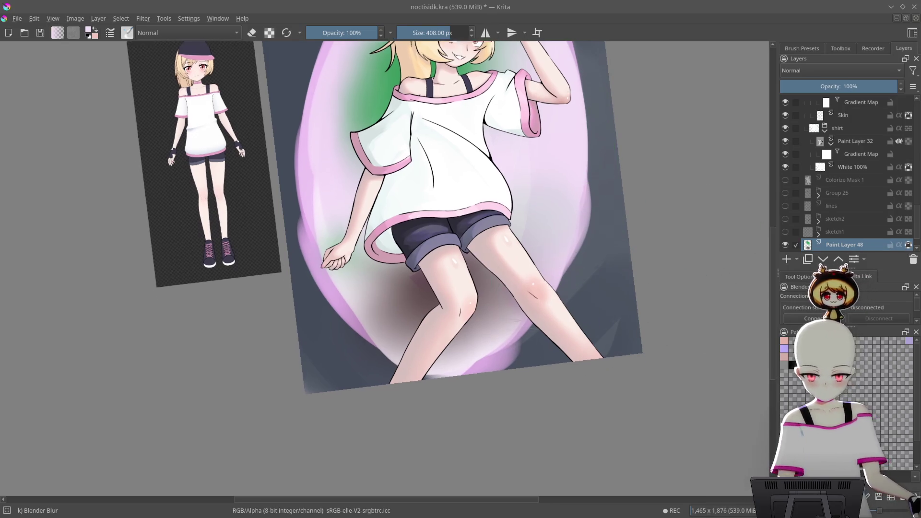
pyautogui.scroll(3, 504, 298)
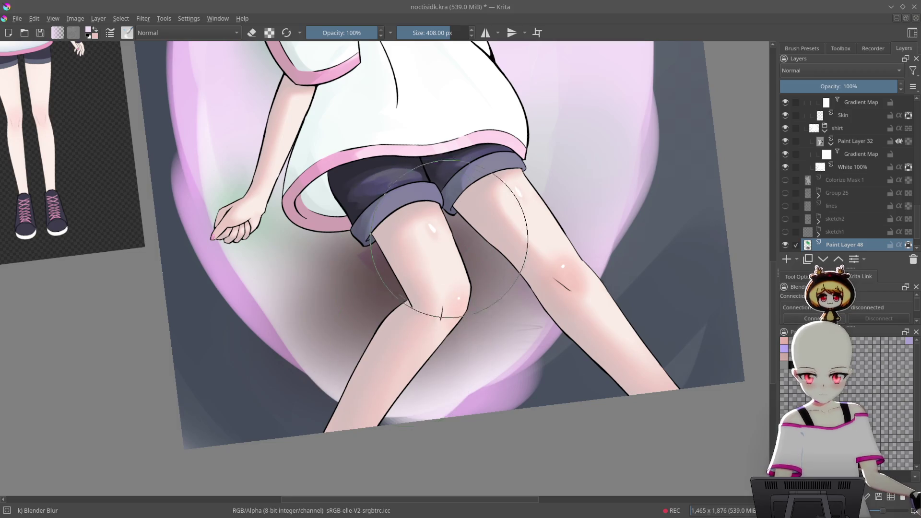
pyautogui.moveTo(420, 238); pyautogui.dragTo(432, 252)
pyautogui.rightClick(474, 239)
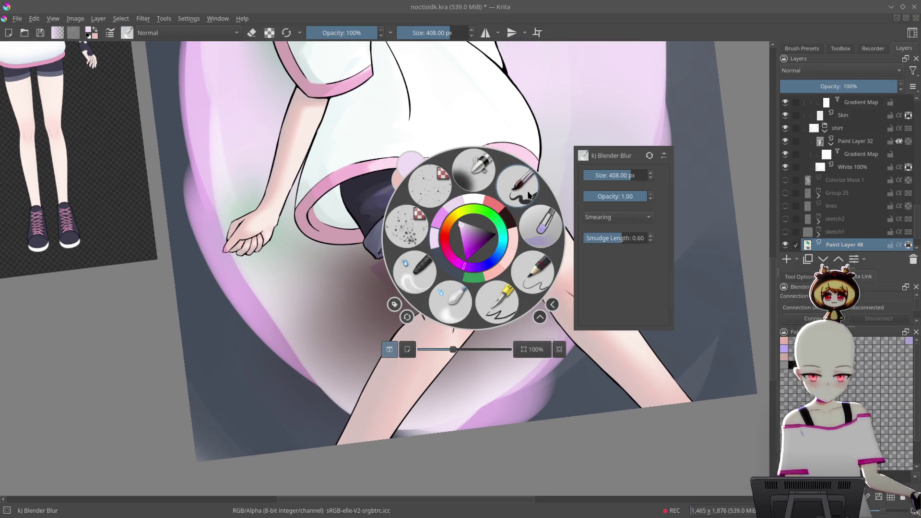
pyautogui.click(527, 197)
pyautogui.rightClick(479, 208)
pyautogui.click(479, 139)
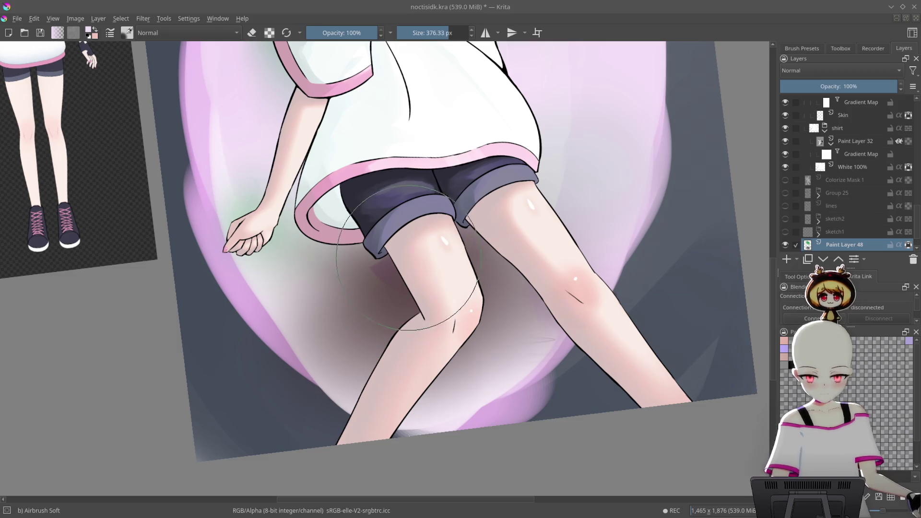
pyautogui.moveTo(418, 297)
pyautogui.mouseDown()
pyautogui.moveTo(422, 288)
pyautogui.moveTo(451, 336)
pyautogui.mouseUp()
pyautogui.moveTo(493, 310)
pyautogui.mouseDown()
pyautogui.moveTo(432, 364)
pyautogui.moveTo(309, 298)
pyautogui.moveTo(555, 360)
pyautogui.moveTo(621, 302)
pyautogui.moveTo(479, 312)
pyautogui.mouseUp()
# - Pick a purple colour and shade the background left of the shoulder darker, enlarging the brush
pyautogui.scroll(-2, 574, 351)
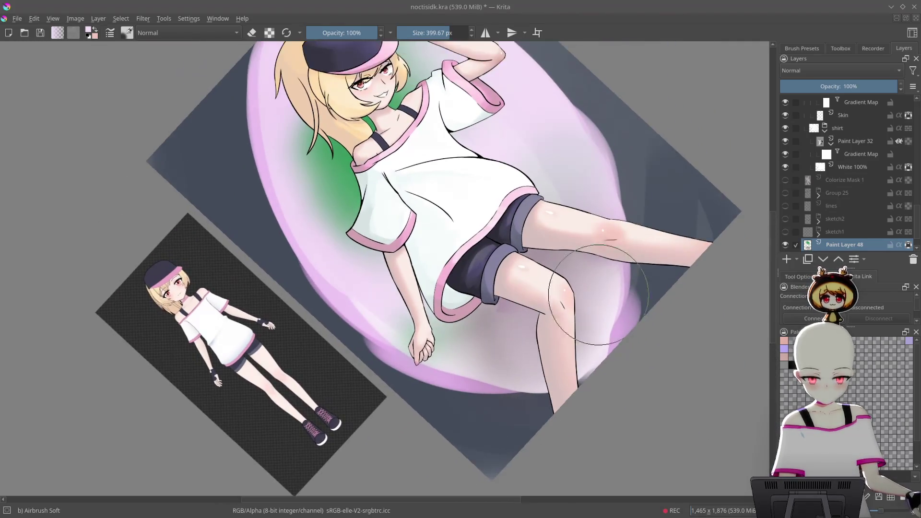
pyautogui.moveTo(598, 295)
pyautogui.mouseDown()
pyautogui.moveTo(613, 353)
pyautogui.moveTo(596, 243)
pyautogui.mouseUp()
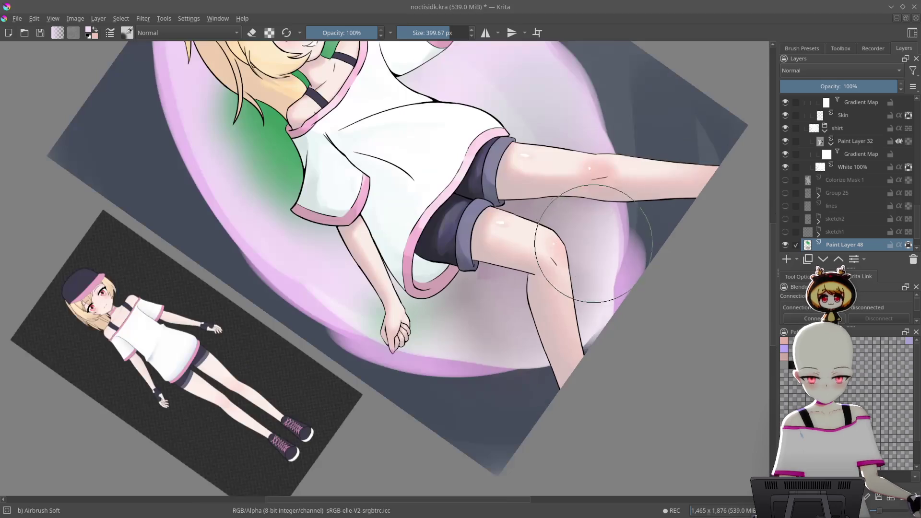
pyautogui.rightClick(654, 223)
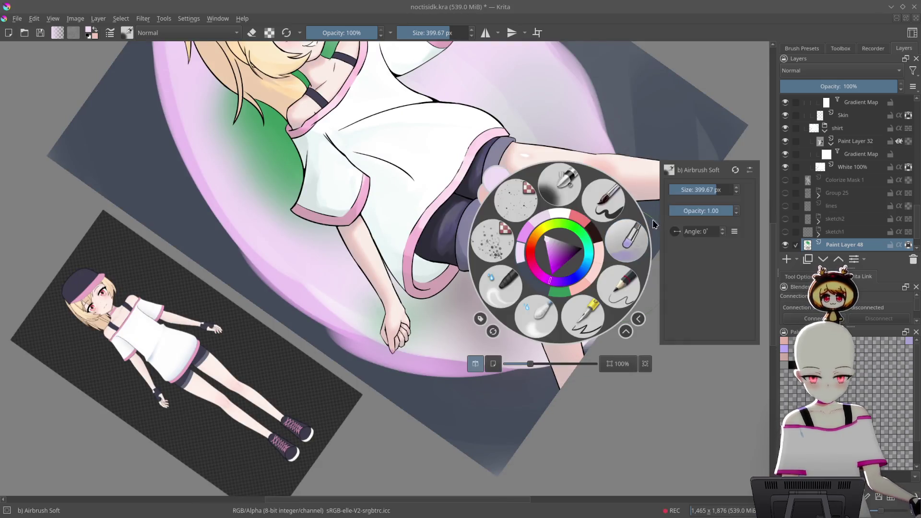
pyautogui.click(675, 394)
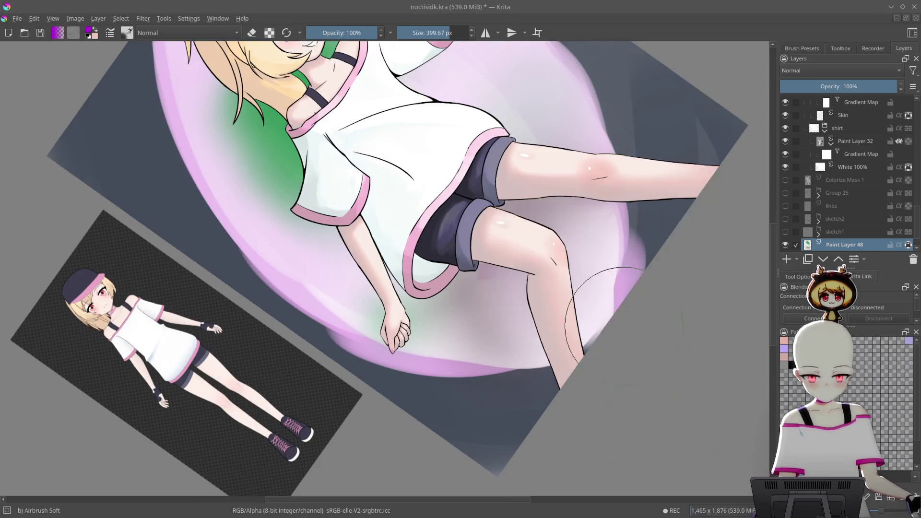
pyautogui.moveTo(463, 291); pyautogui.dragTo(553, 400)
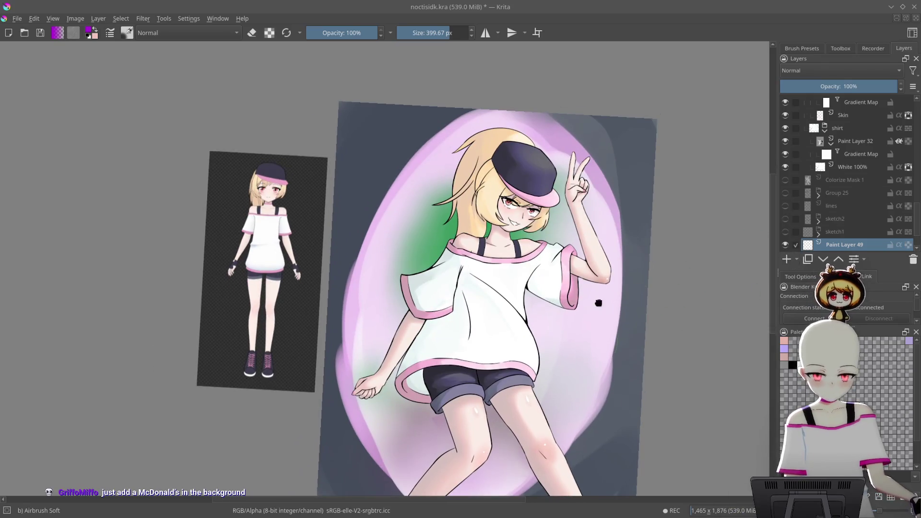
pyautogui.moveTo(598, 302); pyautogui.dragTo(616, 241)
pyautogui.moveTo(425, 226); pyautogui.dragTo(432, 158)
pyautogui.press(']')
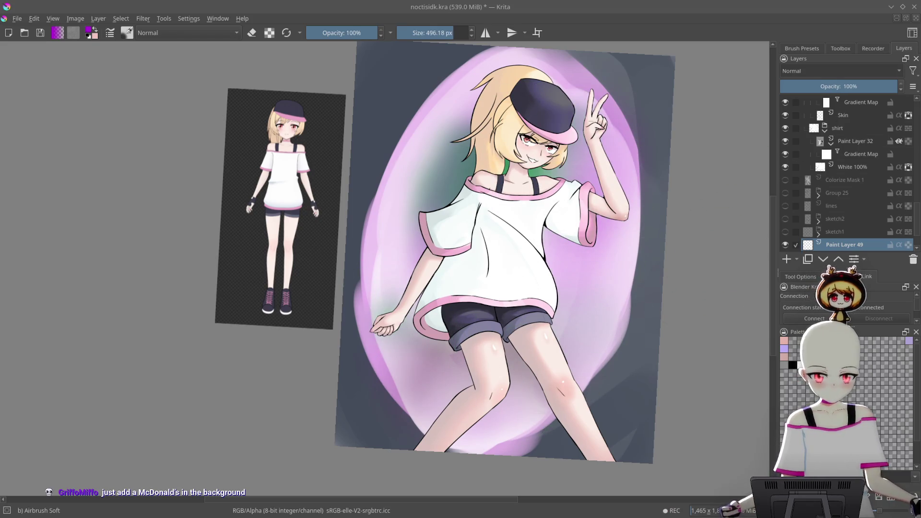
# - Set the shading layer, Paint Layer 49, to Screen blending
pyautogui.press('o')
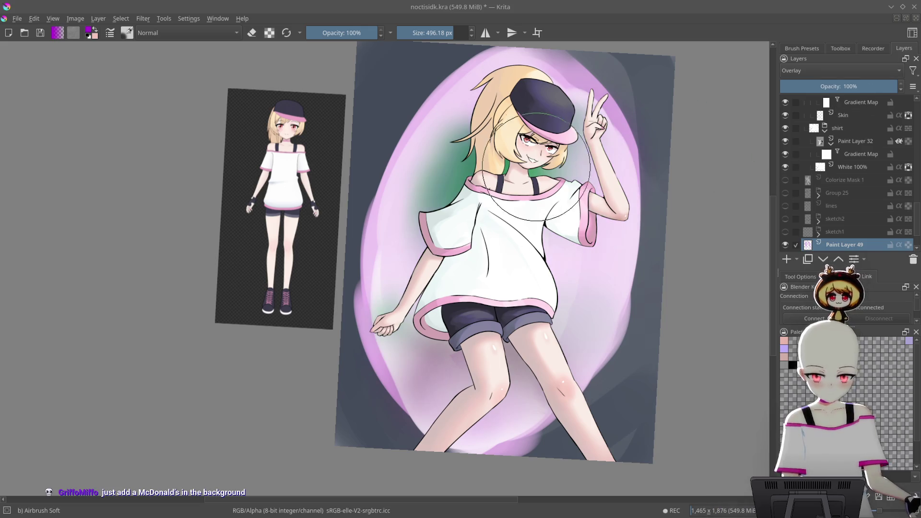
pyautogui.rightClick(560, 174)
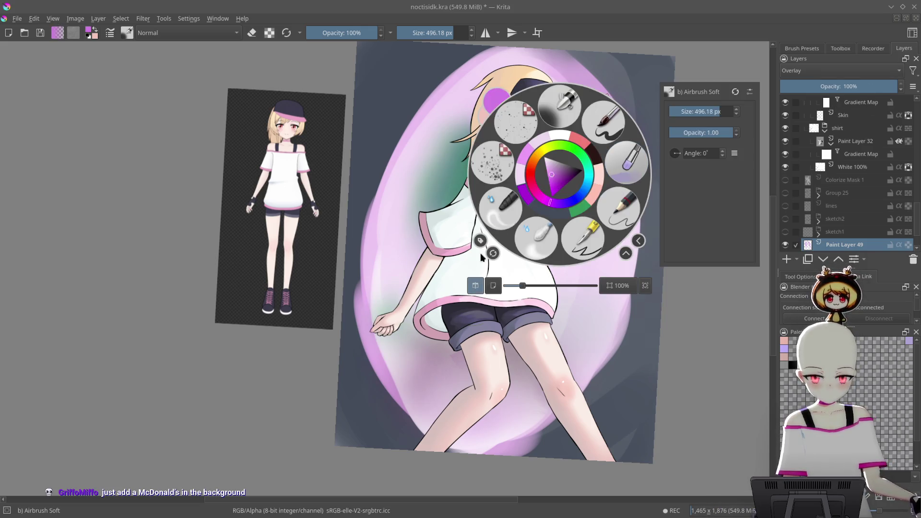
pyautogui.rightClick(501, 213)
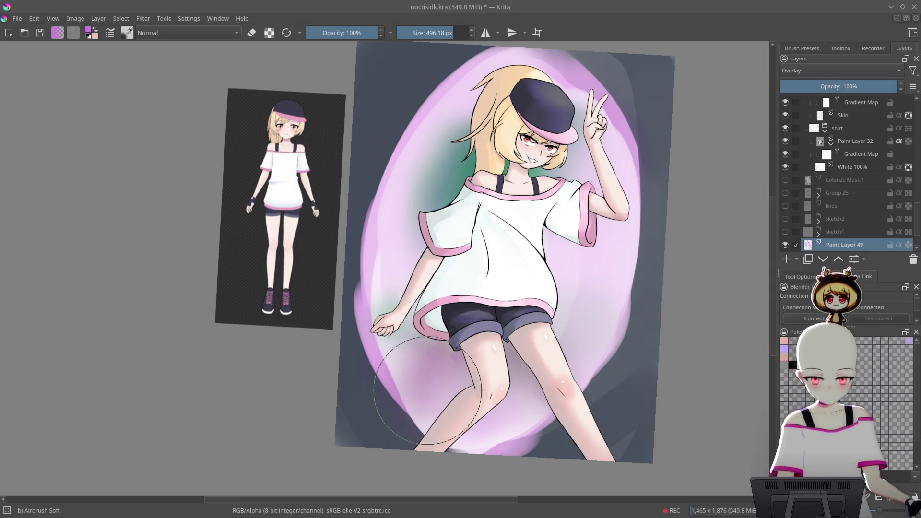
pyautogui.click(840, 70)
pyautogui.click(835, 124)
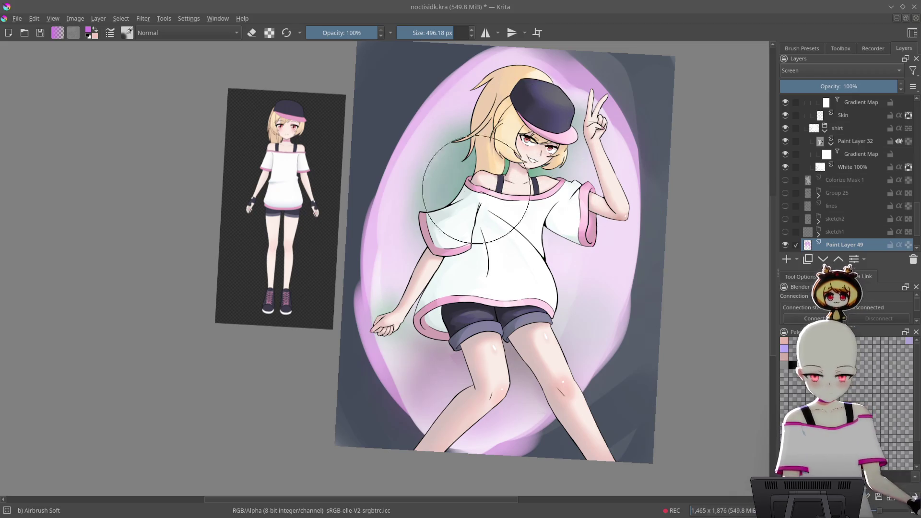
pyautogui.keyDown('shift'); pyautogui.moveTo(561, 192); pyautogui.dragTo(417, 160); pyautogui.keyUp('shift')
pyautogui.moveTo(518, 117); pyautogui.dragTo(543, 218)
# - Add a new paint layer above Paint Layer 49 and pick a dark teal colour
pyautogui.scroll(-1, 844, 202)
pyautogui.click(838, 219)
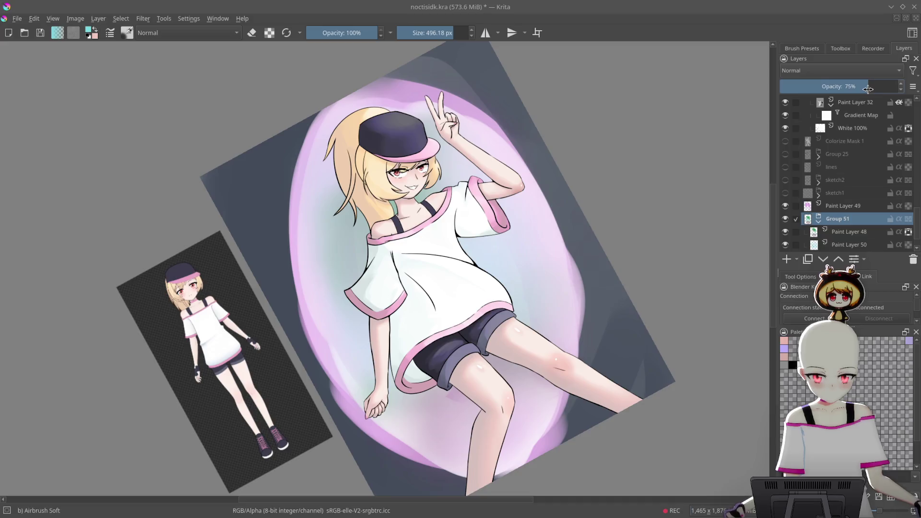
pyautogui.click(852, 206)
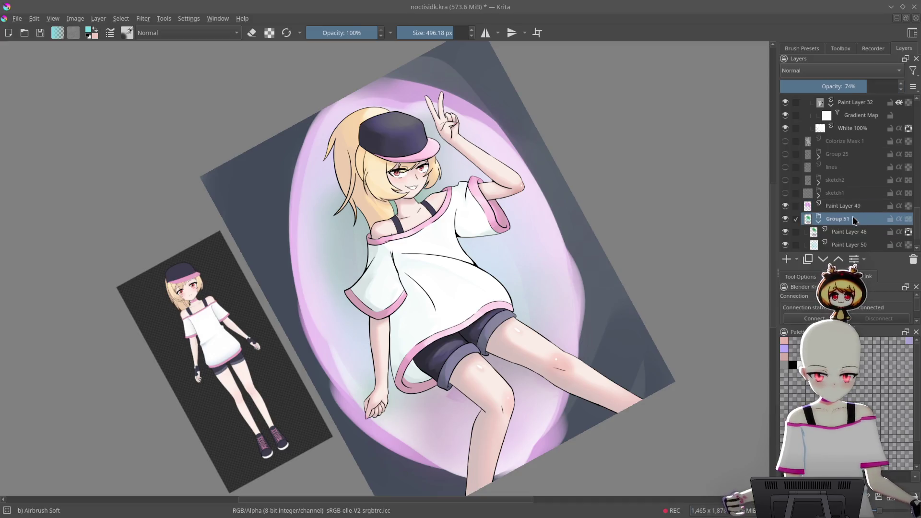
pyautogui.click(787, 260)
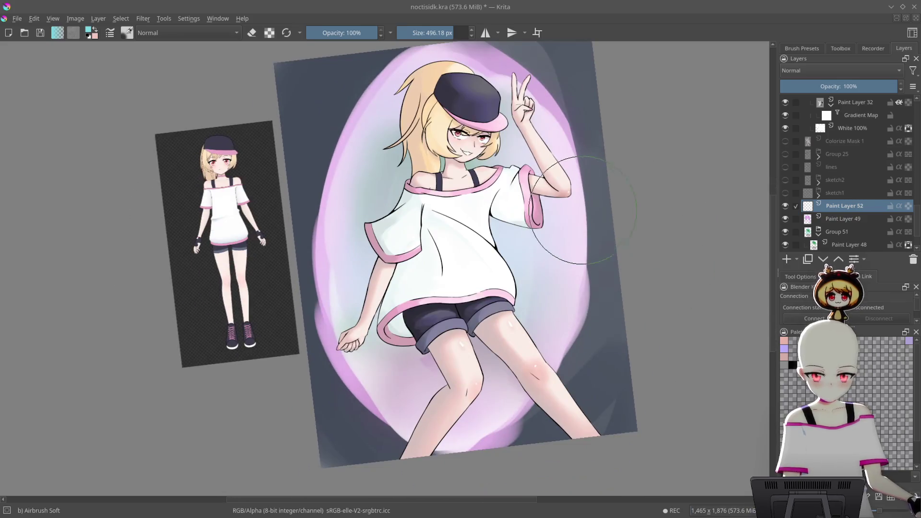
pyautogui.rightClick(560, 195)
pyautogui.click(554, 184)
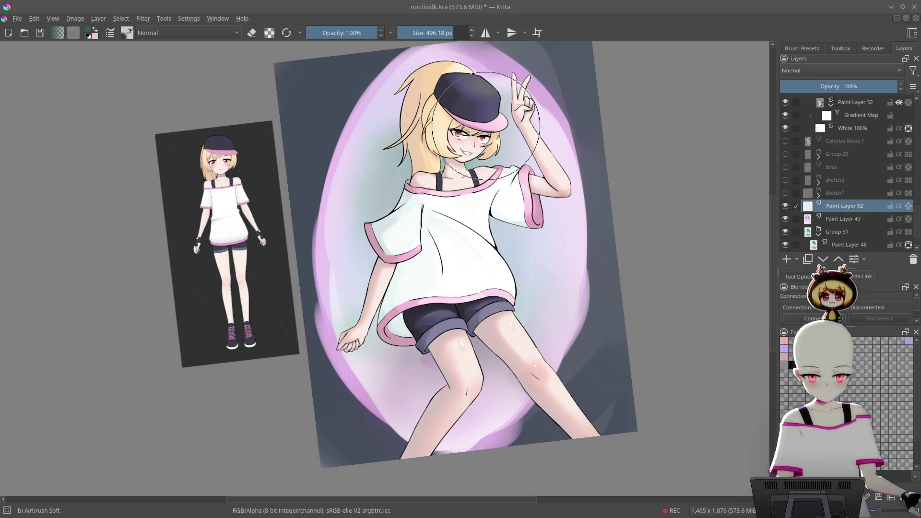
# - Select Paint Layer 47 with a smaller blur blending brush, reset the view upright, and paste the storefront photo
pyautogui.moveTo(494, 132)
pyautogui.mouseDown()
pyautogui.moveTo(602, 120)
pyautogui.moveTo(612, 229)
pyautogui.mouseUp()
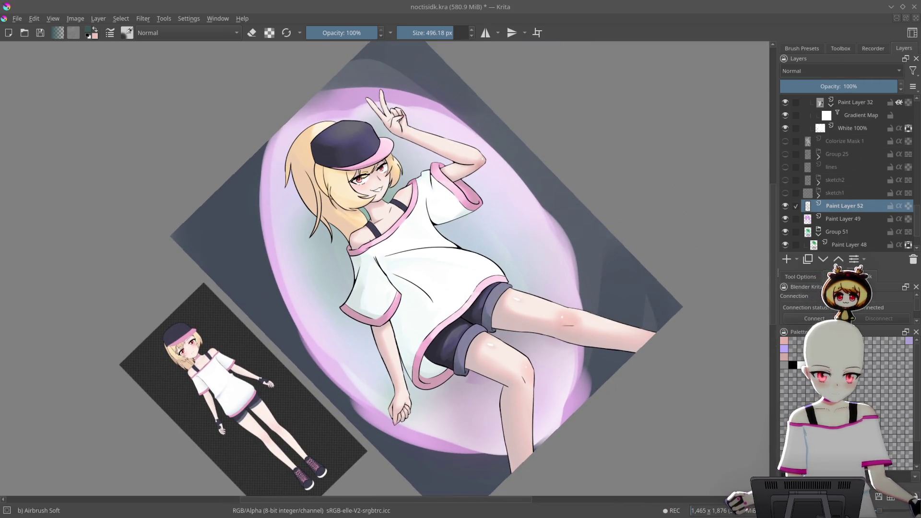
pyautogui.moveTo(669, 154)
pyautogui.mouseDown()
pyautogui.moveTo(664, 283)
pyautogui.moveTo(622, 326)
pyautogui.moveTo(617, 241)
pyautogui.moveTo(676, 178)
pyautogui.mouseUp()
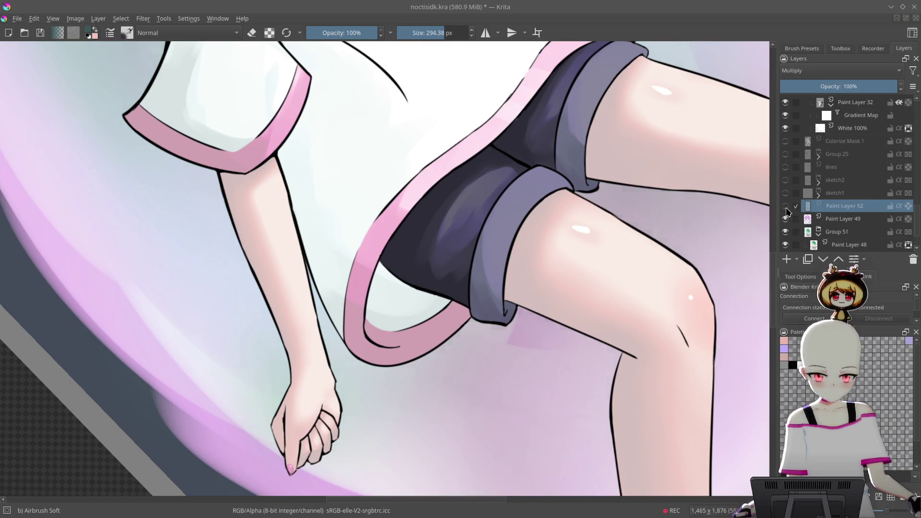
pyautogui.moveTo(663, 318); pyautogui.dragTo(622, 279)
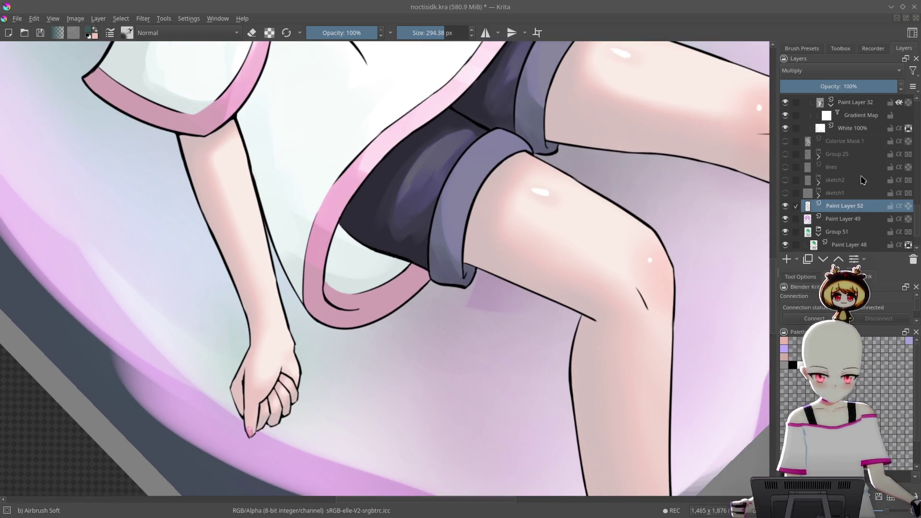
pyautogui.click(846, 218)
pyautogui.scroll(-2, 844, 211)
pyautogui.click(792, 232)
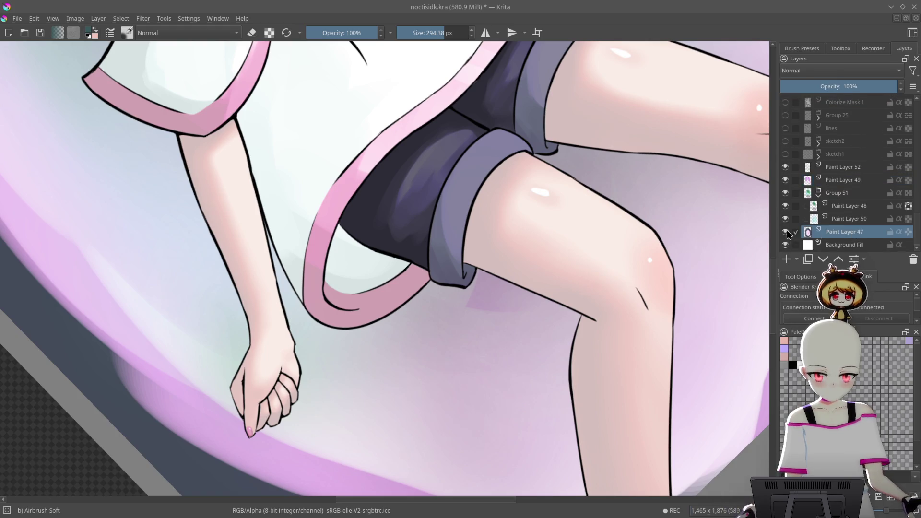
pyautogui.press('[')
pyautogui.press('[')
pyautogui.press('[')
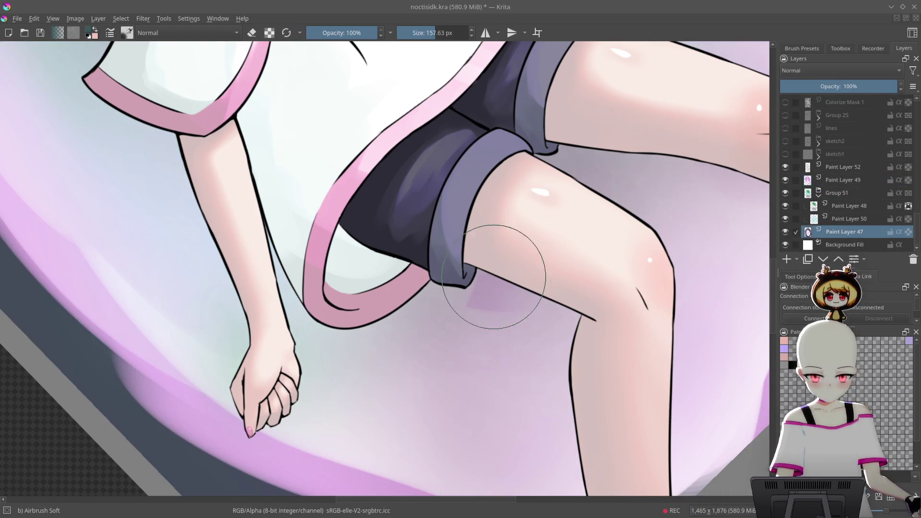
pyautogui.rightClick(502, 299)
pyautogui.click(504, 379)
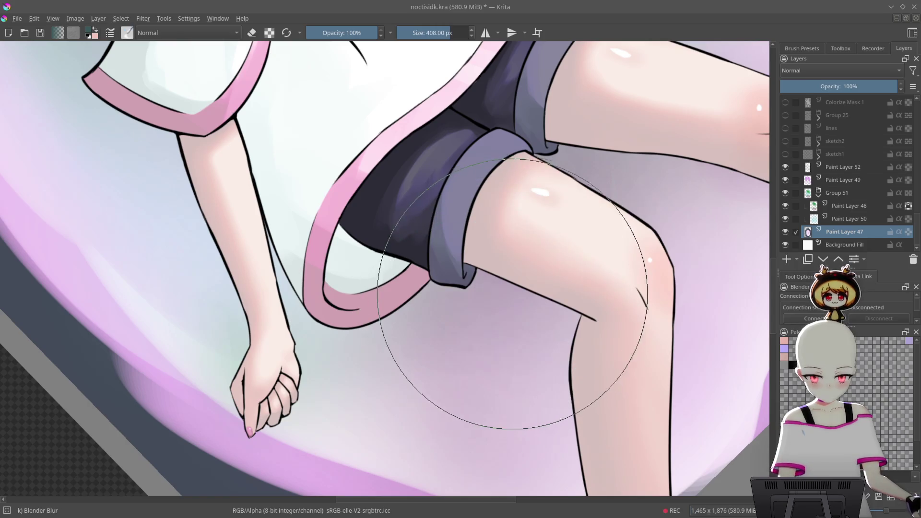
pyautogui.press('2')
pyautogui.press('5')
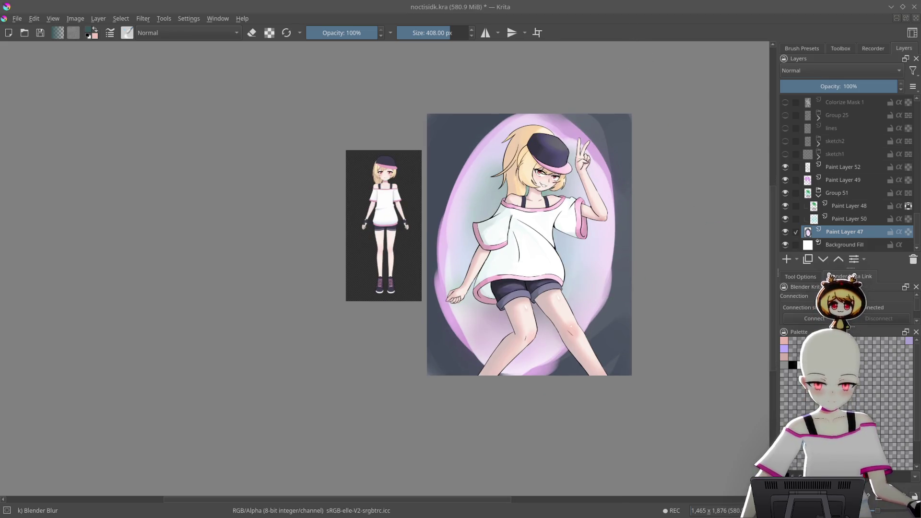
pyautogui.hotkey('ctrl', 'v')
# - Scale the pasted storefront photo up with Ctrl+T to fill the canvas
pyautogui.hotkey('ctrl', 't')
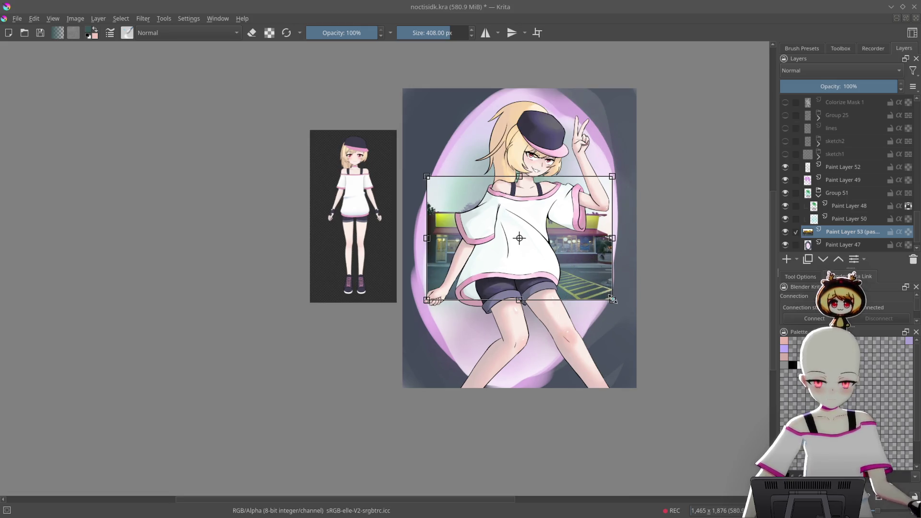
pyautogui.moveTo(612, 297)
pyautogui.mouseDown()
pyautogui.moveTo(743, 379)
pyautogui.moveTo(624, 331)
pyautogui.moveTo(523, 240)
pyautogui.moveTo(331, 228)
pyautogui.moveTo(365, 346)
pyautogui.moveTo(696, 336)
pyautogui.moveTo(790, 315)
pyautogui.moveTo(737, 280)
pyautogui.mouseUp()
pyautogui.press('m')
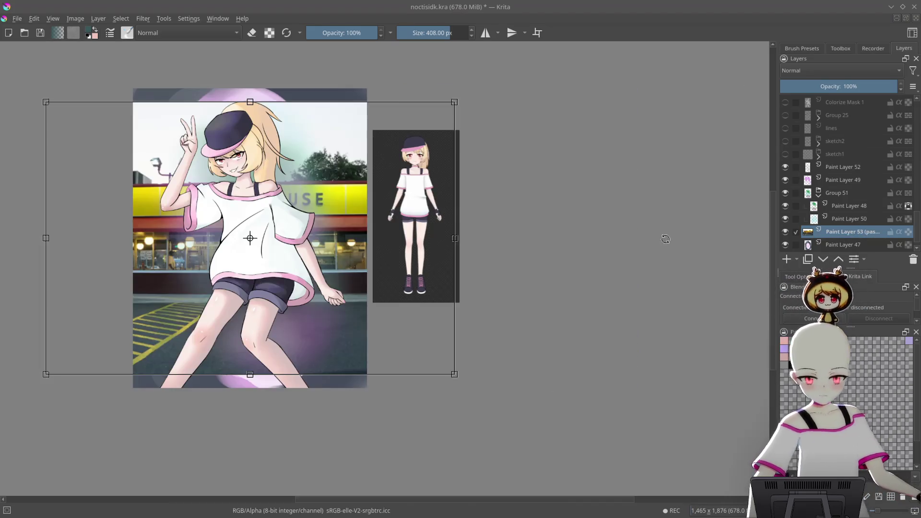
pyautogui.scroll(2, 707, 269)
pyautogui.scroll(-3, 706, 269)
pyautogui.scroll(1, 582, 269)
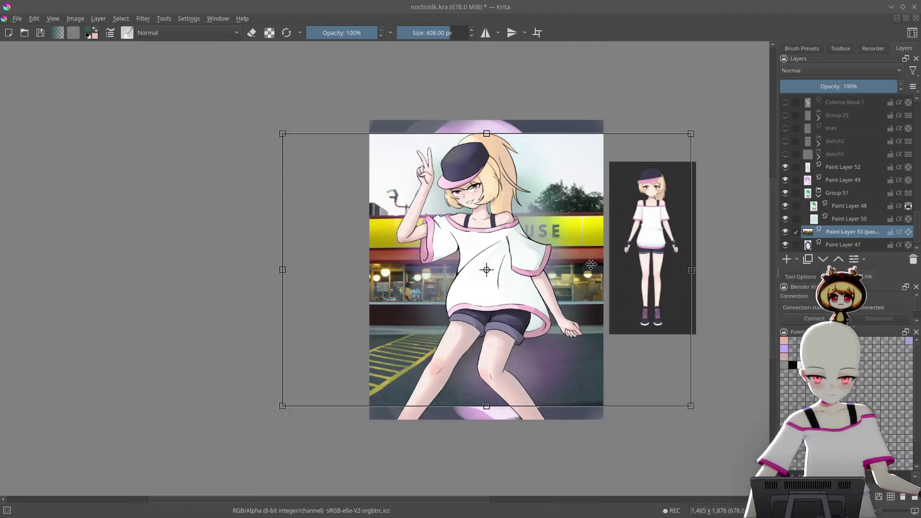
pyautogui.press('Return')
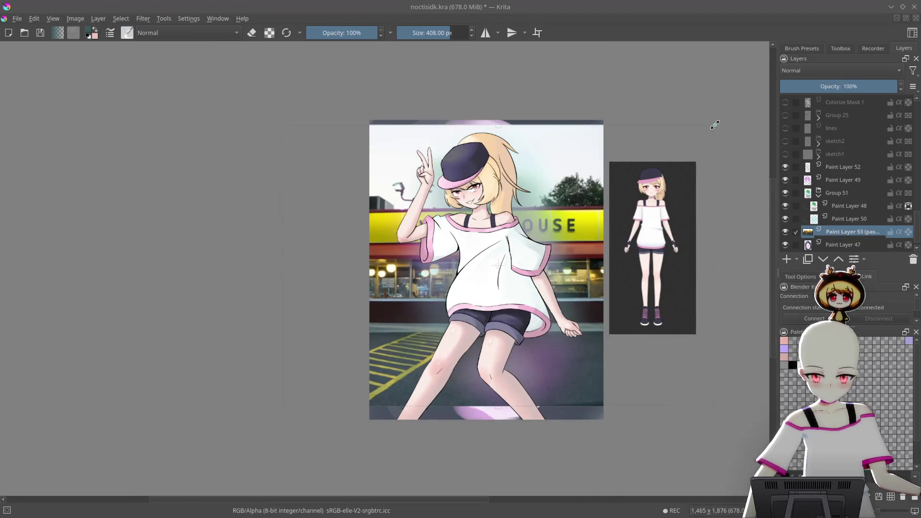
# - Reposition the storefront photo up and to the left behind the girl
pyautogui.hotkey('ctrl', 't')
pyautogui.moveTo(555, 262)
pyautogui.mouseDown()
pyautogui.moveTo(573, 203)
pyautogui.moveTo(571, 239)
pyautogui.mouseUp()
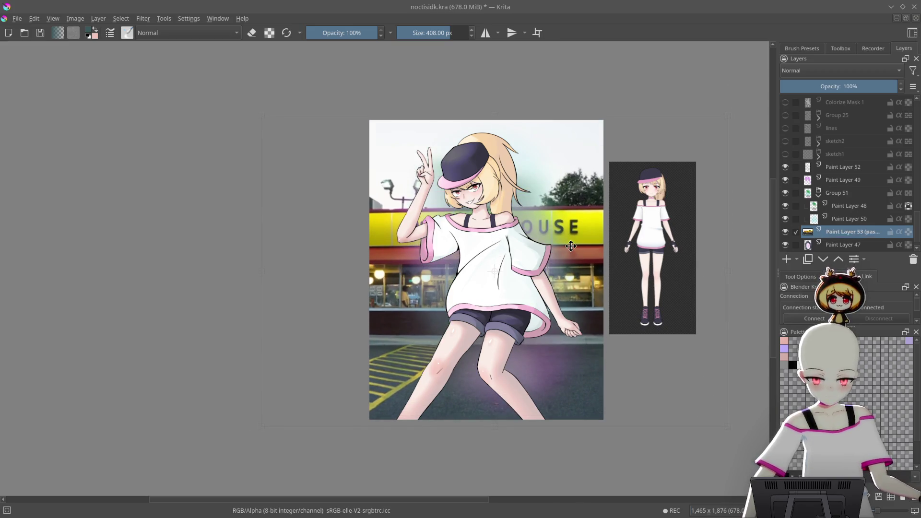
pyautogui.scroll(-1, 685, 176)
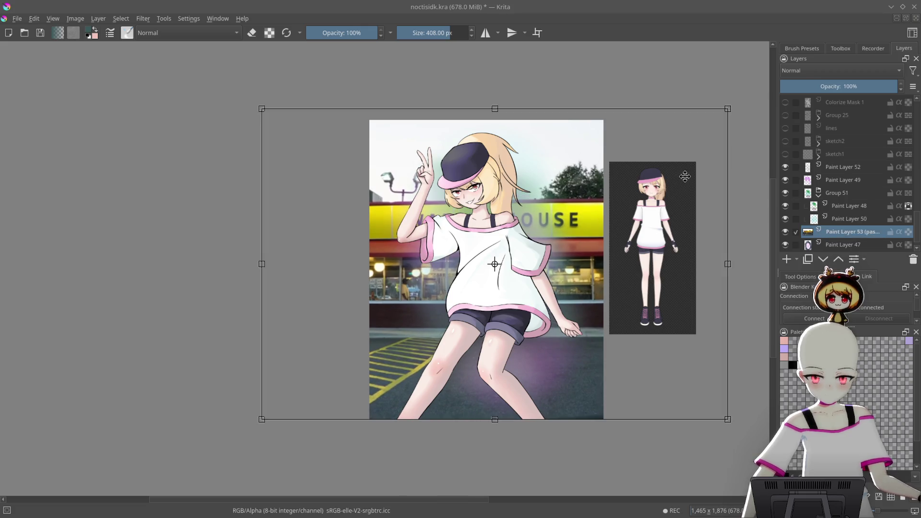
pyautogui.press('Escape')
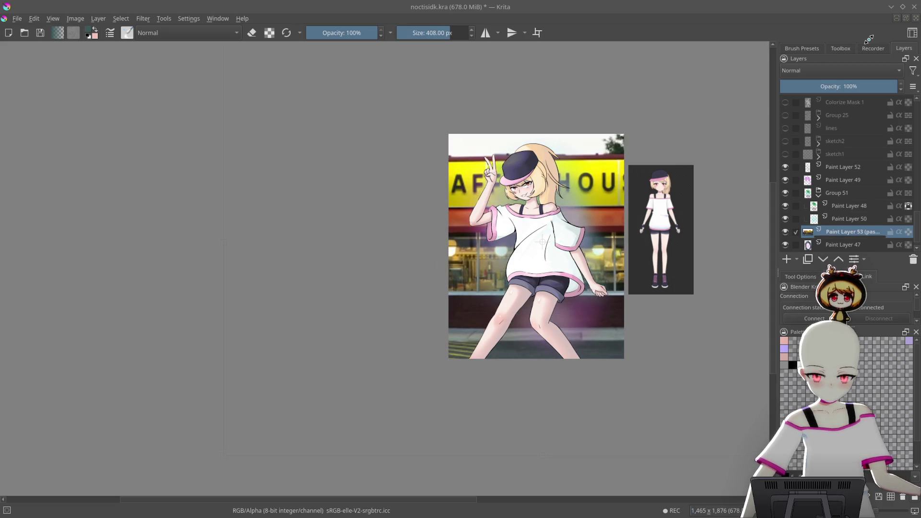
pyautogui.hotkey('ctrl', 't')
pyautogui.moveTo(686, 349); pyautogui.dragTo(676, 325)
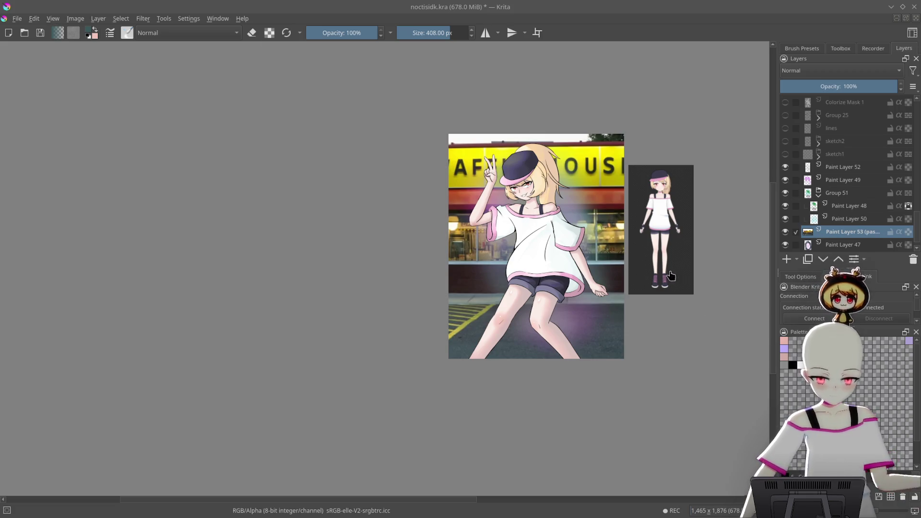
pyautogui.scroll(-1, 844, 237)
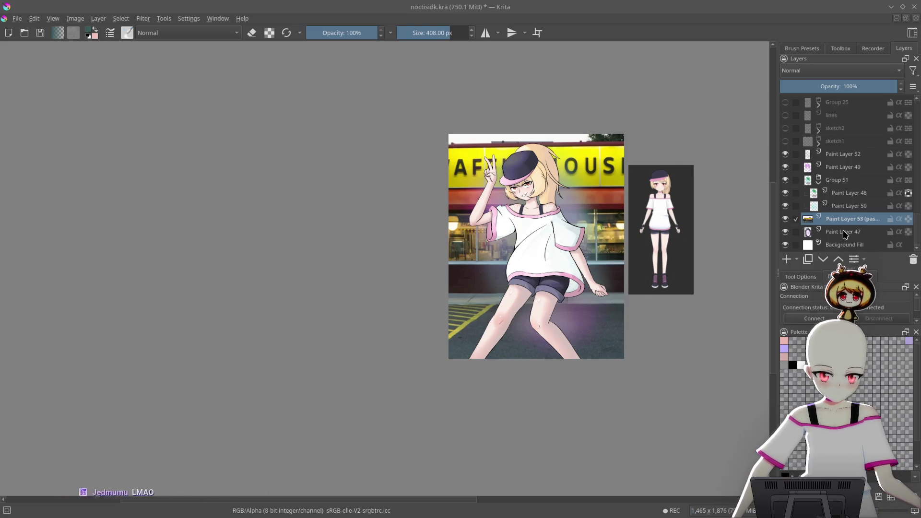
# - Try grouping the café photo with Paint Layer 47 and clipping it to the layer below
pyautogui.keyDown('ctrl'); pyautogui.click(845, 233); pyautogui.keyUp('ctrl')
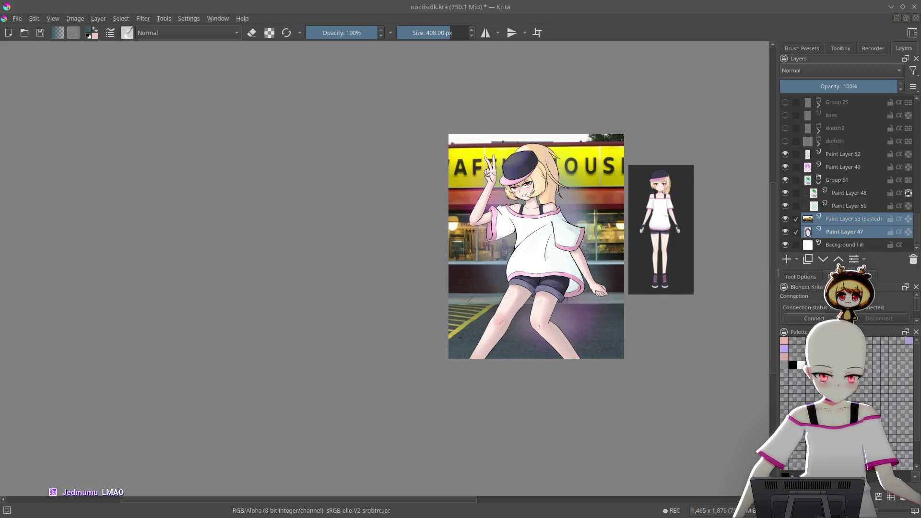
pyautogui.hotkey('ctrl', 'g')
pyautogui.click(872, 232)
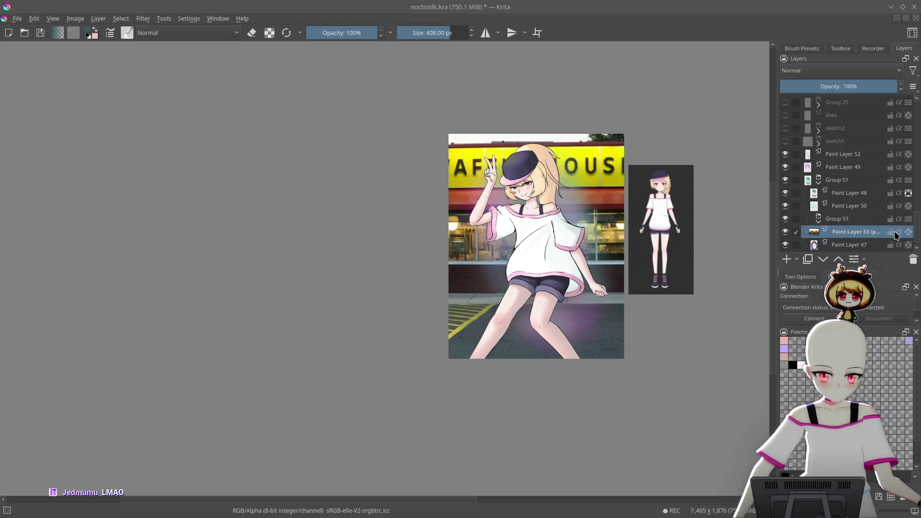
pyautogui.click(899, 232)
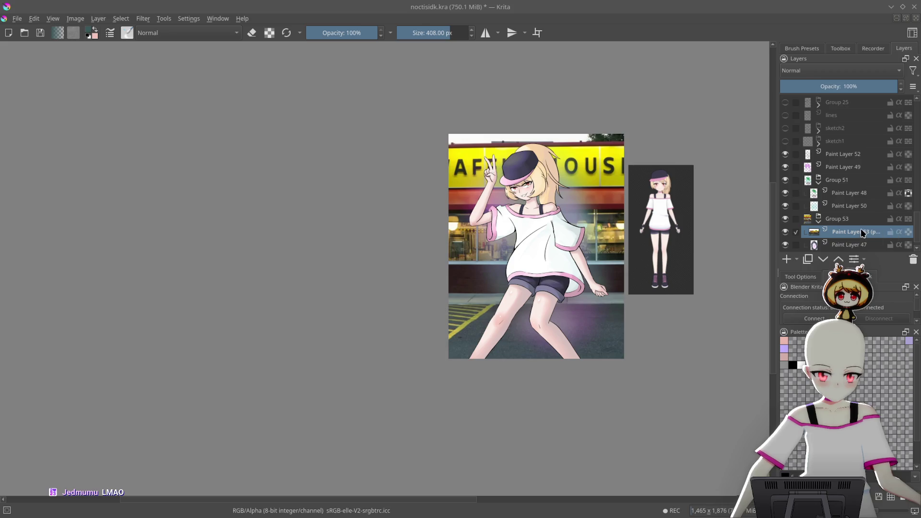
pyautogui.click(851, 246)
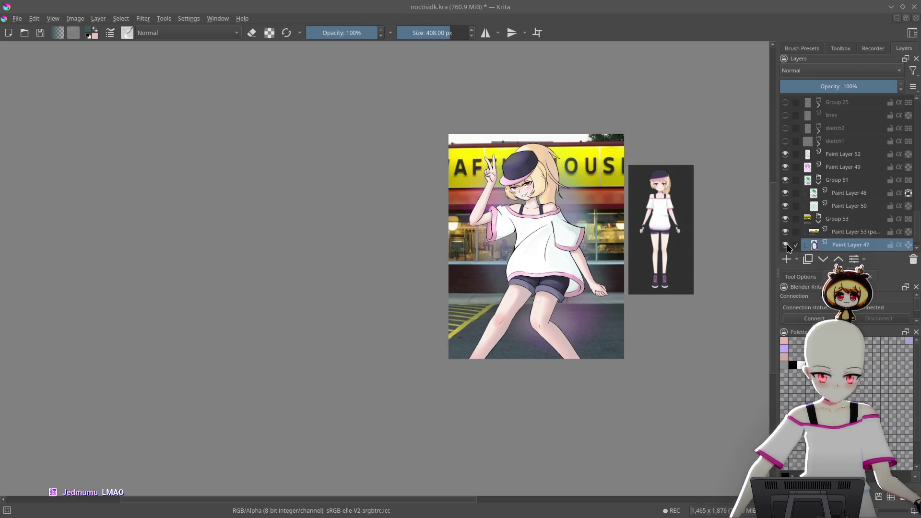
# - Unclip the café photo, move it into Group 51, and fade it to 40% opacity
pyautogui.click(863, 233)
pyautogui.click(899, 232)
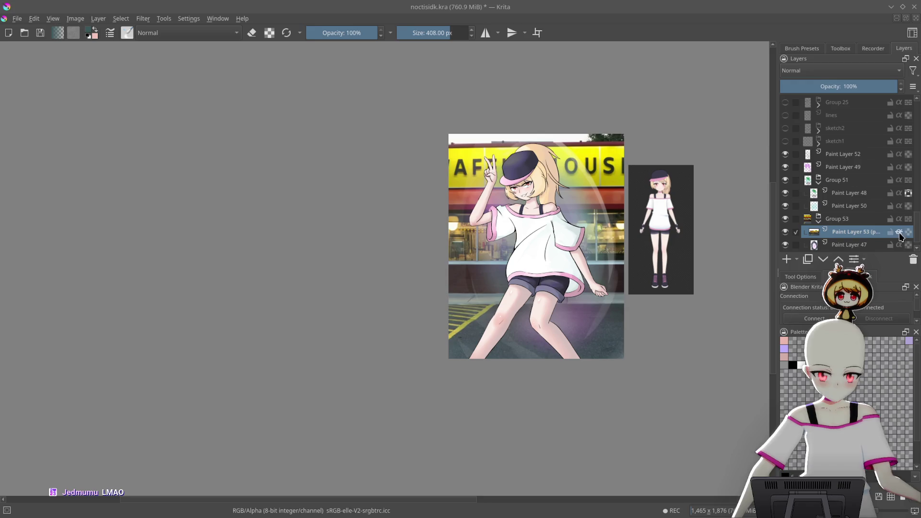
pyautogui.moveTo(864, 234)
pyautogui.mouseDown()
pyautogui.moveTo(880, 185)
pyautogui.moveTo(840, 247)
pyautogui.moveTo(861, 201)
pyautogui.mouseUp()
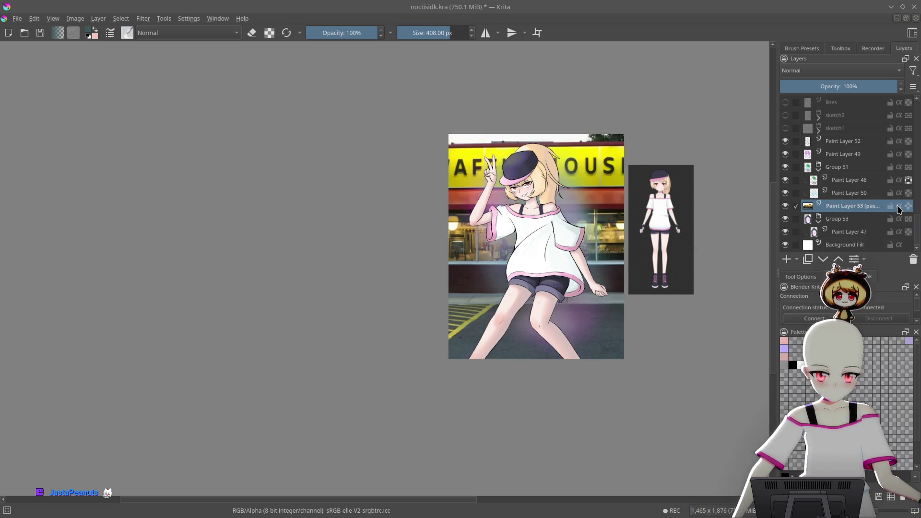
pyautogui.click(846, 88)
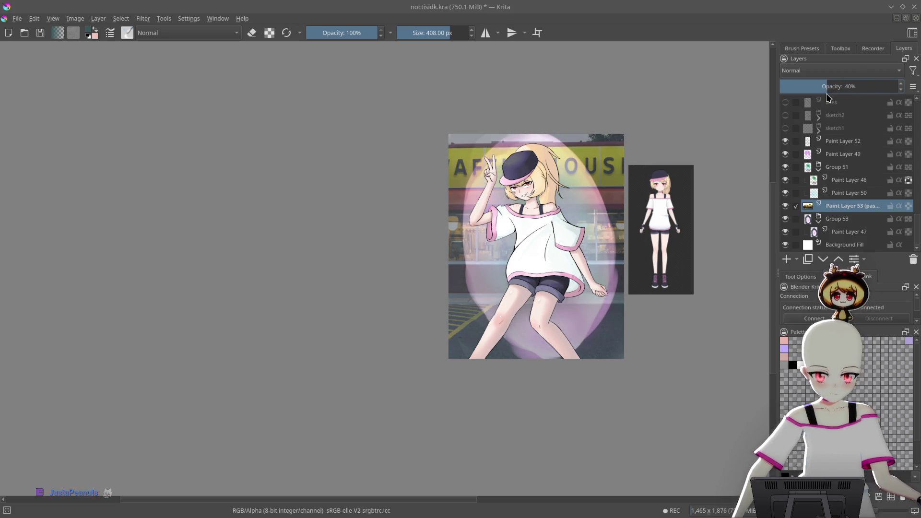
# - Isolate Paint Layer 47, select the dark areas around the oval, and mask the café photo with that selection
pyautogui.click(856, 233)
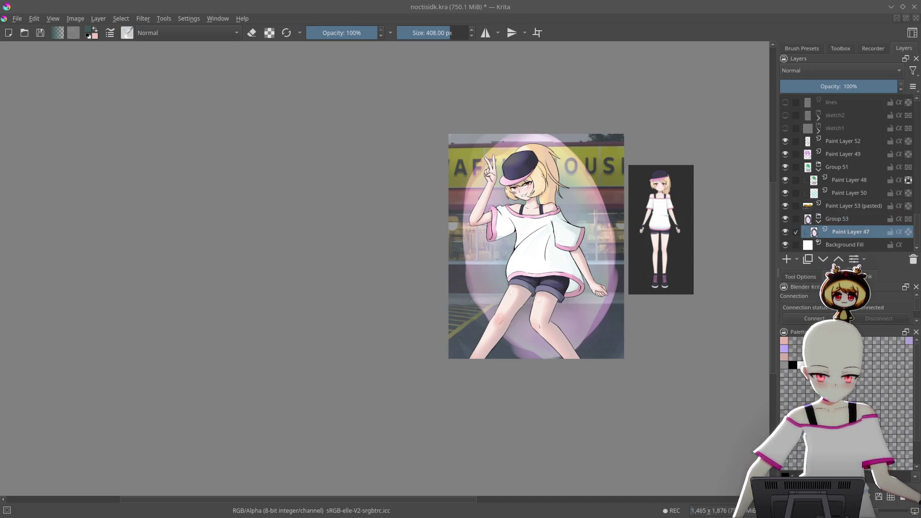
pyautogui.keyDown('alt'); pyautogui.click(857, 234); pyautogui.keyUp('alt')
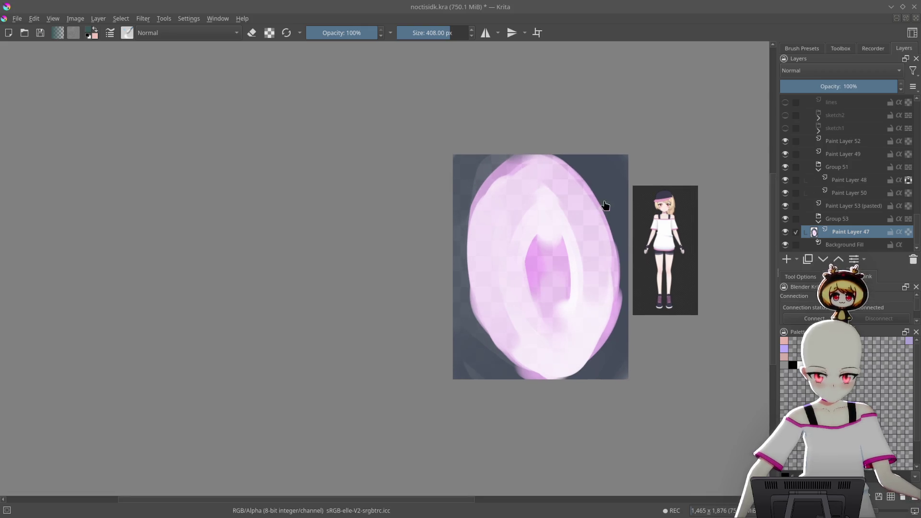
pyautogui.press('t')
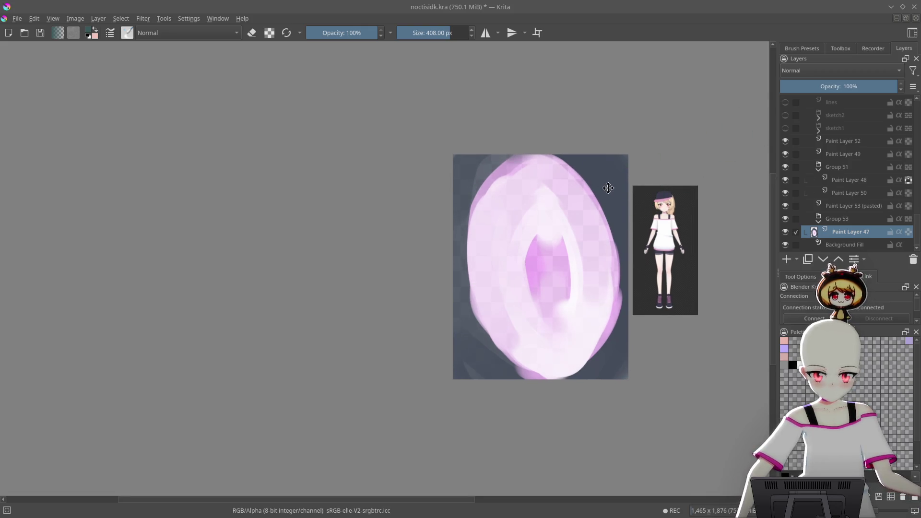
pyautogui.click(617, 188)
pyautogui.keyDown('shift'); pyautogui.click(465, 354); pyautogui.keyUp('shift')
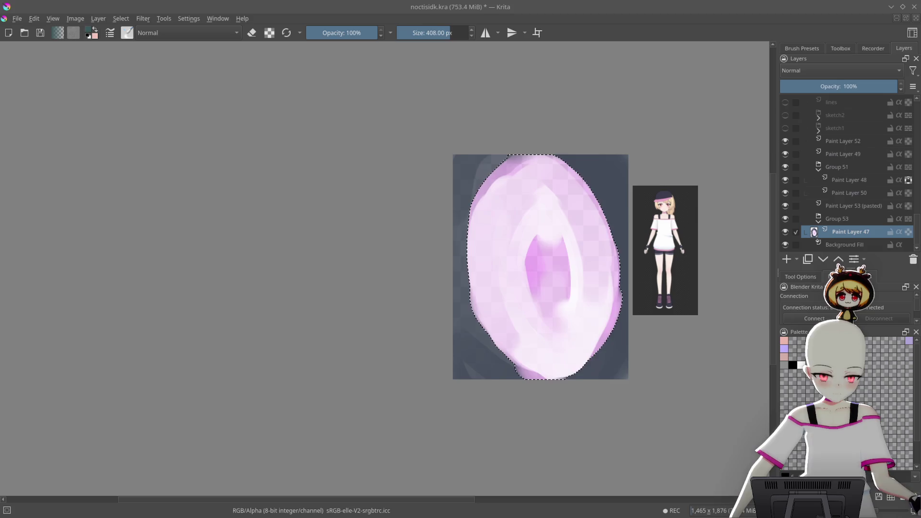
pyautogui.click(861, 207)
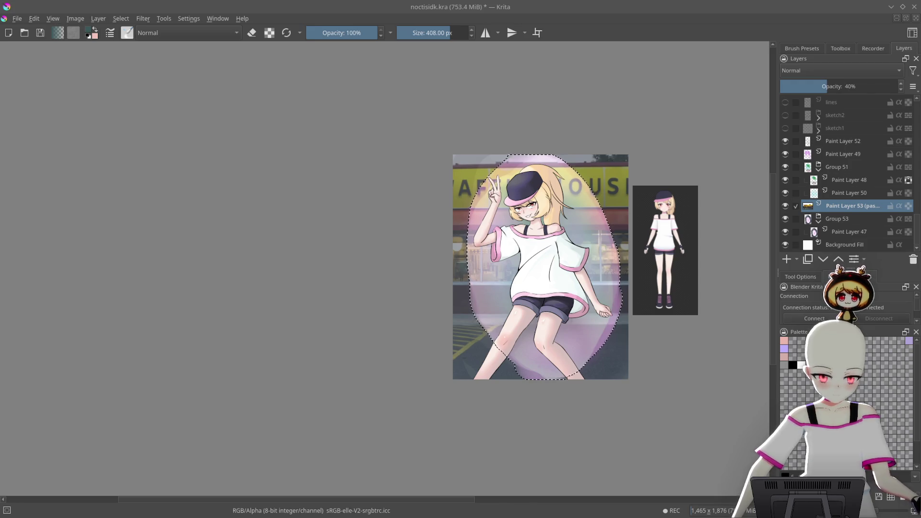
pyautogui.hotkey('ctrl', 'shift', 't')
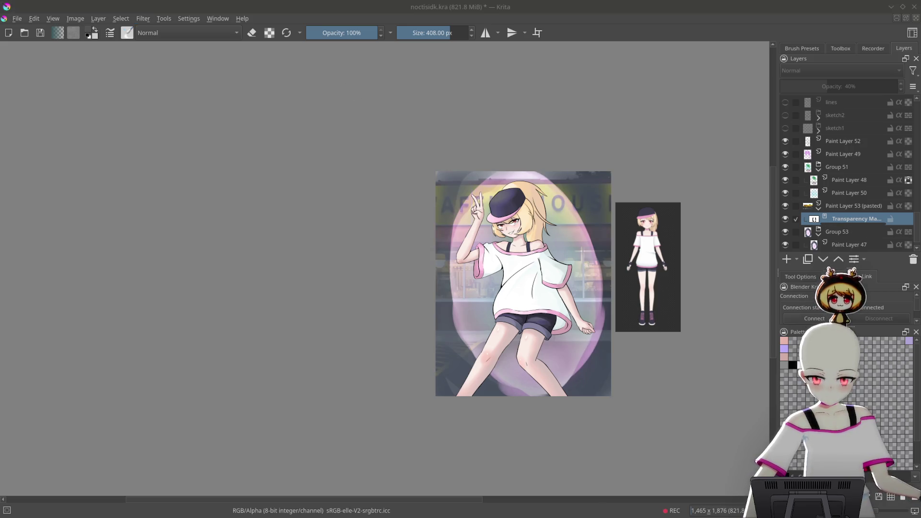
# - Invert the transparency mask so the café photo shows only inside the oval, and move it above Group 51
pyautogui.hotkey('ctrl', 'z')
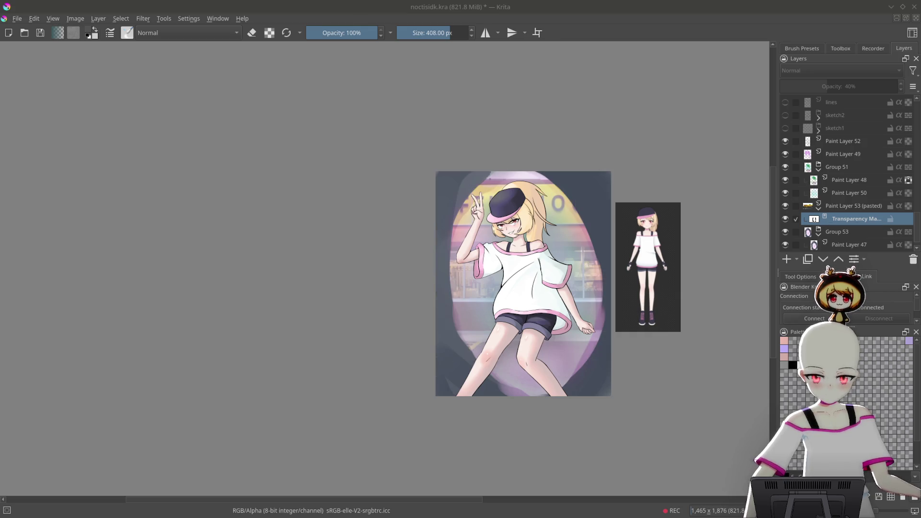
pyautogui.click(852, 206)
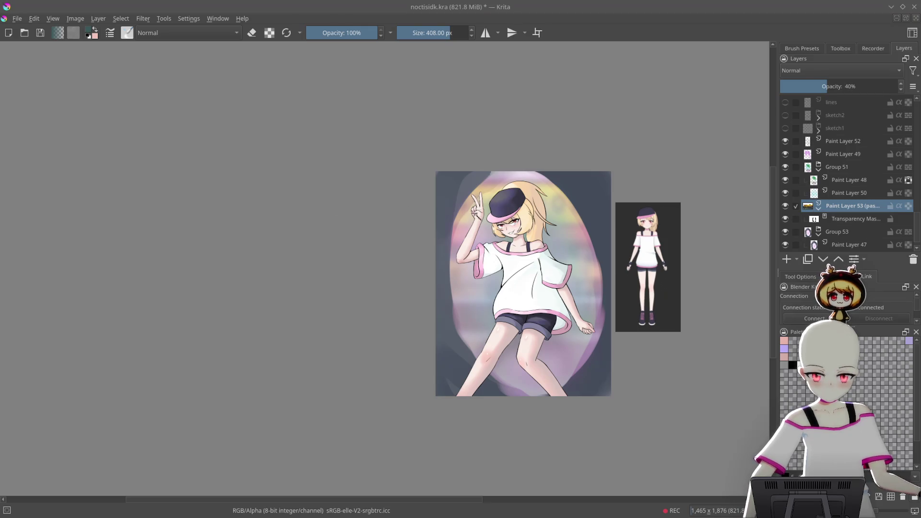
pyautogui.scroll(1, 647, 228)
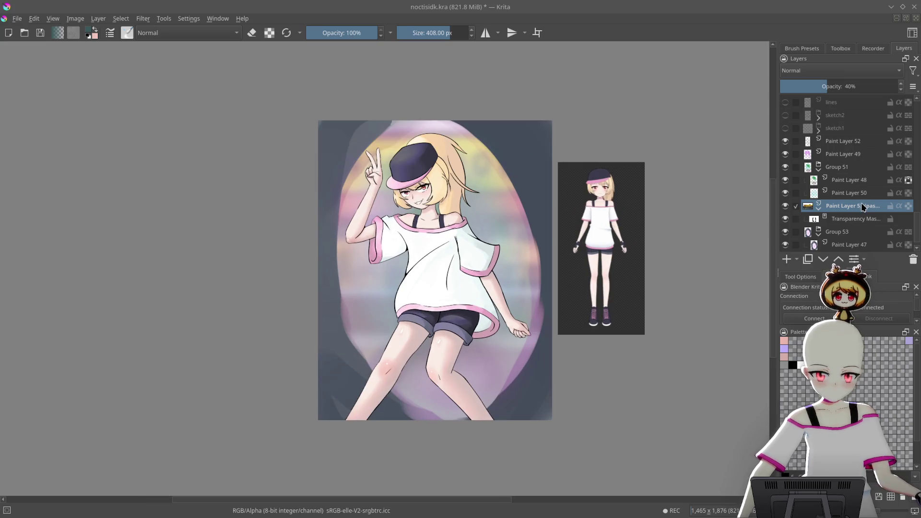
pyautogui.moveTo(875, 193); pyautogui.dragTo(876, 166)
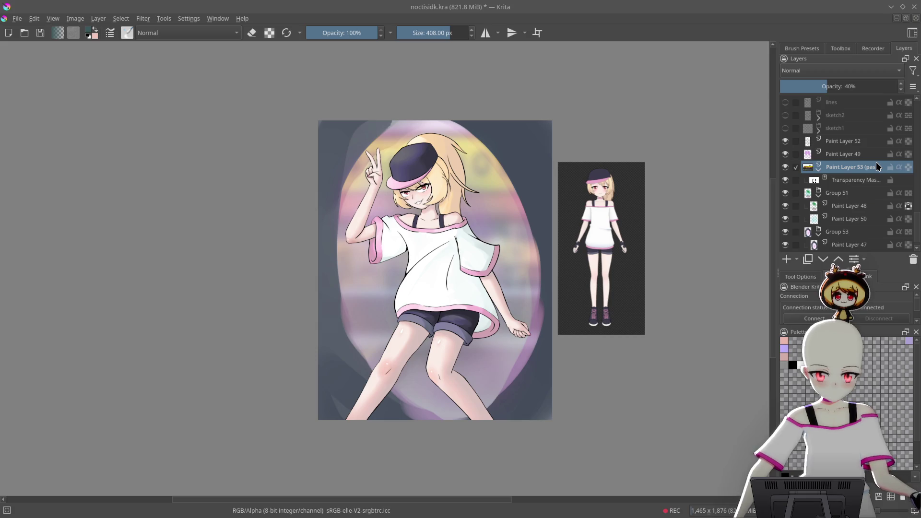
# - Fade the café photo layer to 38% opacity and tilt the canvas view clockwise
pyautogui.moveTo(646, 178); pyautogui.dragTo(683, 195)
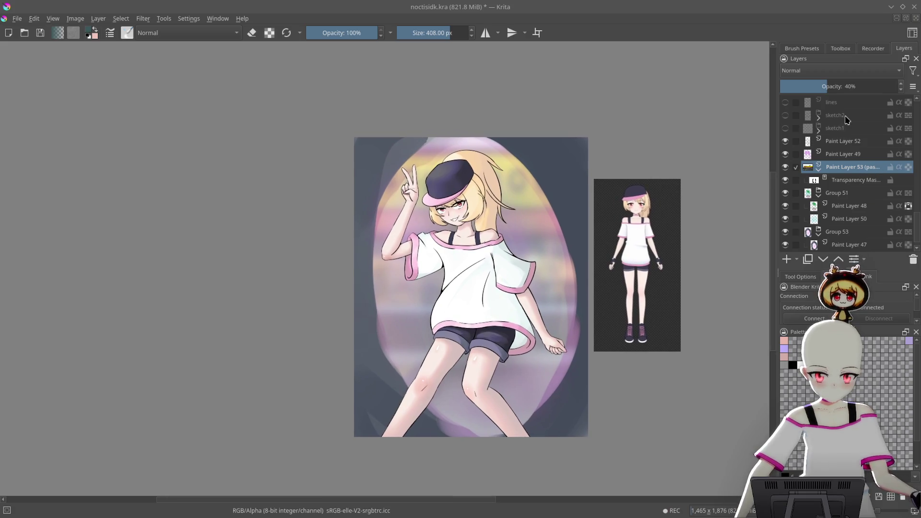
pyautogui.moveTo(821, 88)
pyautogui.mouseDown()
pyautogui.moveTo(799, 88)
pyautogui.moveTo(848, 88)
pyautogui.moveTo(827, 88)
pyautogui.mouseUp()
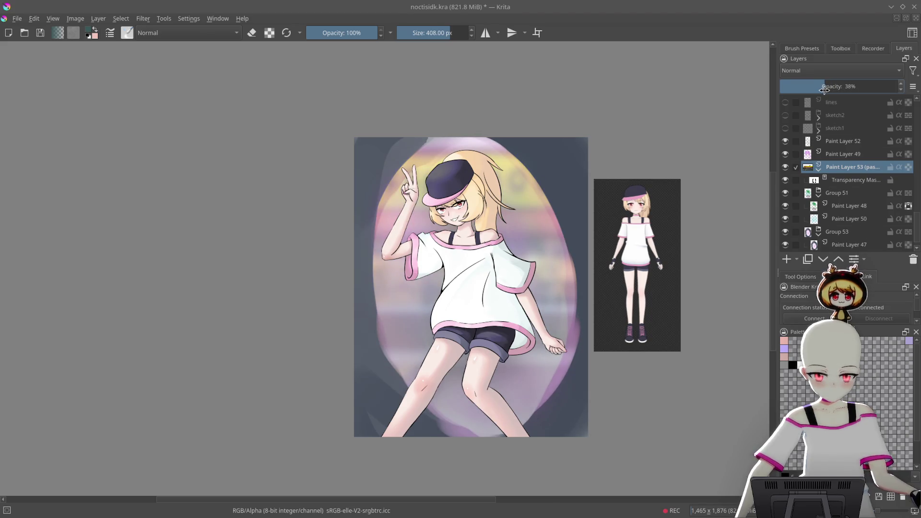
pyautogui.moveTo(551, 166); pyautogui.dragTo(576, 149)
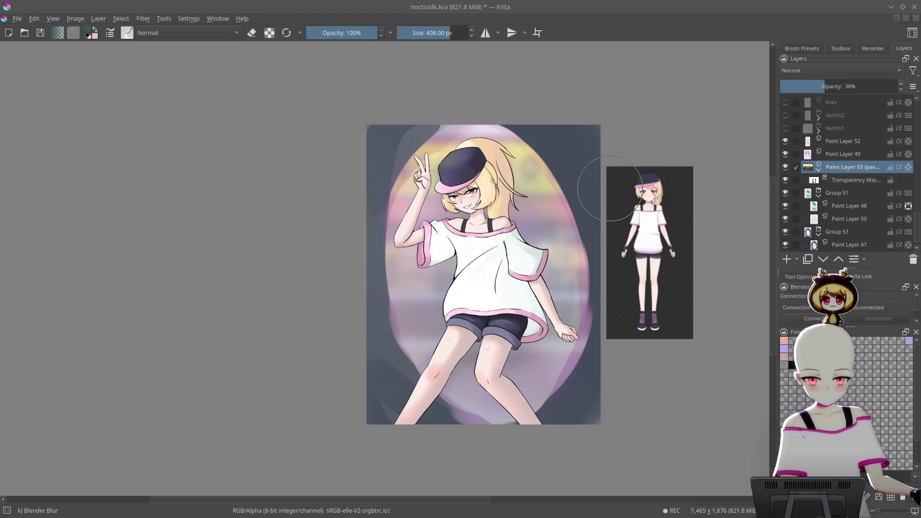
pyautogui.press('6')
pyautogui.click(862, 144)
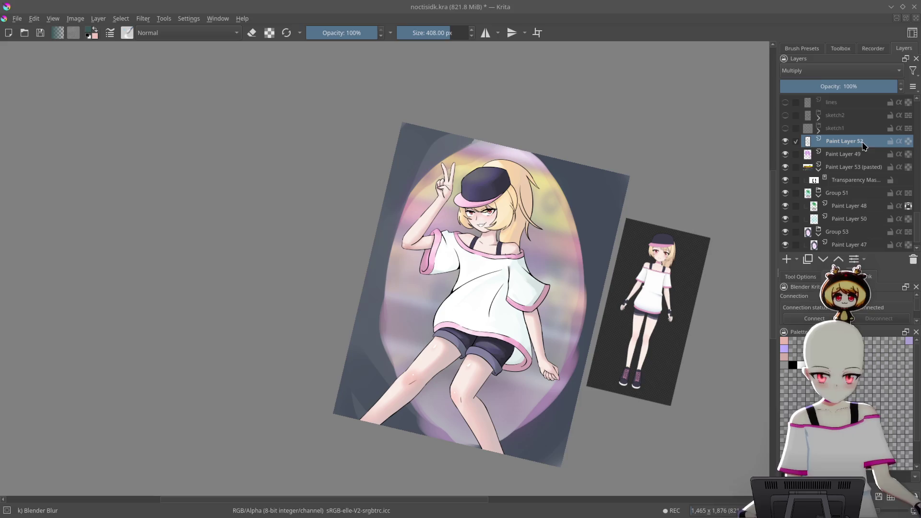
# - On Paint Layer 49, pick a pink-violet colour from the pop-up palette
pyautogui.click(857, 156)
pyautogui.rightClick(559, 193)
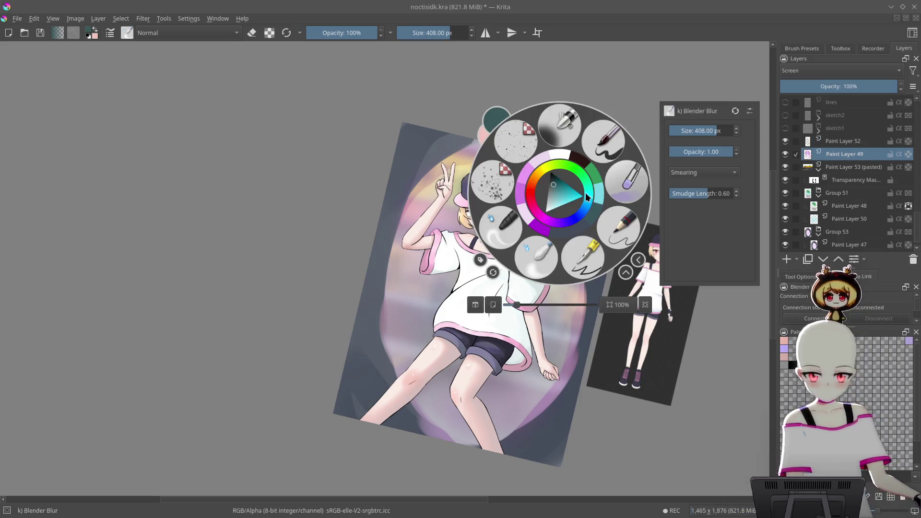
pyautogui.click(524, 179)
pyautogui.moveTo(651, 197)
pyautogui.mouseDown()
pyautogui.moveTo(631, 122)
pyautogui.moveTo(611, 109)
pyautogui.moveTo(686, 151)
pyautogui.mouseUp()
pyautogui.scroll(-1, 876, 216)
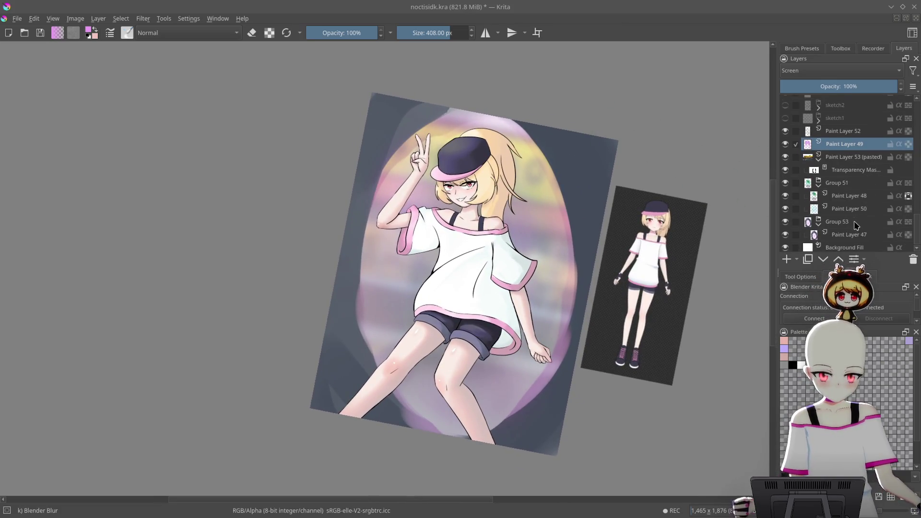
# - Toggle the café photo's visibility on and off to compare the glow
pyautogui.click(785, 146)
pyautogui.click(785, 147)
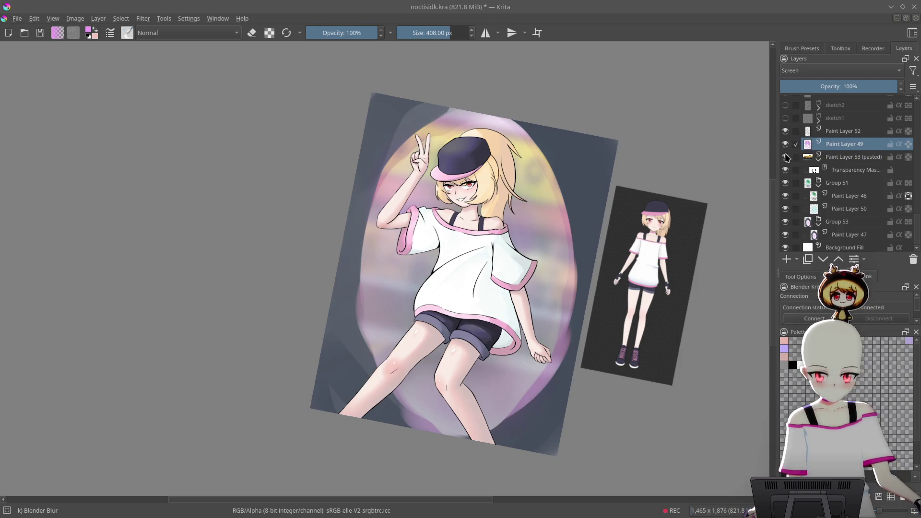
pyautogui.click(785, 145)
pyautogui.click(785, 145)
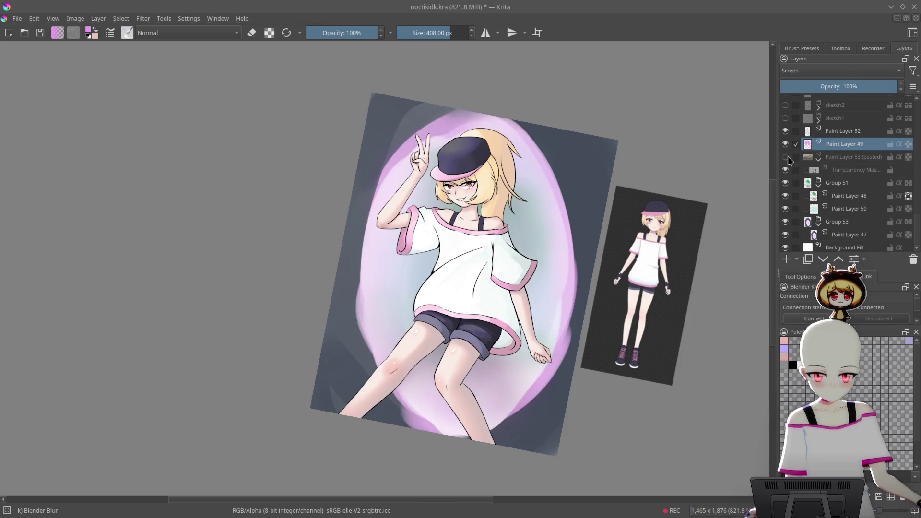
pyautogui.moveTo(620, 150)
pyautogui.mouseDown()
pyautogui.moveTo(616, 161)
pyautogui.moveTo(576, 151)
pyautogui.mouseUp()
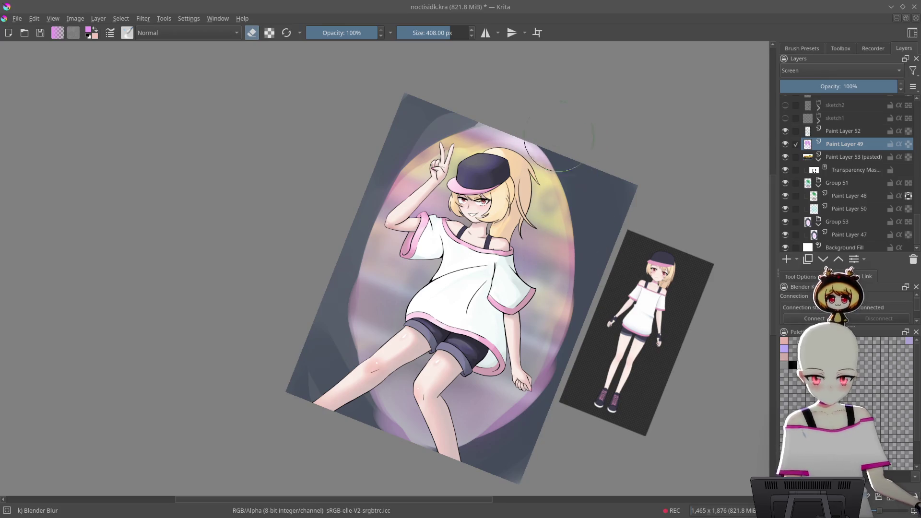
# - Switch to Airbrush Soft, paint a trial purple stroke on the right edge, then undo it
pyautogui.rightClick(557, 144)
pyautogui.click(560, 75)
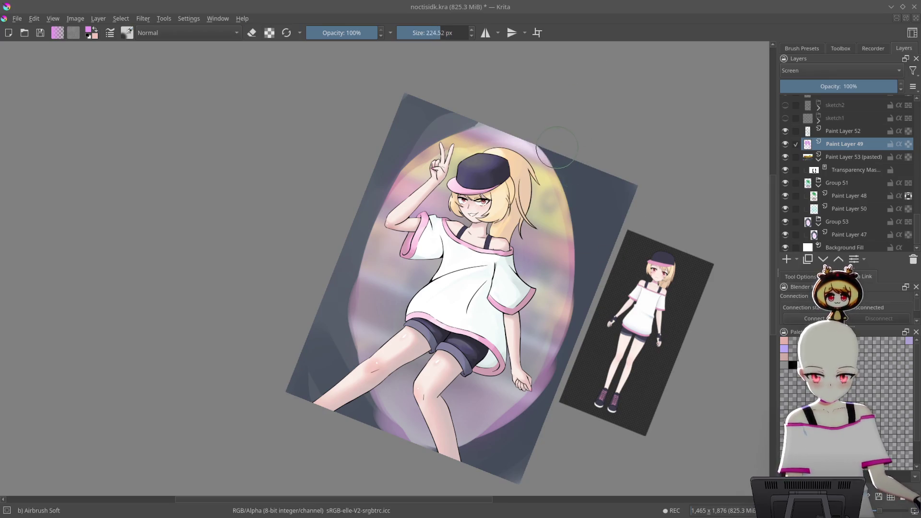
pyautogui.moveTo(530, 120); pyautogui.dragTo(576, 158)
pyautogui.hotkey('ctrl', 'z')
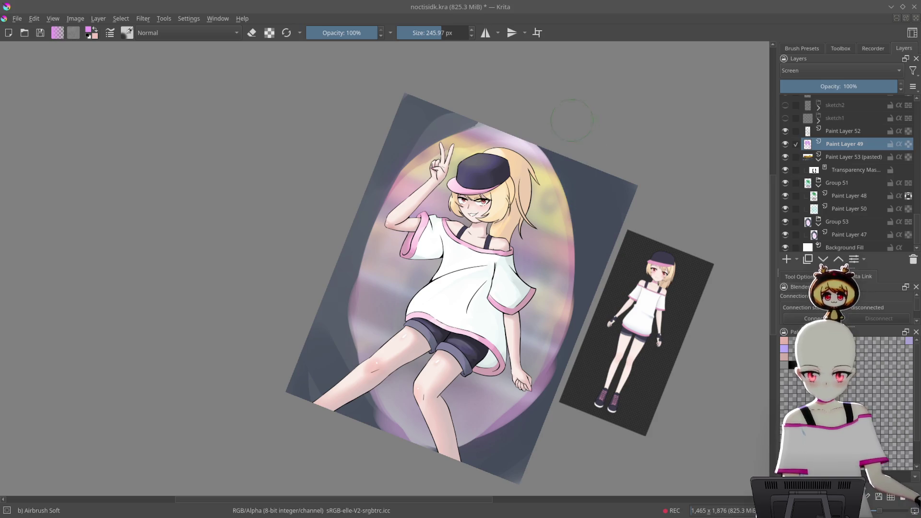
pyautogui.moveTo(597, 155); pyautogui.dragTo(567, 127)
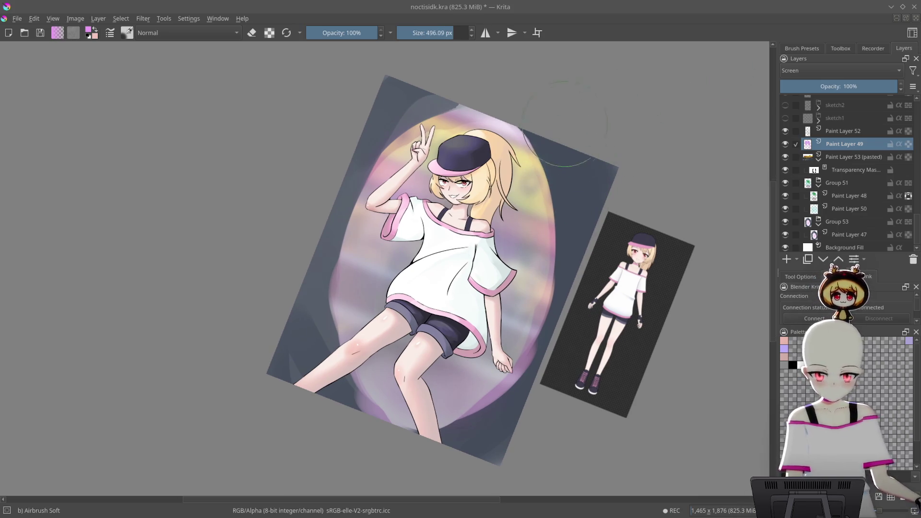
pyautogui.press('pagedown')
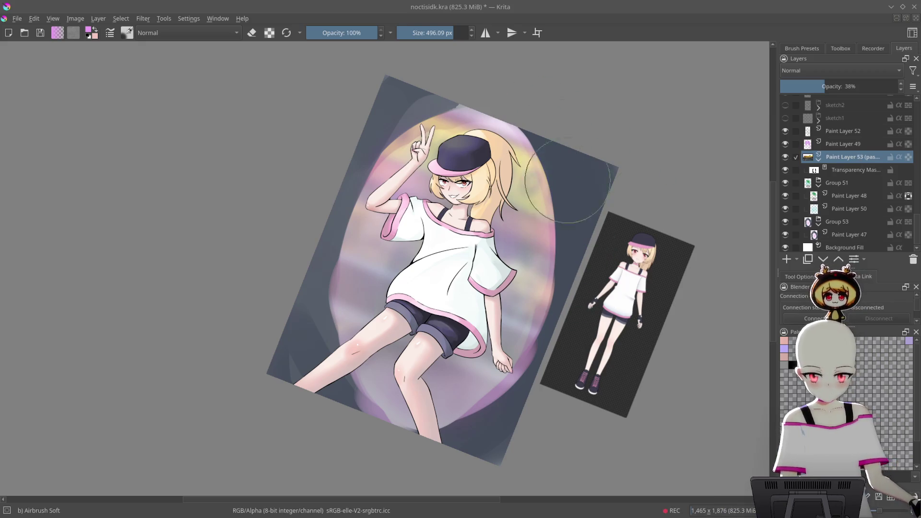
# - On Paint Layer 49, use a smaller Airbrush Soft to lighten the dark area along the glow edge
pyautogui.moveTo(550, 314)
pyautogui.mouseDown()
pyautogui.moveTo(559, 120)
pyautogui.moveTo(513, 123)
pyautogui.mouseUp()
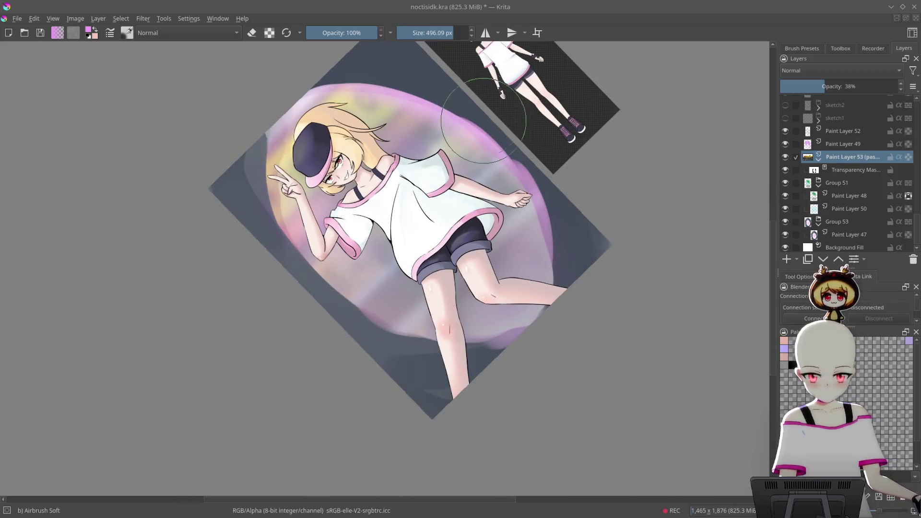
pyautogui.moveTo(547, 216)
pyautogui.mouseDown()
pyautogui.moveTo(456, 86)
pyautogui.moveTo(477, 243)
pyautogui.moveTo(516, 199)
pyautogui.moveTo(455, 206)
pyautogui.moveTo(460, 240)
pyautogui.mouseUp()
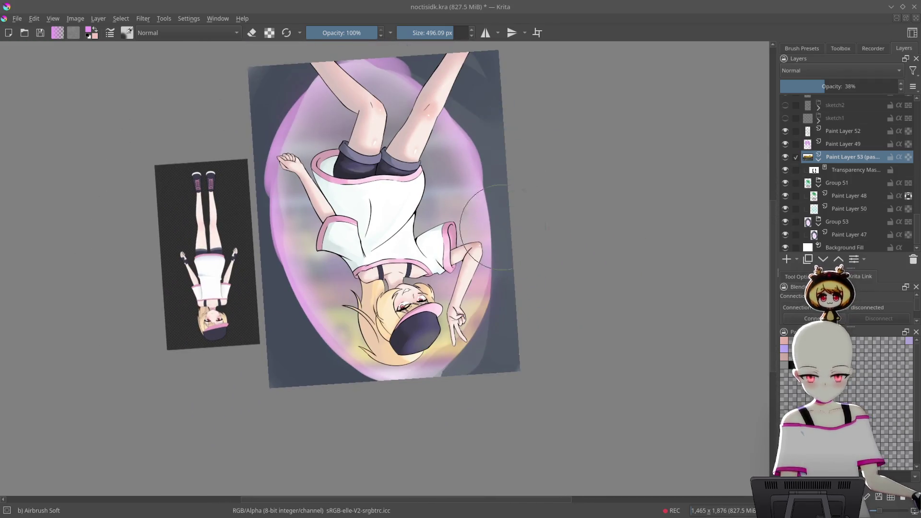
pyautogui.moveTo(466, 358)
pyautogui.mouseDown()
pyautogui.moveTo(527, 370)
pyautogui.moveTo(471, 163)
pyautogui.mouseUp()
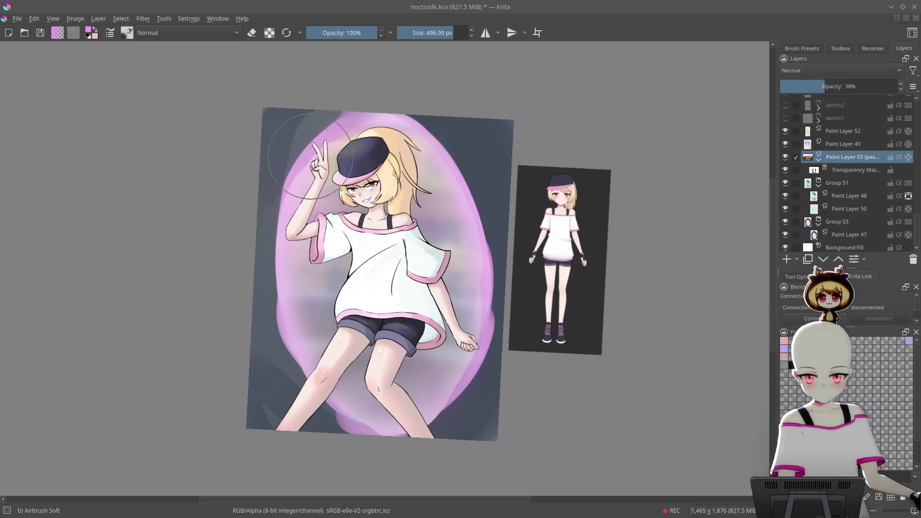
pyautogui.moveTo(442, 111); pyautogui.dragTo(451, 152)
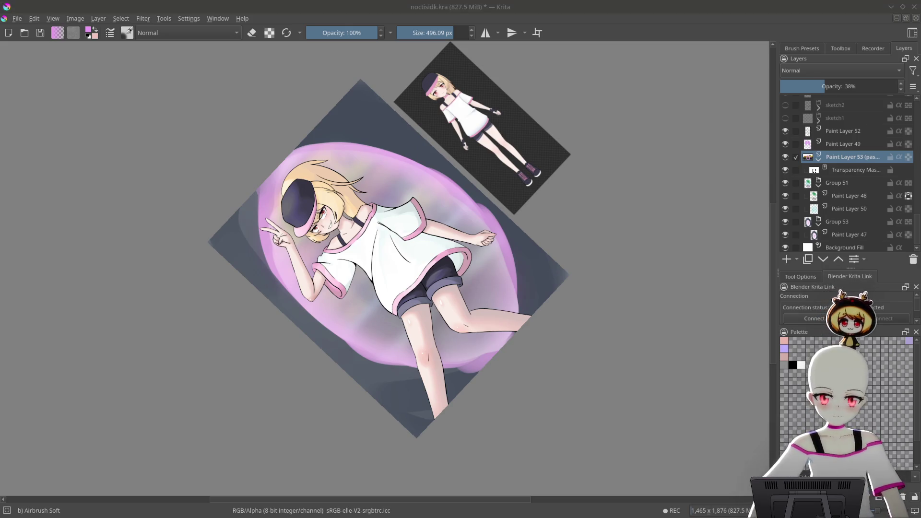
pyautogui.moveTo(582, 300); pyautogui.dragTo(540, 195)
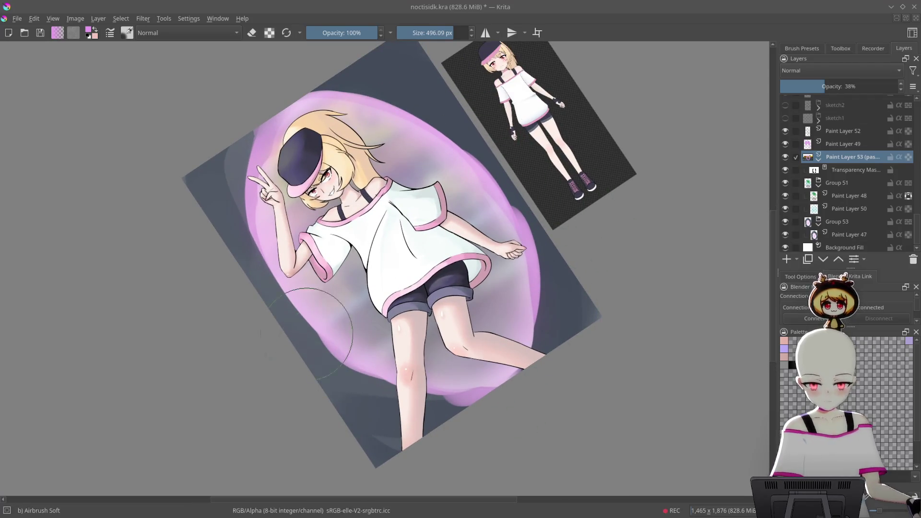
pyautogui.moveTo(288, 220)
pyautogui.mouseDown()
pyautogui.moveTo(576, 268)
pyautogui.moveTo(595, 254)
pyautogui.moveTo(614, 163)
pyautogui.moveTo(624, 201)
pyautogui.moveTo(608, 223)
pyautogui.moveTo(621, 204)
pyautogui.moveTo(598, 137)
pyautogui.moveTo(473, 189)
pyautogui.moveTo(489, 167)
pyautogui.mouseUp()
pyautogui.press('pageup')
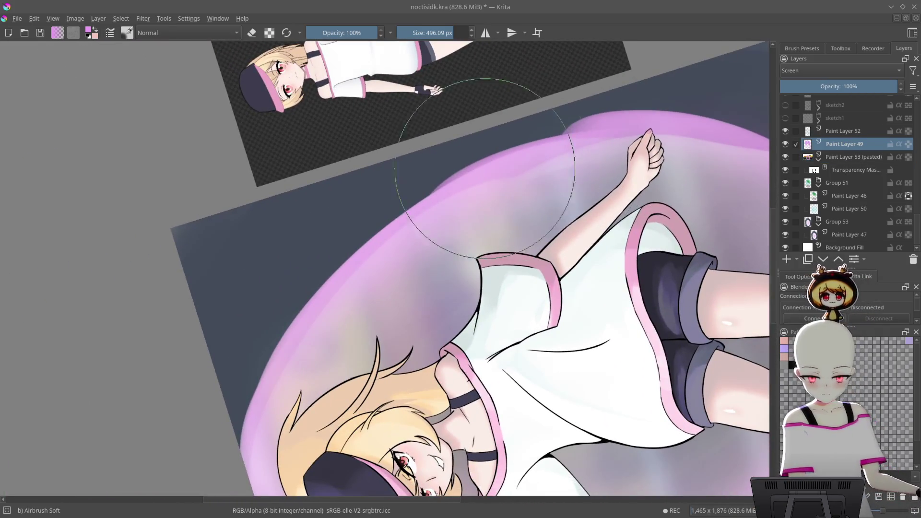
pyautogui.rightClick(488, 168)
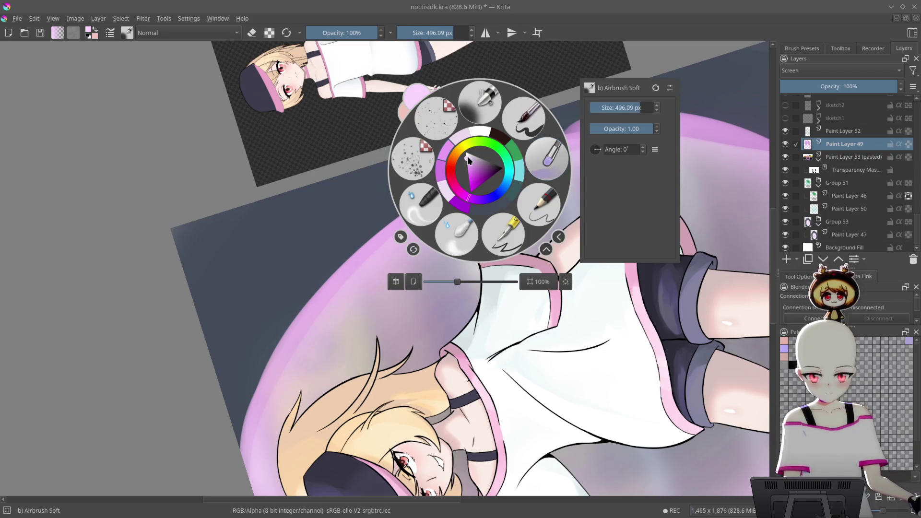
pyautogui.click(480, 103)
pyautogui.press('[')
pyautogui.press('[')
pyautogui.press('[')
pyautogui.moveTo(365, 241)
pyautogui.mouseDown()
pyautogui.moveTo(312, 269)
pyautogui.moveTo(358, 270)
pyautogui.mouseUp()
# - Brighten the glow's left edge with pink
pyautogui.scroll(5, 627, 79)
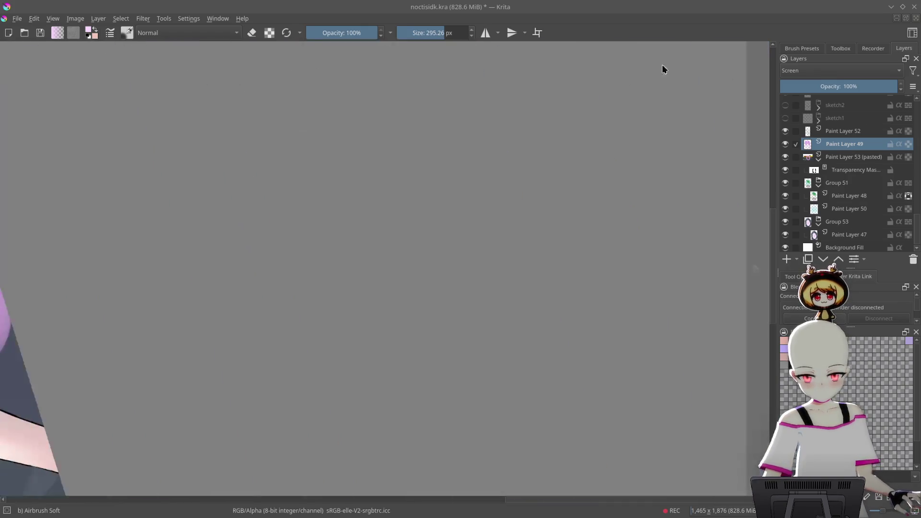
pyautogui.scroll(-6, 428, 176)
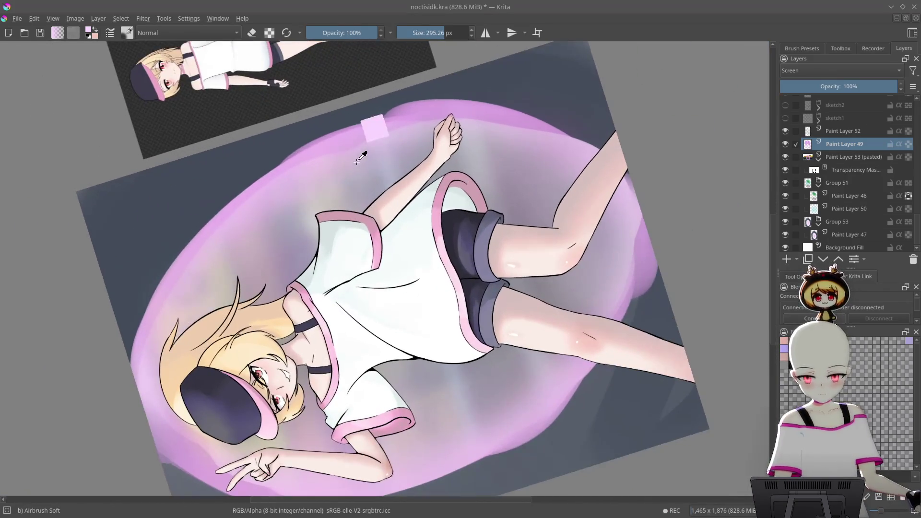
pyautogui.moveTo(362, 157)
pyautogui.mouseDown()
pyautogui.moveTo(376, 167)
pyautogui.moveTo(493, 176)
pyautogui.mouseUp()
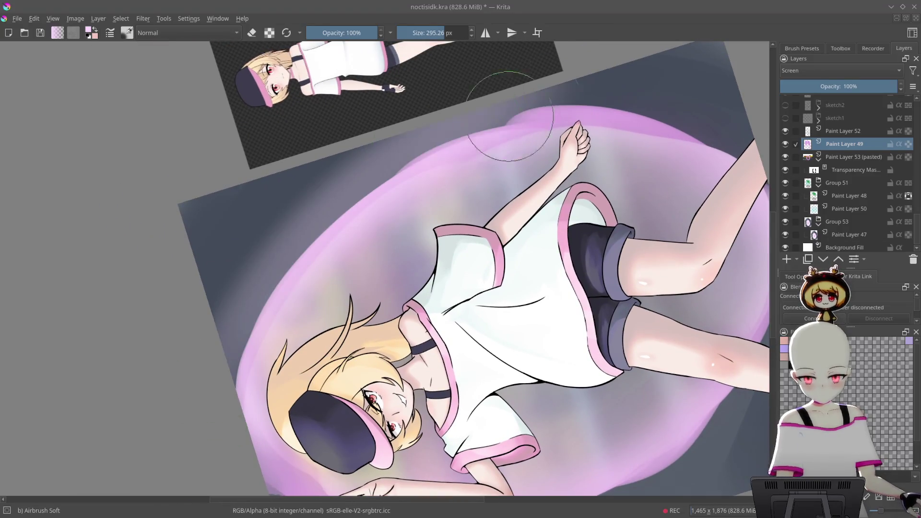
pyautogui.moveTo(221, 424)
pyautogui.mouseDown()
pyautogui.moveTo(441, 175)
pyautogui.moveTo(600, 120)
pyautogui.moveTo(730, 153)
pyautogui.moveTo(252, 338)
pyautogui.mouseUp()
pyautogui.moveTo(386, 259)
pyautogui.mouseDown()
pyautogui.moveTo(549, 134)
pyautogui.moveTo(486, 204)
pyautogui.mouseUp()
pyautogui.moveTo(261, 374); pyautogui.dragTo(275, 238)
pyautogui.moveTo(269, 399); pyautogui.dragTo(247, 287)
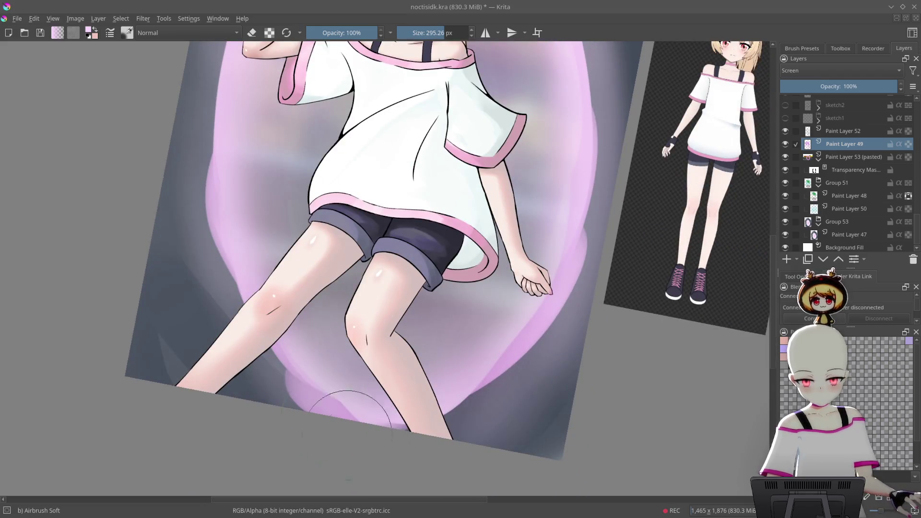
pyautogui.moveTo(551, 273)
pyautogui.mouseDown()
pyautogui.moveTo(538, 381)
pyautogui.moveTo(590, 168)
pyautogui.moveTo(541, 221)
pyautogui.mouseUp()
# - Lighten the glow near the raised hand, the lower-left, left edge, right edge and upper background
pyautogui.moveTo(224, 123); pyautogui.dragTo(187, 168)
pyautogui.moveTo(298, 391)
pyautogui.mouseDown()
pyautogui.moveTo(547, 288)
pyautogui.moveTo(545, 309)
pyautogui.moveTo(487, 239)
pyautogui.mouseUp()
pyautogui.moveTo(246, 267)
pyautogui.mouseDown()
pyautogui.moveTo(308, 390)
pyautogui.moveTo(458, 475)
pyautogui.mouseUp()
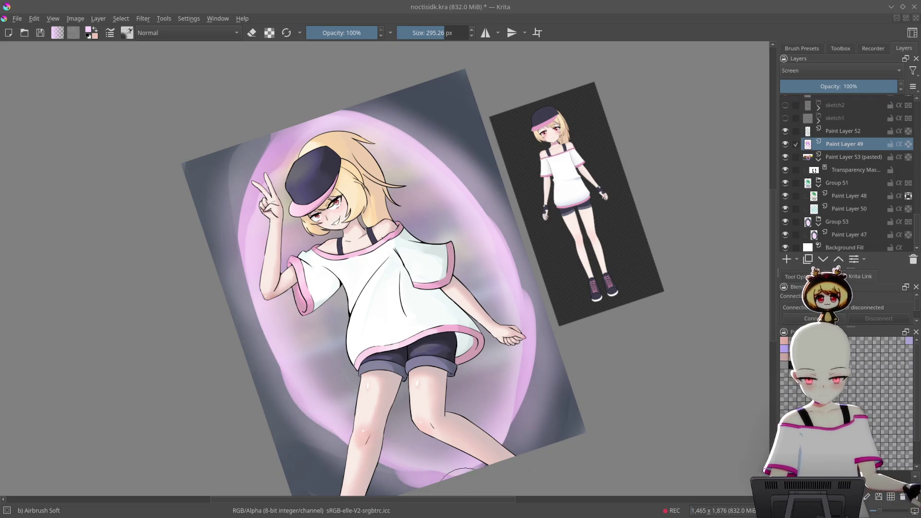
pyautogui.moveTo(230, 158)
pyautogui.mouseDown()
pyautogui.moveTo(259, 283)
pyautogui.moveTo(325, 437)
pyautogui.mouseUp()
pyautogui.moveTo(504, 267); pyautogui.dragTo(554, 419)
pyautogui.moveTo(494, 207); pyautogui.dragTo(418, 126)
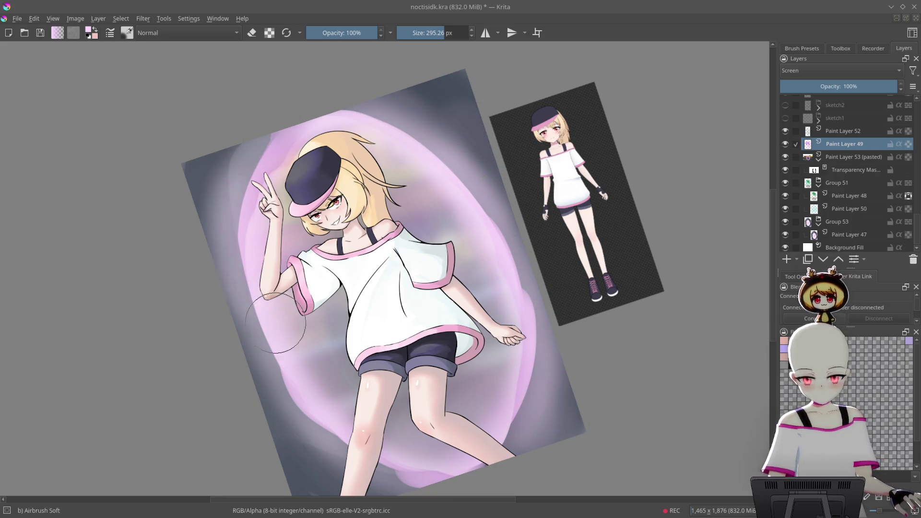
pyautogui.scroll(-3, 384, 268)
# - Soften the glow along the right edge with the Blender Blur brush
pyautogui.rightClick(401, 219)
pyautogui.click(459, 246)
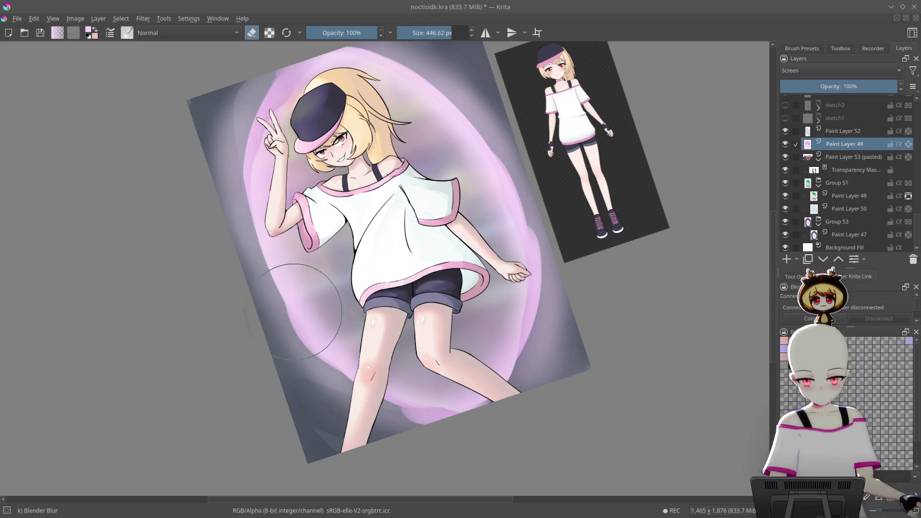
pyautogui.moveTo(524, 278); pyautogui.dragTo(545, 438)
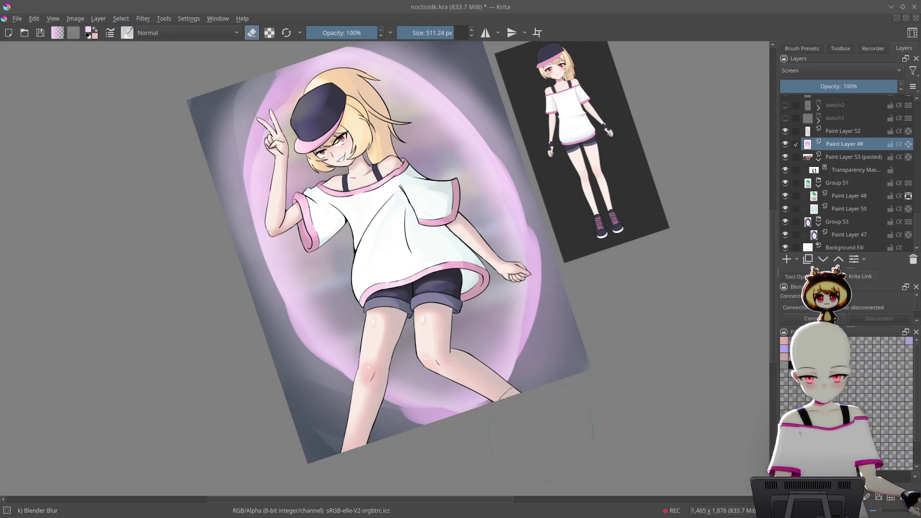
pyautogui.scroll(5, 248, 249)
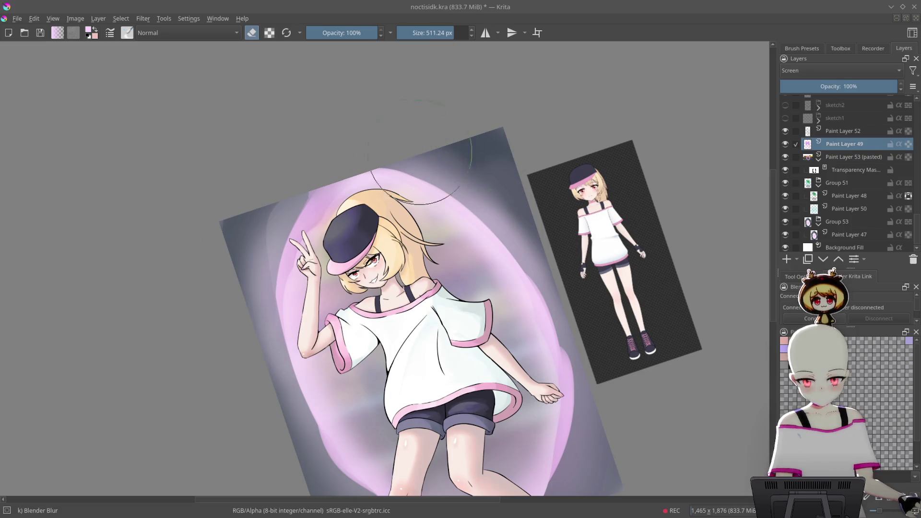
pyautogui.moveTo(438, 288)
pyautogui.mouseDown()
pyautogui.moveTo(555, 200)
pyautogui.moveTo(616, 304)
pyautogui.mouseUp()
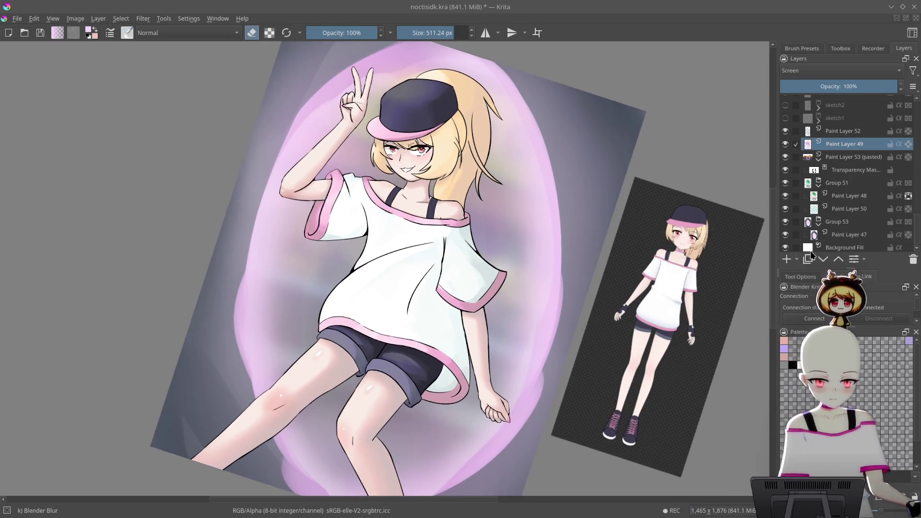
# - Add a new empty Paint Layer 54 above Paint Layer 30
pyautogui.scroll(15, 858, 192)
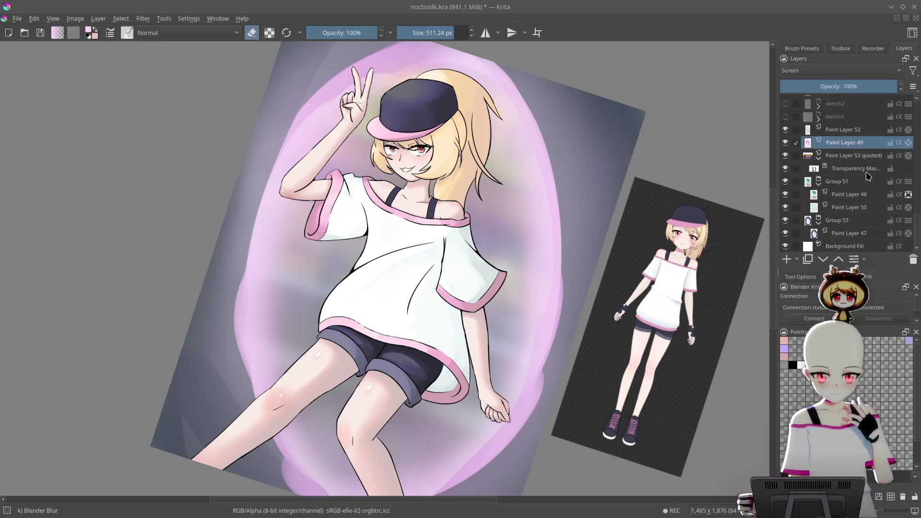
pyautogui.scroll(5, 850, 151)
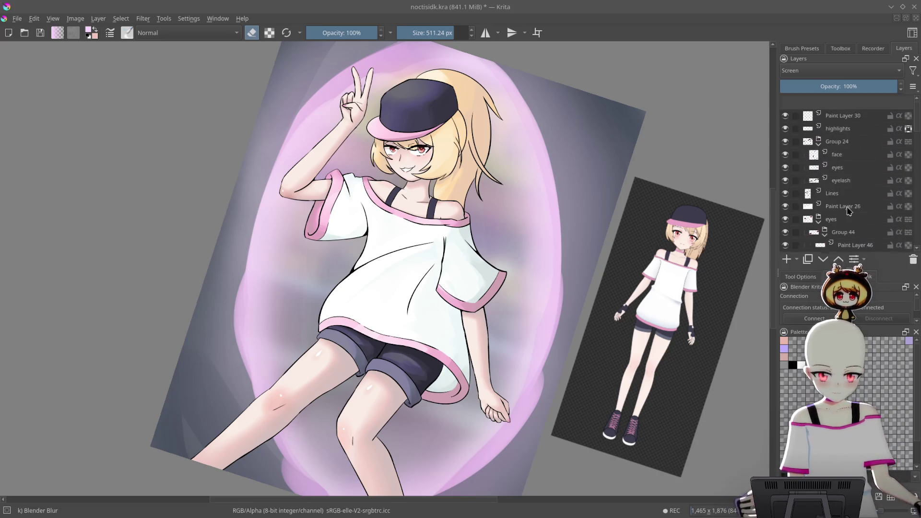
pyautogui.click(849, 102)
pyautogui.click(787, 259)
pyautogui.scroll(2, 565, 226)
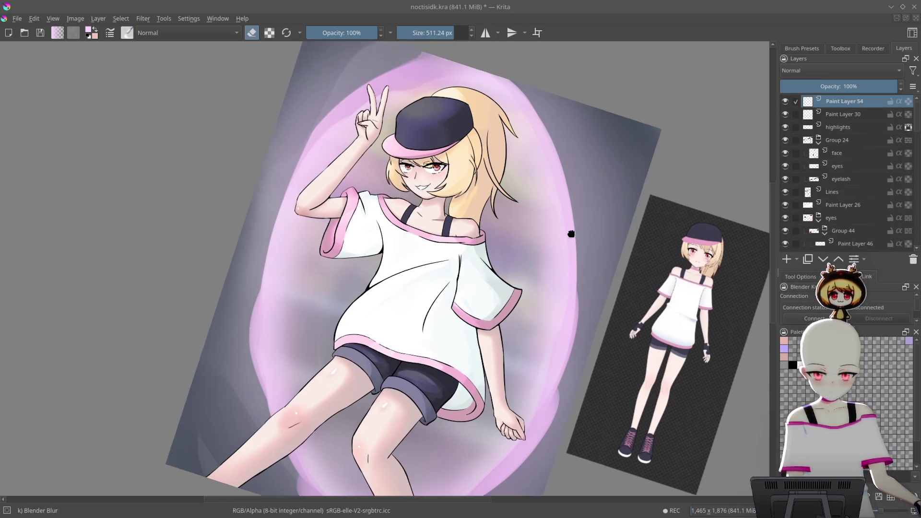
# - Switch back to Airbrush Soft and brighten the legs and the area between them
pyautogui.rightClick(559, 149)
pyautogui.click(559, 82)
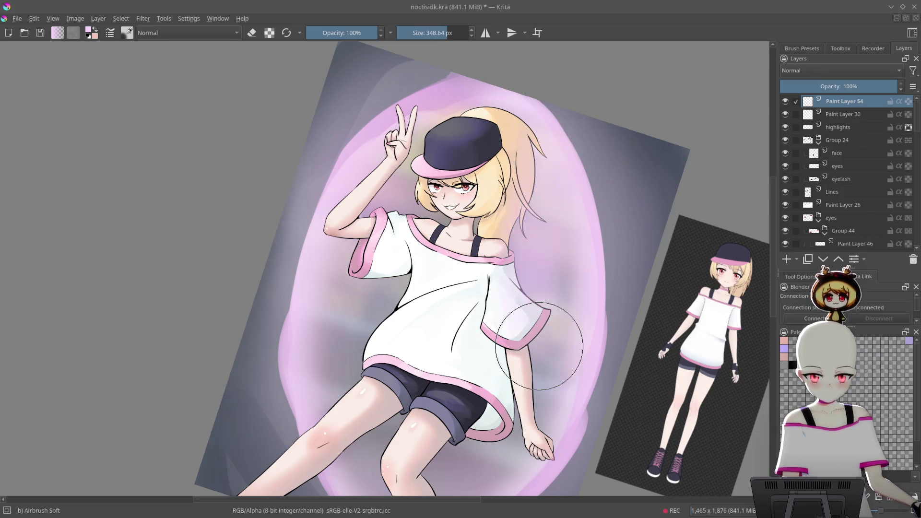
pyautogui.moveTo(541, 335); pyautogui.dragTo(549, 263)
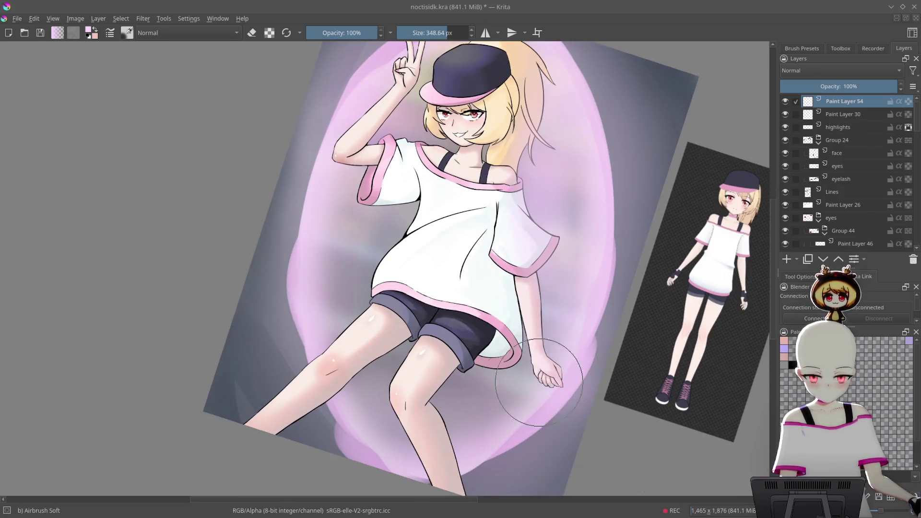
pyautogui.moveTo(532, 384); pyautogui.dragTo(582, 329)
pyautogui.moveTo(502, 354)
pyautogui.mouseDown()
pyautogui.moveTo(482, 398)
pyautogui.moveTo(475, 384)
pyautogui.moveTo(417, 398)
pyautogui.moveTo(404, 425)
pyautogui.mouseUp()
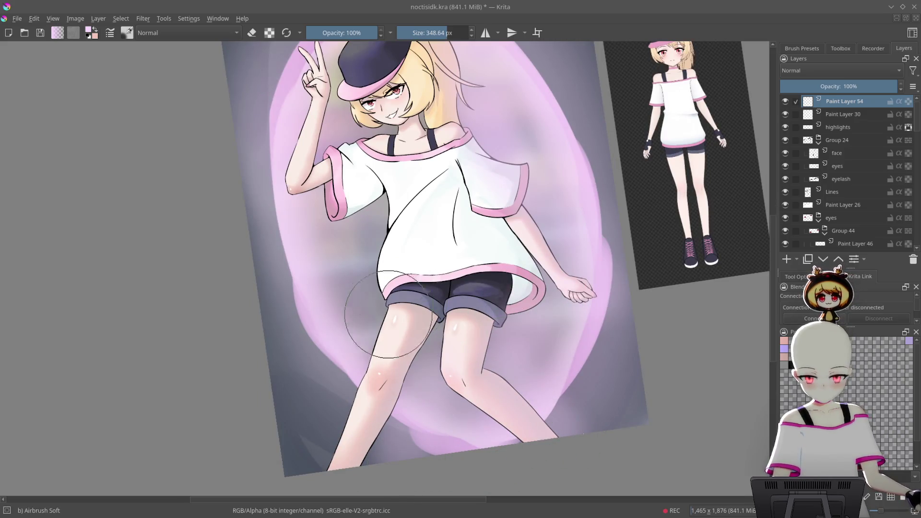
pyautogui.moveTo(391, 288)
pyautogui.mouseDown()
pyautogui.moveTo(370, 318)
pyautogui.moveTo(307, 240)
pyautogui.moveTo(341, 192)
pyautogui.moveTo(317, 187)
pyautogui.moveTo(344, 177)
pyautogui.mouseUp()
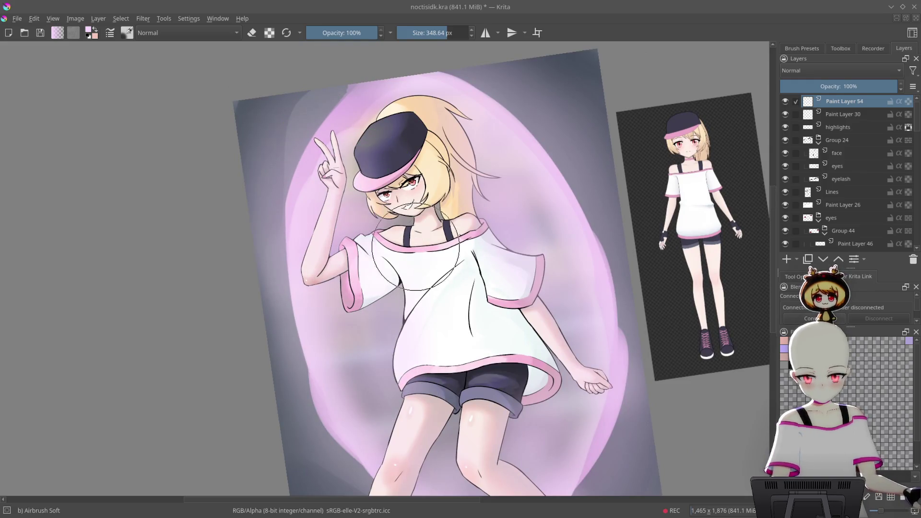
pyautogui.moveTo(422, 163); pyautogui.dragTo(440, 227)
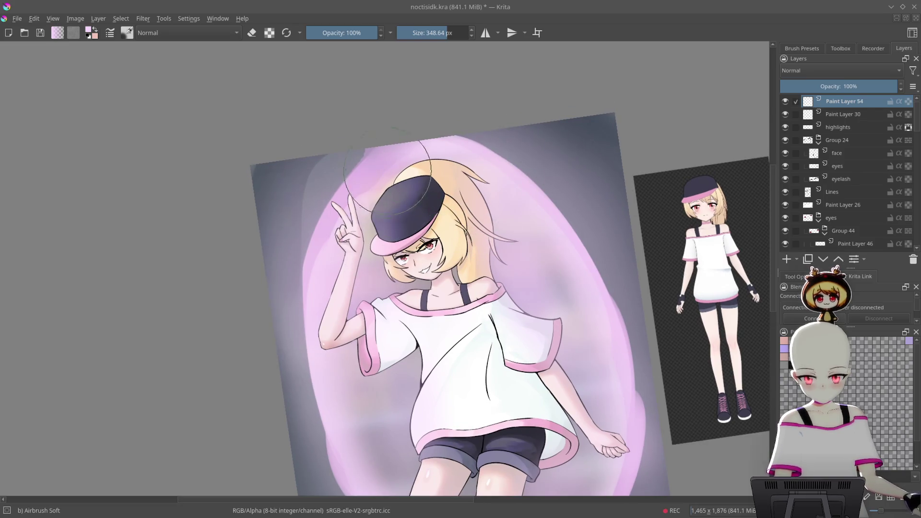
pyautogui.moveTo(544, 254); pyautogui.dragTo(528, 171)
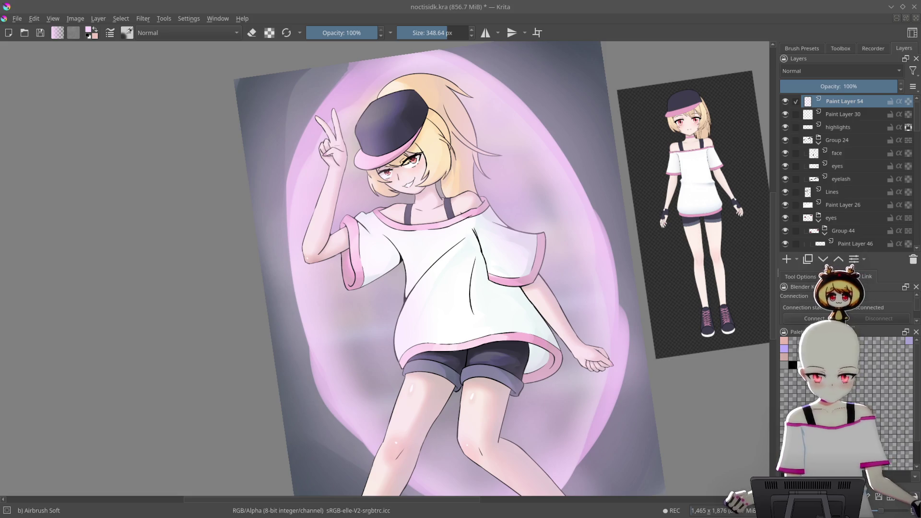
# - Set the new layer to Screen blending at 100% opacity after trying Soft Light
pyautogui.click(840, 70)
pyautogui.click(848, 129)
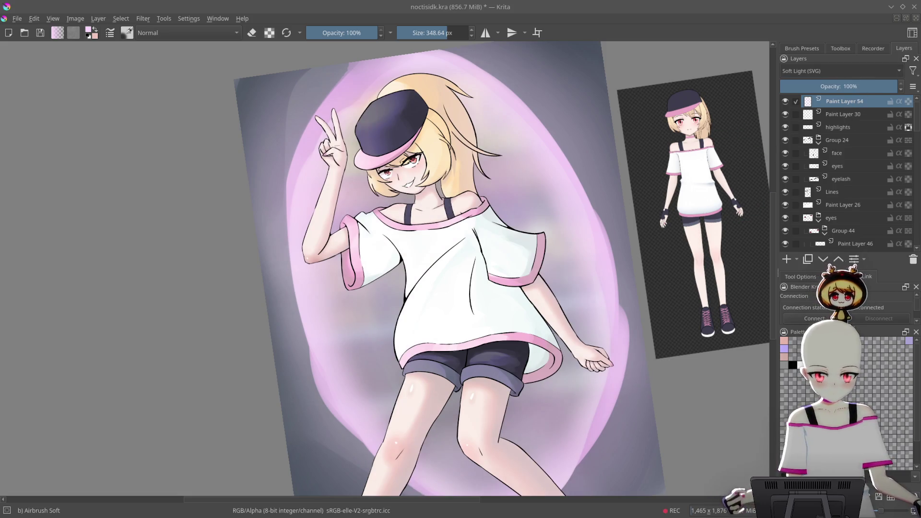
pyautogui.click(840, 70)
pyautogui.click(848, 122)
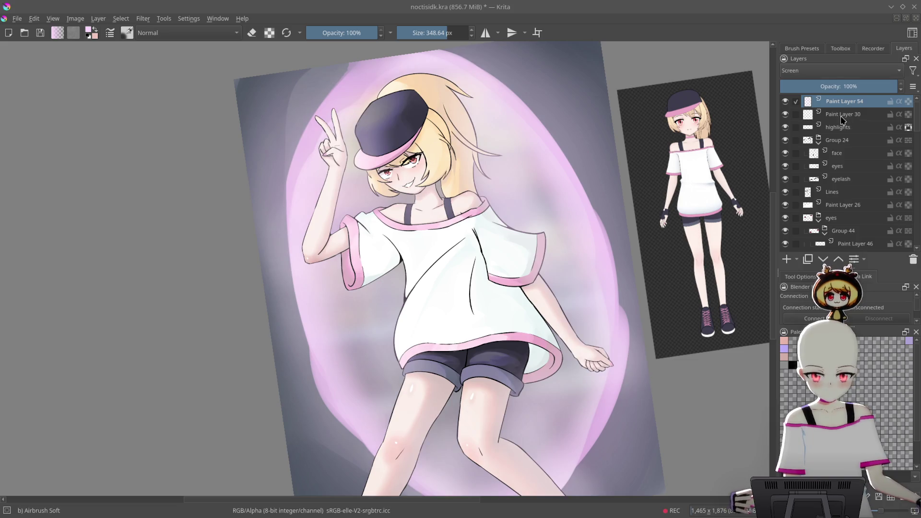
pyautogui.moveTo(881, 90); pyautogui.dragTo(867, 87)
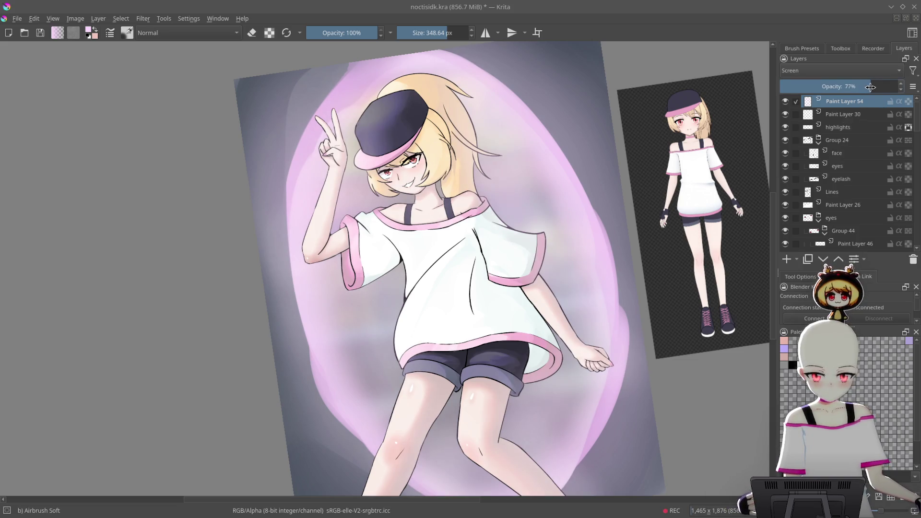
pyautogui.moveTo(883, 89); pyautogui.dragTo(902, 88)
# - Collapse Group 24, the eyes group and Color, then group Paint Layer 30 through Color with Ctrl+G
pyautogui.click(860, 114)
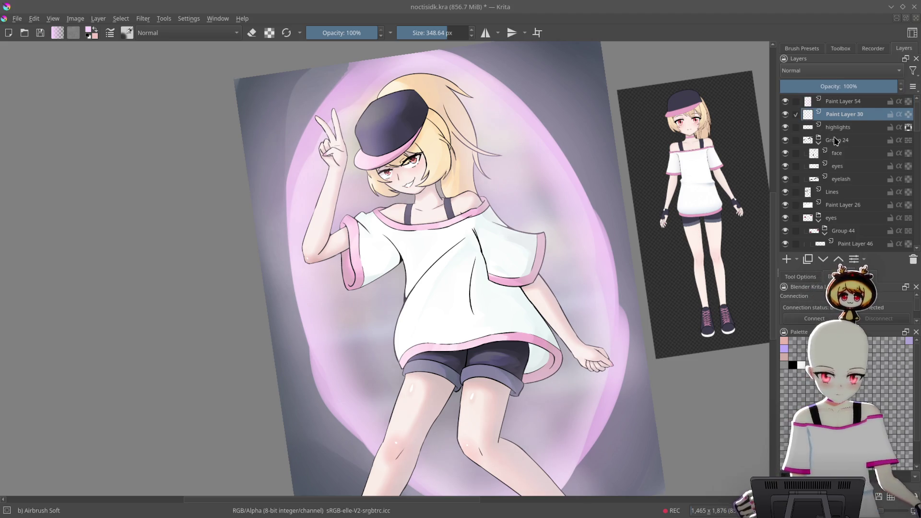
pyautogui.click(819, 142)
pyautogui.click(820, 182)
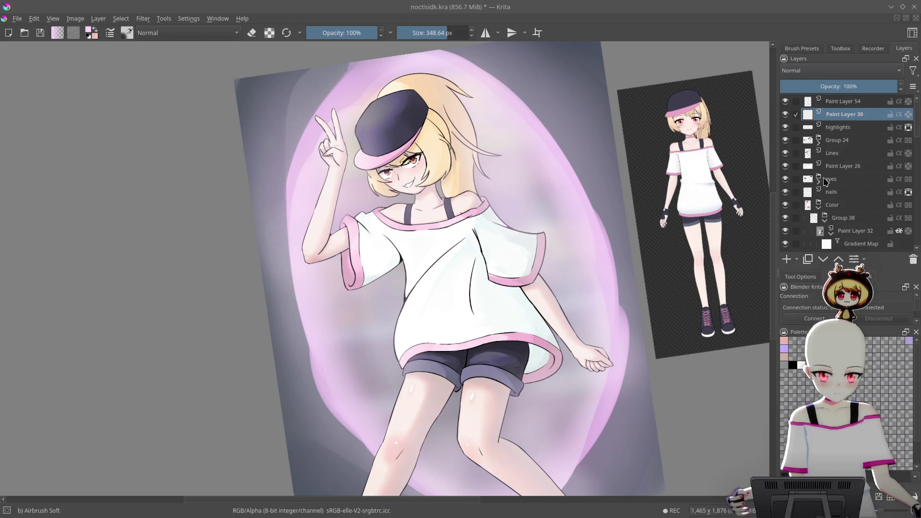
pyautogui.click(820, 209)
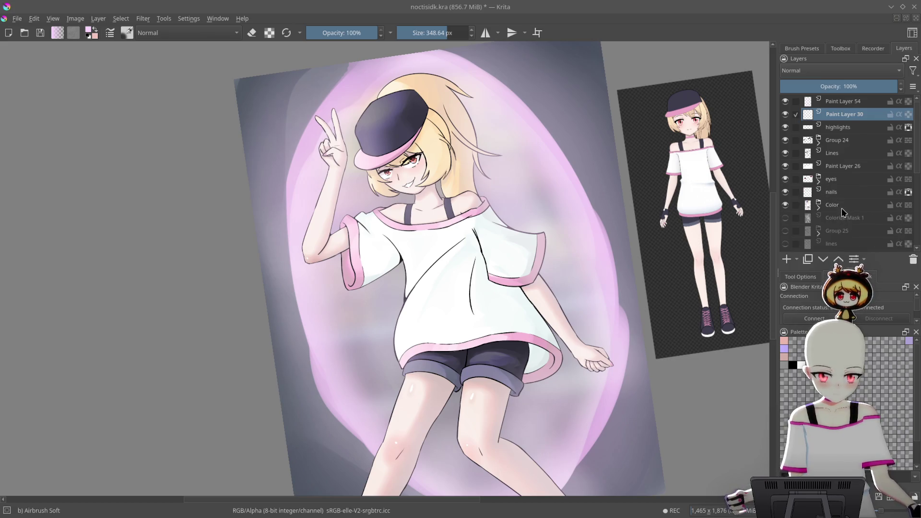
pyautogui.keyDown('shift'); pyautogui.click(845, 205); pyautogui.keyUp('shift')
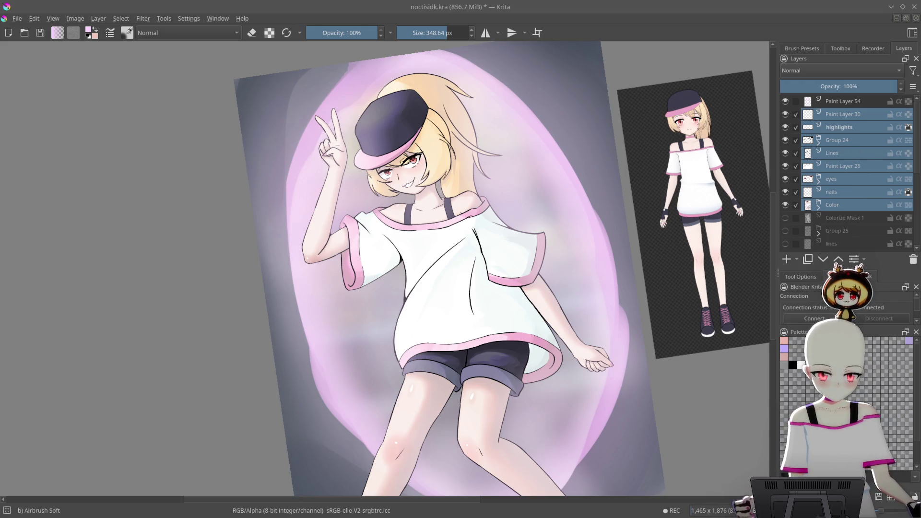
pyautogui.hotkey('ctrl', 'g')
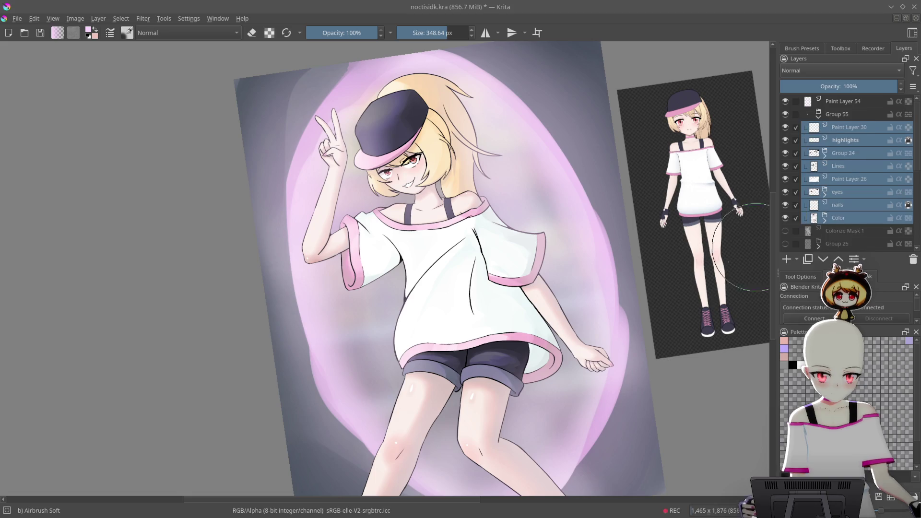
# - Move Paint Layer 54 to the top of Group 55 and enable Inherit Alpha on it
pyautogui.click(857, 103)
pyautogui.moveTo(866, 120); pyautogui.dragTo(869, 125)
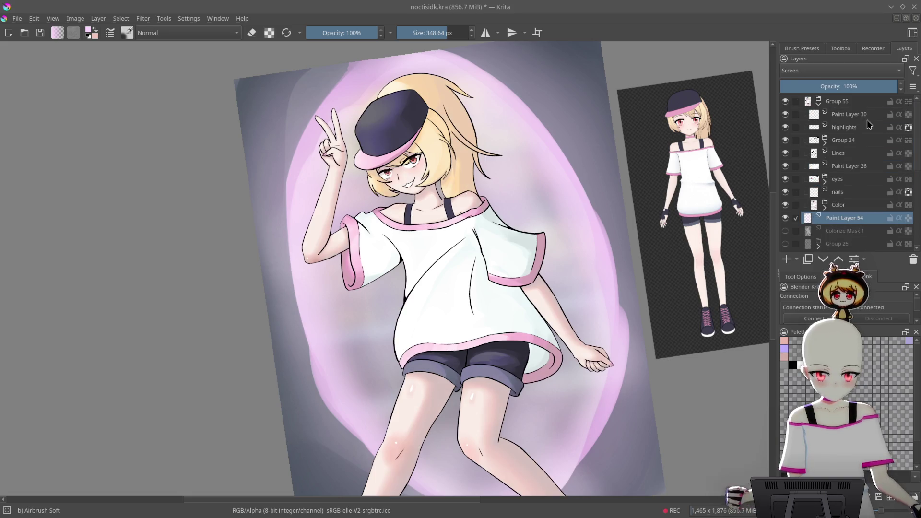
pyautogui.moveTo(852, 220); pyautogui.dragTo(874, 107)
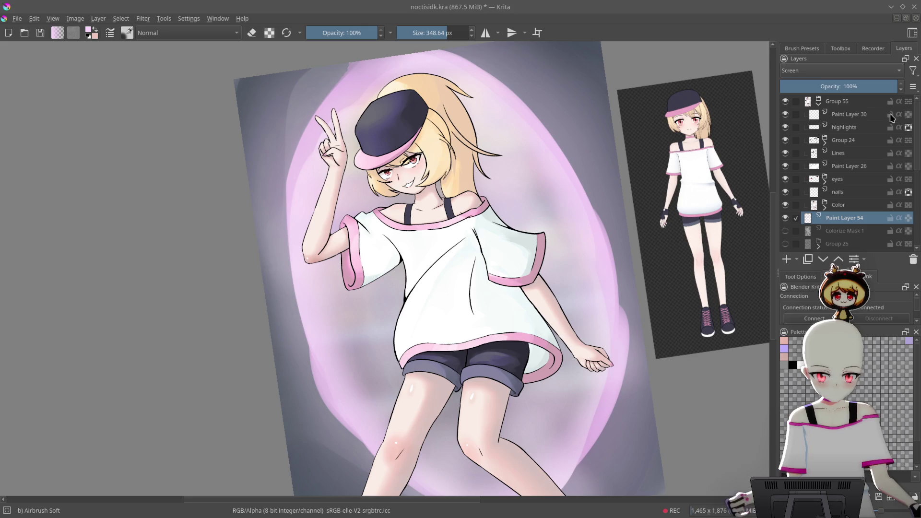
pyautogui.moveTo(859, 176); pyautogui.dragTo(875, 106)
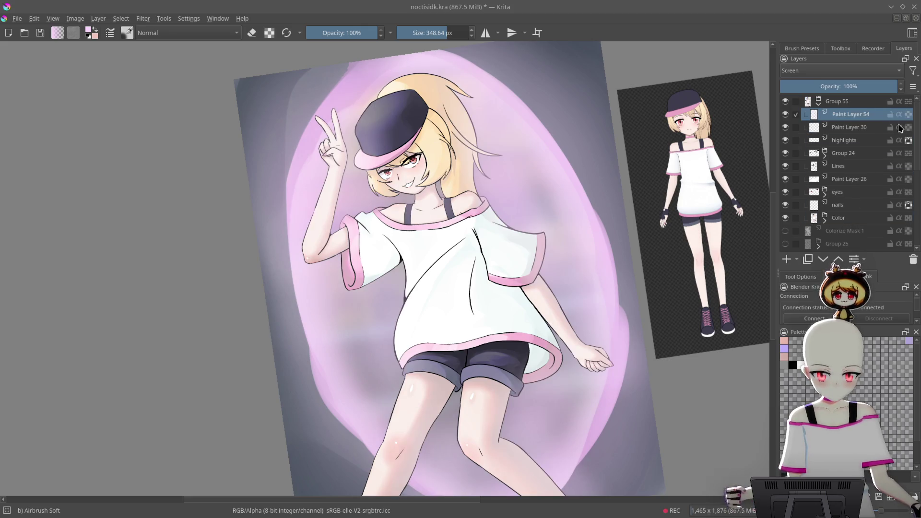
pyautogui.click(899, 115)
# - Compare the artwork with and without the glow layer, then adjust its opacity
pyautogui.scroll(-3, 729, 233)
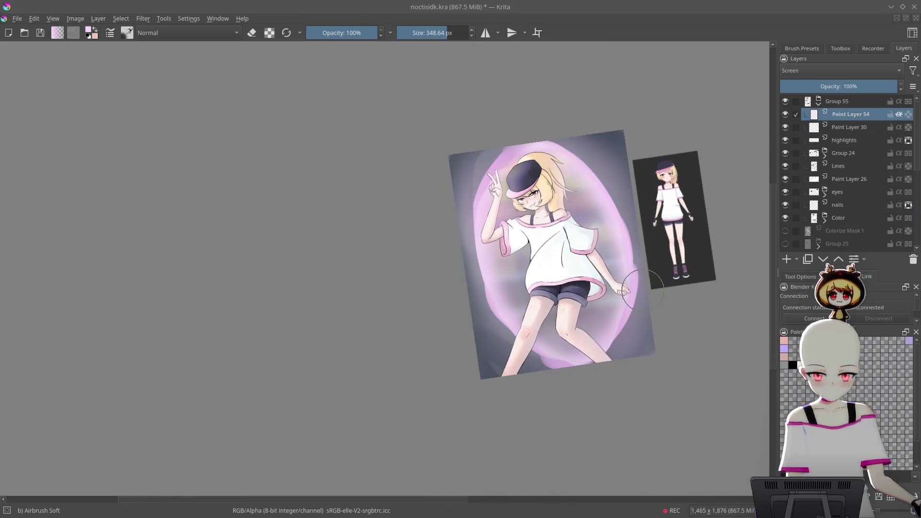
pyautogui.click(786, 115)
pyautogui.click(787, 115)
pyautogui.click(788, 115)
pyautogui.click(789, 115)
pyautogui.scroll(3, 633, 180)
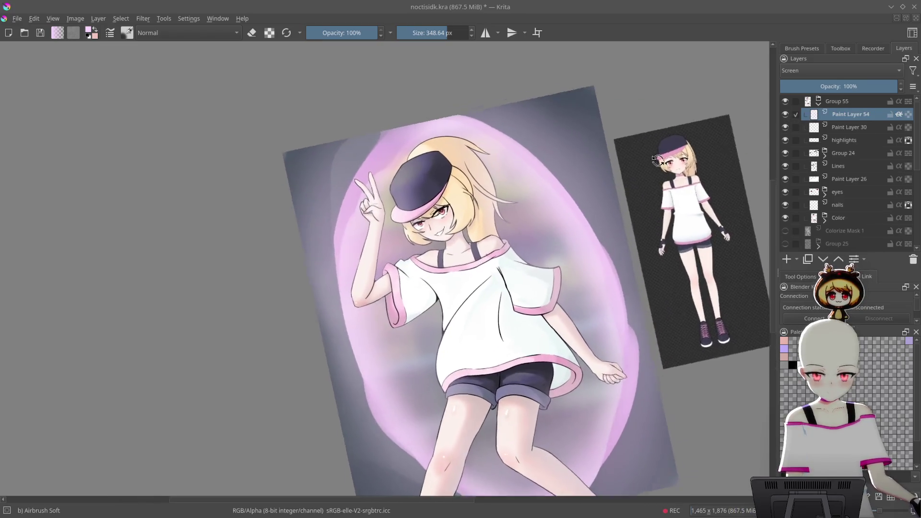
pyautogui.moveTo(863, 86); pyautogui.dragTo(905, 84)
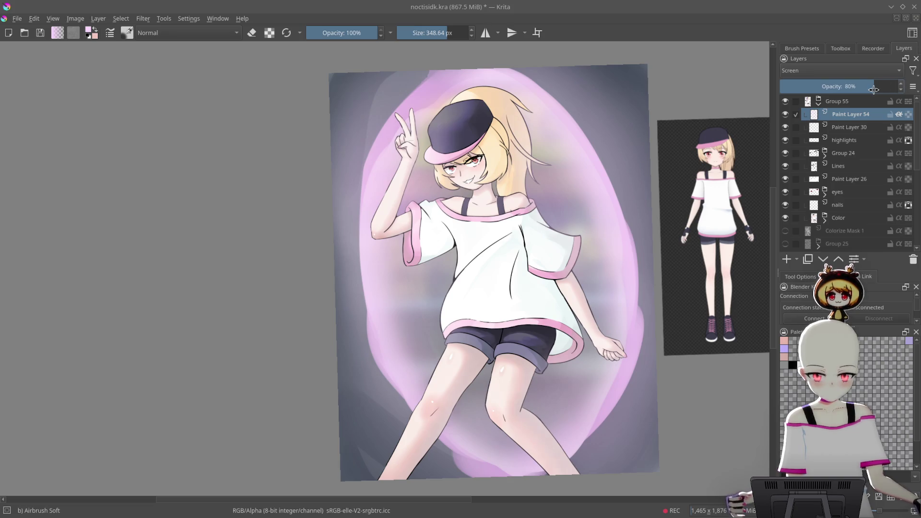
# - Lighten the left side of the hat on the glow layer
pyautogui.scroll(1, 609, 211)
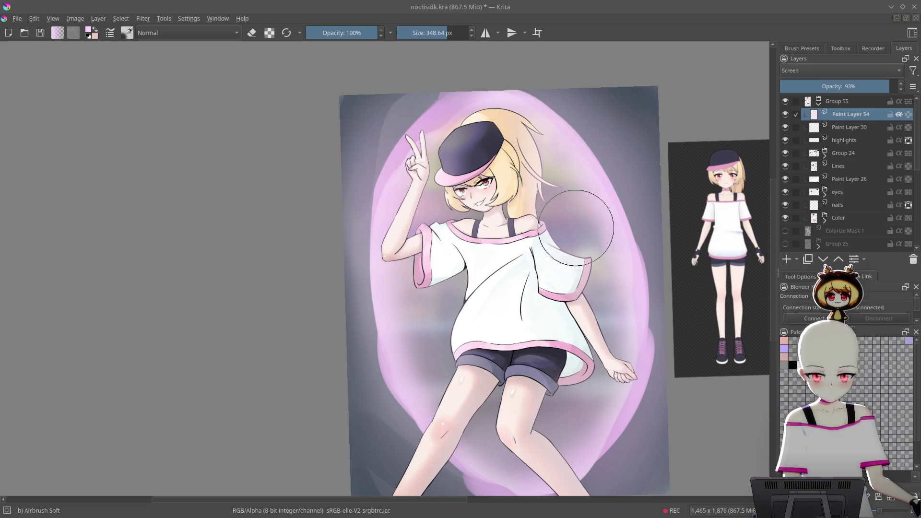
pyautogui.scroll(-3, 657, 396)
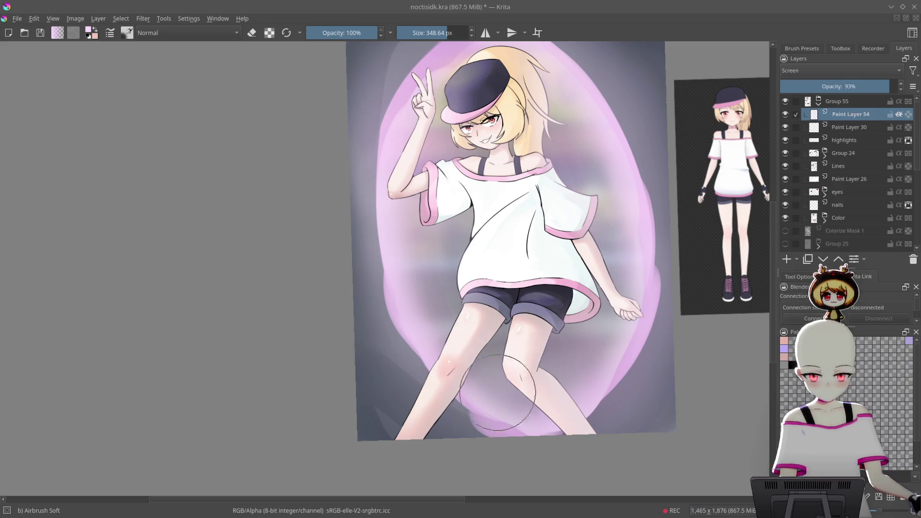
pyautogui.scroll(4, 457, 299)
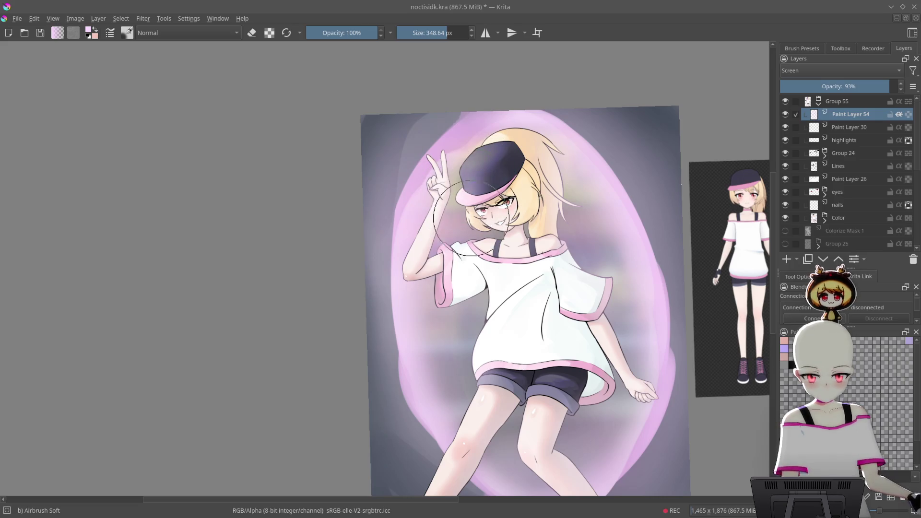
pyautogui.moveTo(511, 115); pyautogui.dragTo(463, 155)
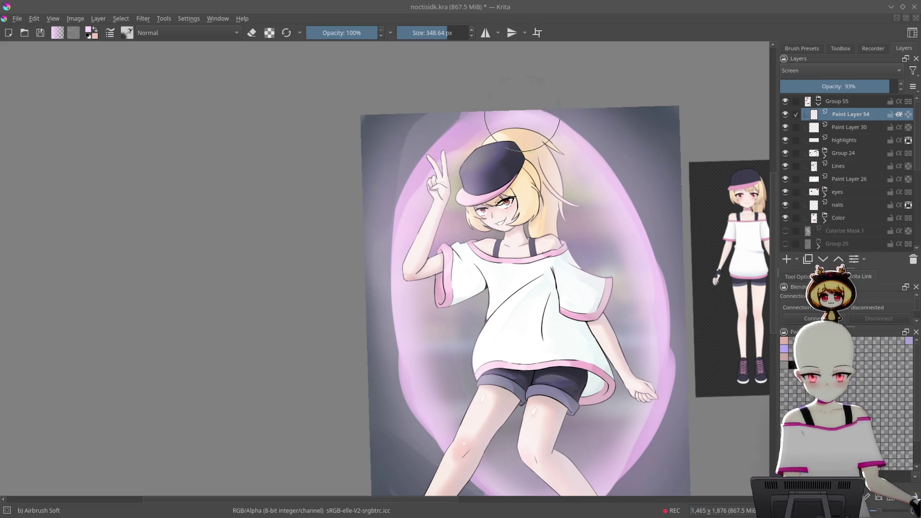
pyautogui.scroll(-3, 624, 197)
pyautogui.scroll(3, 610, 288)
# - Lower the glow layer to 73% opacity, briefly try it beneath Lines, and return it to the top
pyautogui.click(869, 86)
pyautogui.moveTo(870, 86); pyautogui.dragTo(855, 88)
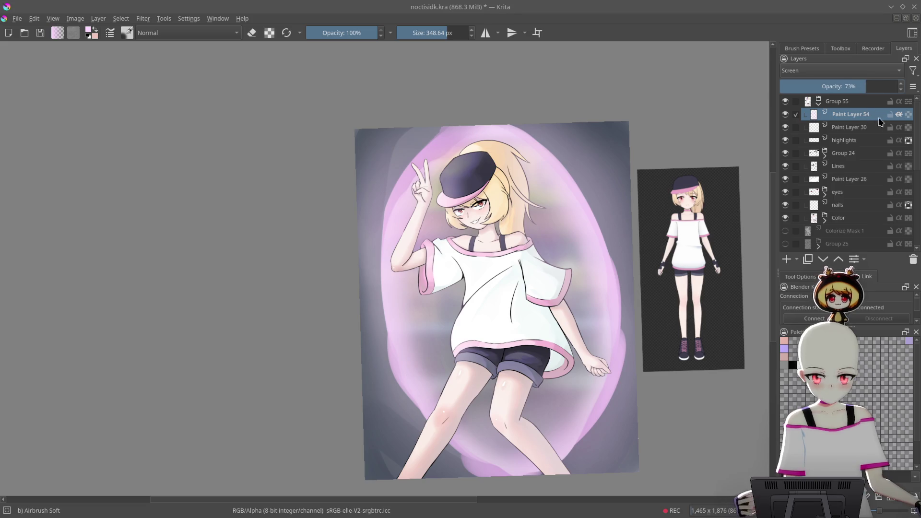
pyautogui.moveTo(863, 119); pyautogui.dragTo(878, 174)
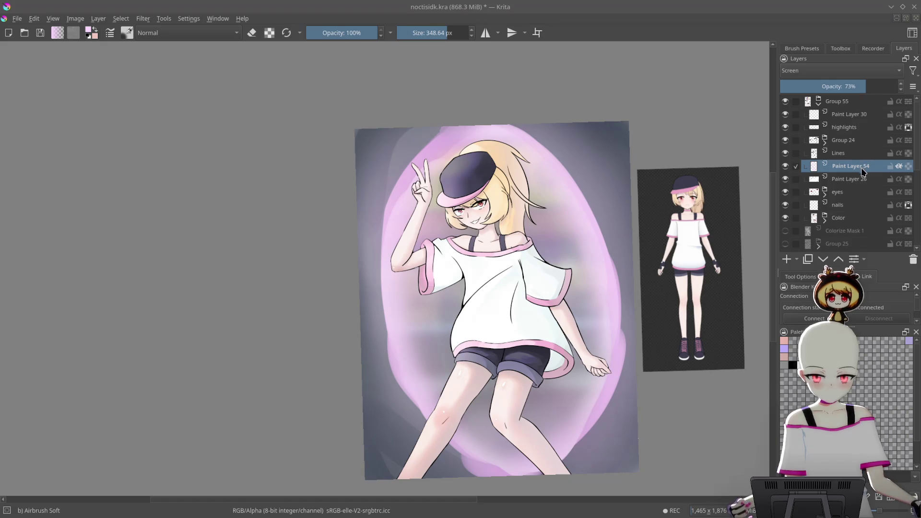
pyautogui.moveTo(877, 109); pyautogui.dragTo(879, 108)
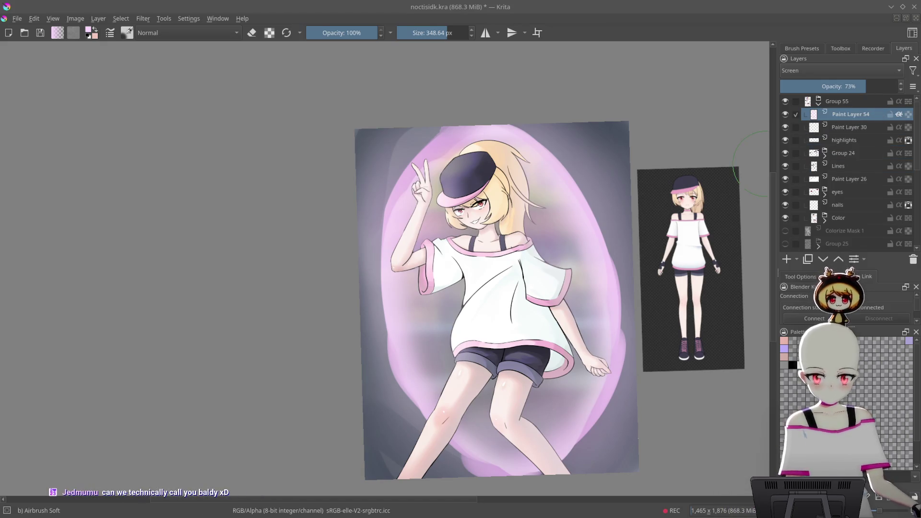
# - Pan, zoom and tilt the view to inspect the brightened girl
pyautogui.moveTo(565, 235); pyautogui.dragTo(473, 205)
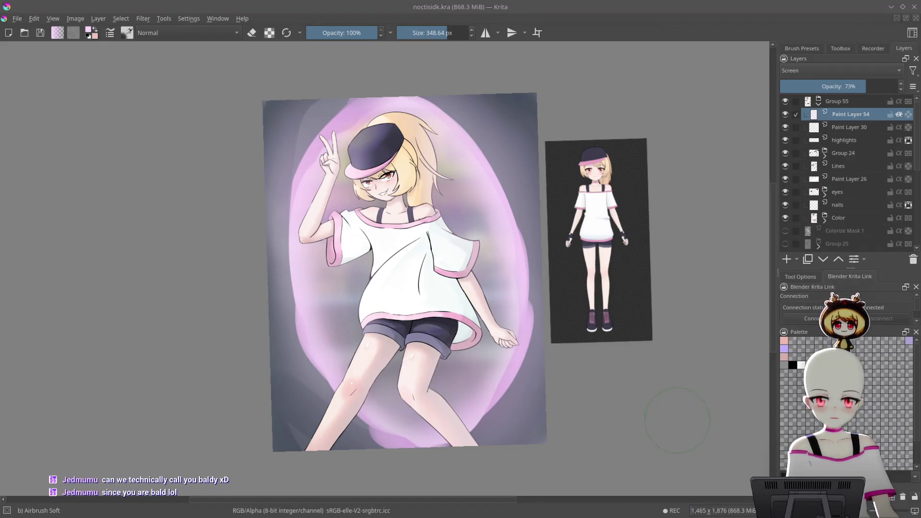
pyautogui.moveTo(561, 303); pyautogui.dragTo(600, 205)
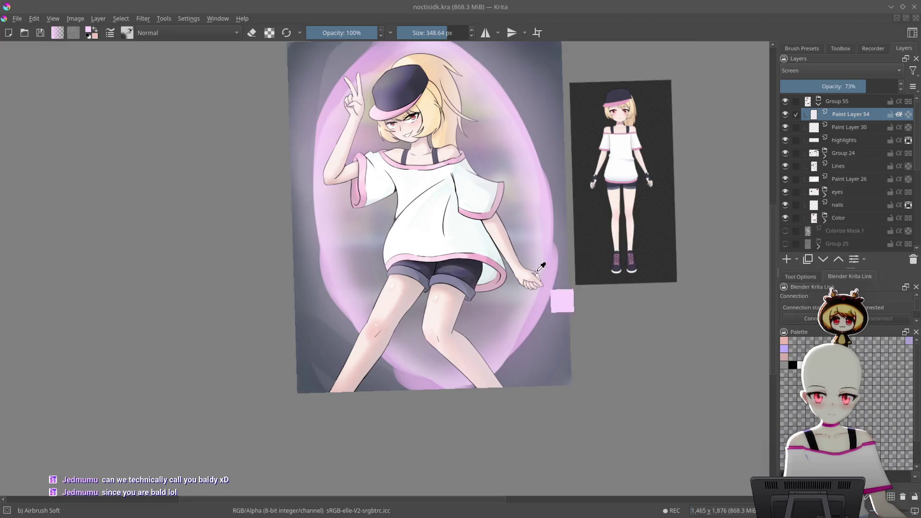
pyautogui.scroll(2, 555, 241)
pyautogui.moveTo(555, 241); pyautogui.dragTo(598, 298)
pyautogui.scroll(-6, 597, 298)
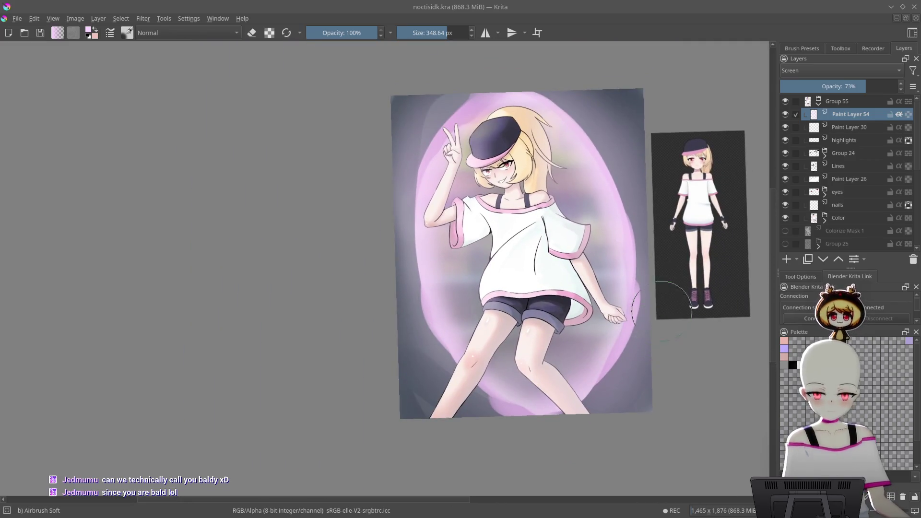
pyautogui.scroll(3, 648, 273)
pyautogui.moveTo(648, 273)
pyautogui.mouseDown()
pyautogui.moveTo(642, 201)
pyautogui.moveTo(632, 200)
pyautogui.moveTo(627, 162)
pyautogui.mouseUp()
pyautogui.scroll(3, 643, 200)
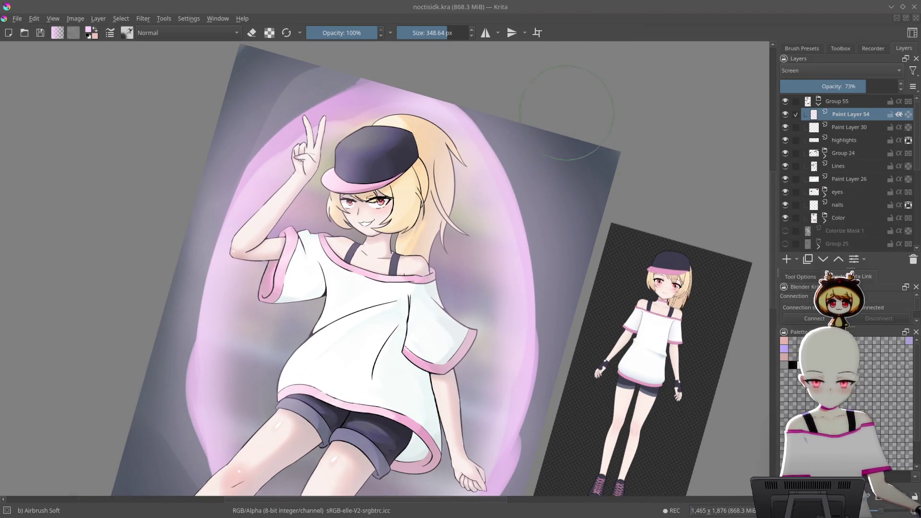
# - Pick a deeper purple and the Basic wet brush at a smaller size
pyautogui.rightClick(566, 130)
pyautogui.moveTo(564, 150); pyautogui.dragTo(558, 139)
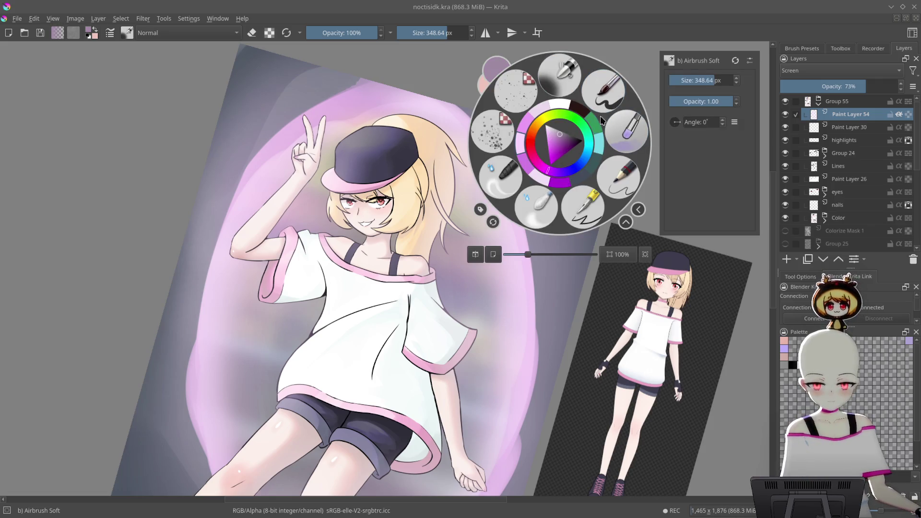
pyautogui.click(629, 127)
pyautogui.moveTo(480, 240); pyautogui.dragTo(409, 132)
pyautogui.press('[')
pyautogui.press('[')
pyautogui.press('[')
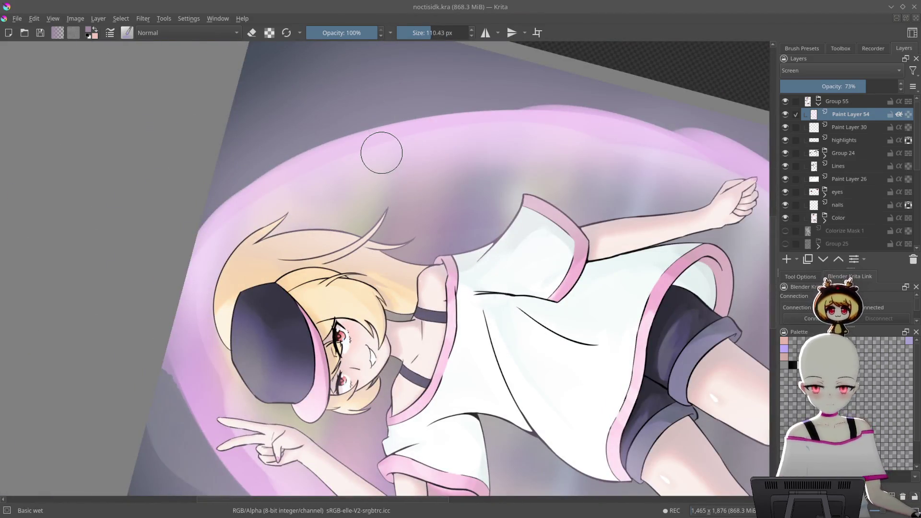
pyautogui.moveTo(388, 207); pyautogui.dragTo(525, 249)
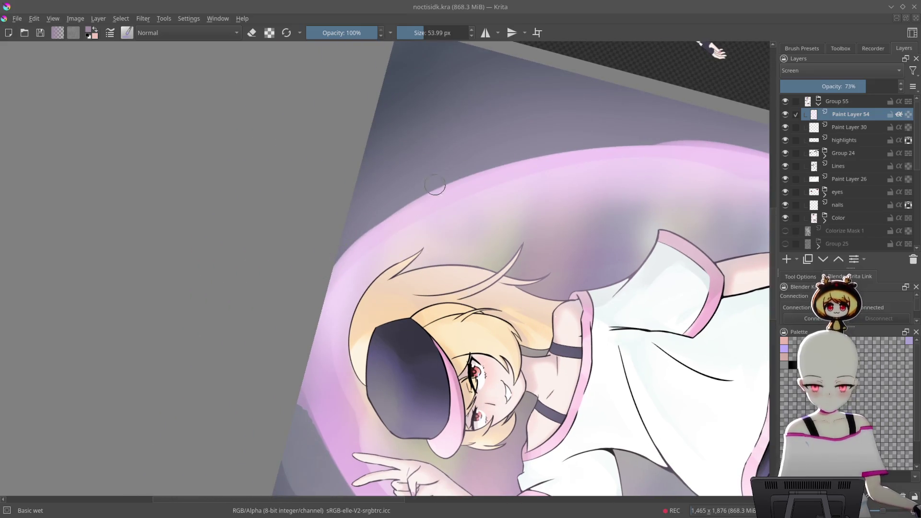
pyautogui.scroll(-5, 862, 204)
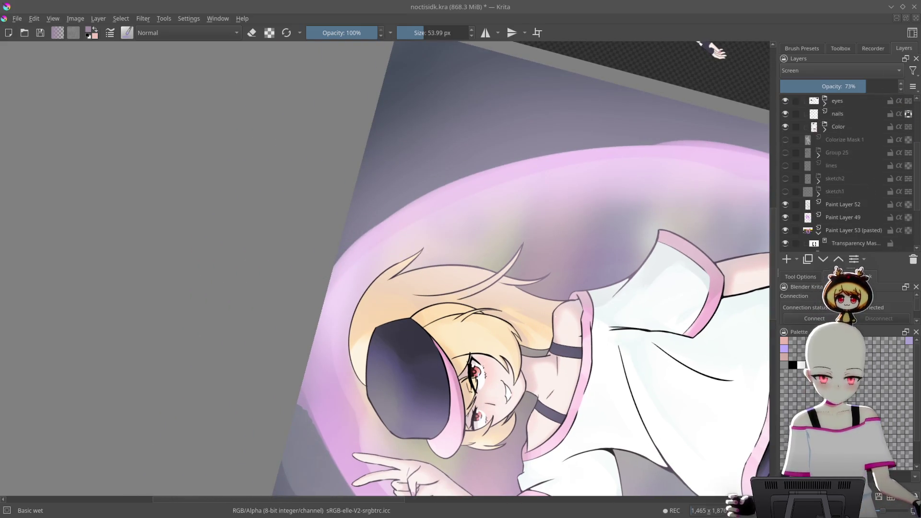
# - Add Paint Layer 56 above Paint Layer 49 and paint purple strokes along the glow's edge
pyautogui.click(850, 217)
pyautogui.click(787, 260)
pyautogui.moveTo(616, 166)
pyautogui.mouseDown()
pyautogui.moveTo(560, 144)
pyautogui.moveTo(600, 74)
pyautogui.moveTo(353, 277)
pyautogui.mouseUp()
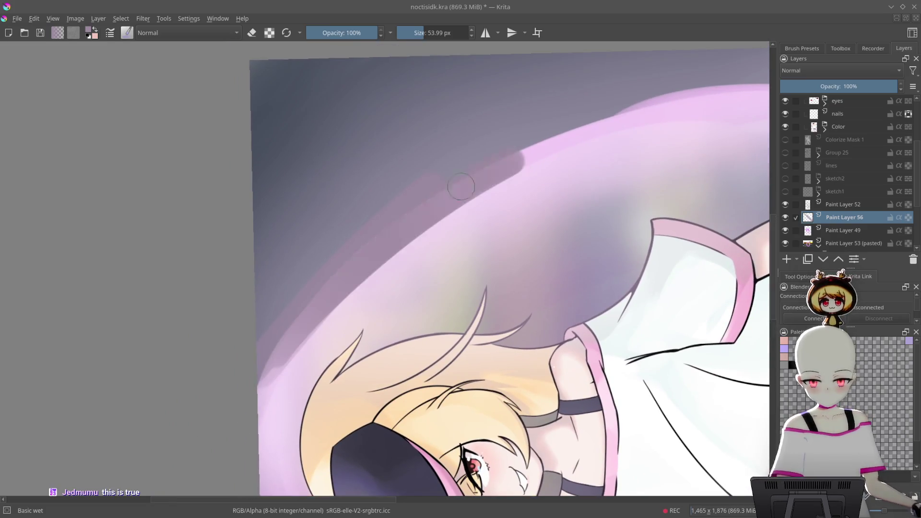
pyautogui.moveTo(724, 76)
pyautogui.mouseDown()
pyautogui.moveTo(699, 143)
pyautogui.moveTo(643, 200)
pyautogui.moveTo(449, 191)
pyautogui.mouseUp()
pyautogui.moveTo(700, 115)
pyautogui.mouseDown()
pyautogui.moveTo(555, 154)
pyautogui.moveTo(526, 88)
pyautogui.moveTo(485, 178)
pyautogui.moveTo(481, 235)
pyautogui.moveTo(384, 192)
pyautogui.mouseUp()
pyautogui.moveTo(460, 154)
pyautogui.mouseDown()
pyautogui.moveTo(540, 130)
pyautogui.moveTo(512, 214)
pyautogui.moveTo(434, 158)
pyautogui.moveTo(413, 218)
pyautogui.moveTo(668, 166)
pyautogui.moveTo(448, 191)
pyautogui.moveTo(475, 196)
pyautogui.moveTo(647, 110)
pyautogui.moveTo(676, 168)
pyautogui.moveTo(606, 192)
pyautogui.moveTo(527, 201)
pyautogui.moveTo(480, 144)
pyautogui.moveTo(425, 154)
pyautogui.moveTo(624, 230)
pyautogui.moveTo(638, 211)
pyautogui.moveTo(594, 115)
pyautogui.moveTo(600, 153)
pyautogui.moveTo(585, 156)
pyautogui.mouseUp()
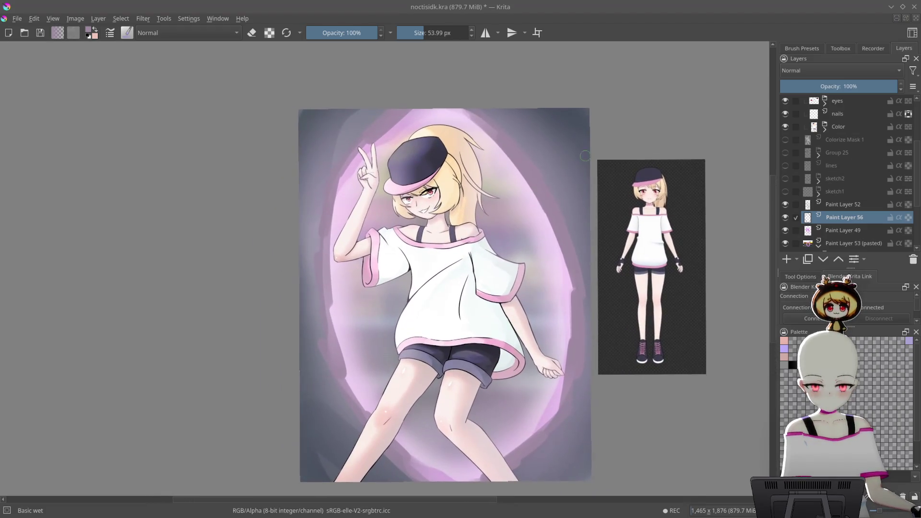
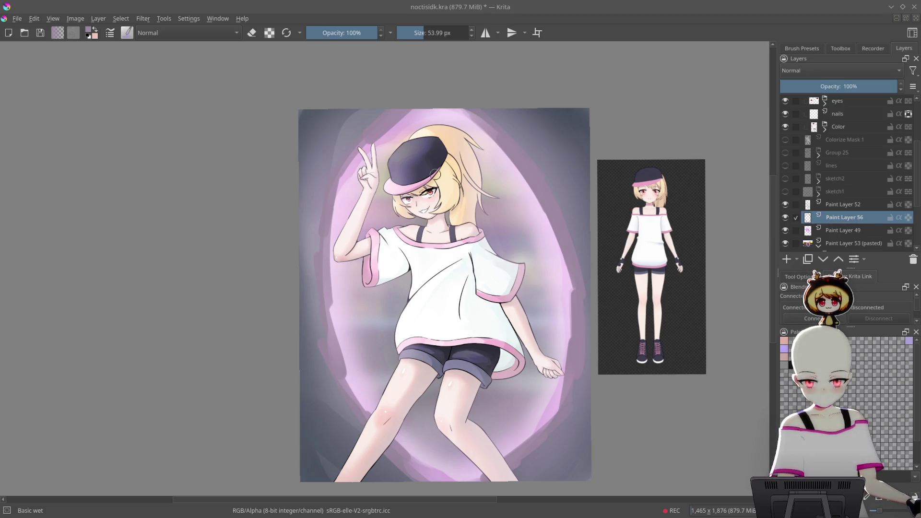
# - Reframe the view on the hat and raised hand, leaving the shading layer at full opacity
pyautogui.moveTo(596, 384); pyautogui.dragTo(598, 363)
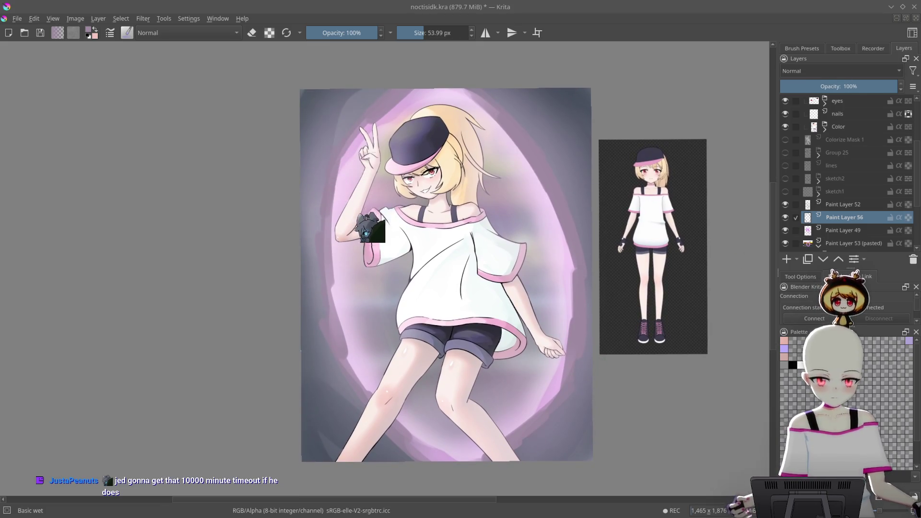
pyautogui.moveTo(647, 279); pyautogui.dragTo(635, 331)
pyautogui.moveTo(699, 337)
pyautogui.mouseDown()
pyautogui.moveTo(678, 202)
pyautogui.moveTo(684, 216)
pyautogui.mouseUp()
pyautogui.click(894, 88)
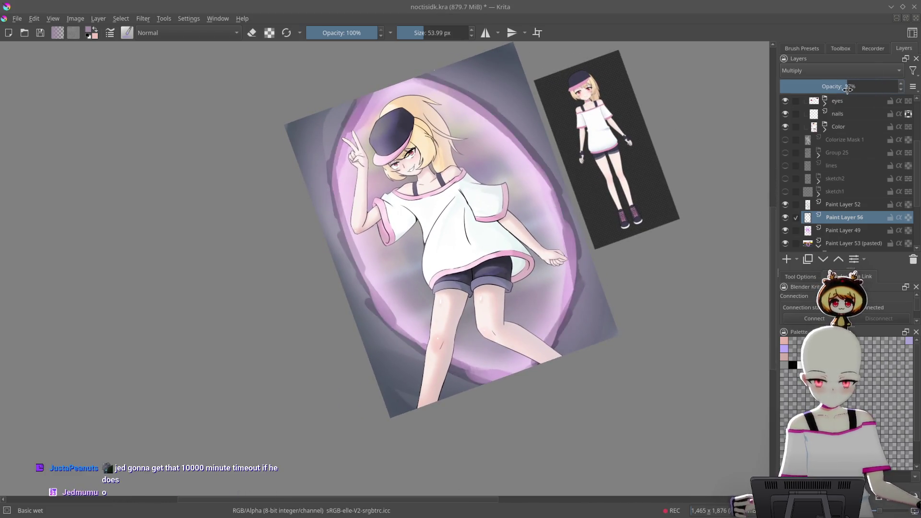
pyautogui.moveTo(894, 88); pyautogui.dragTo(917, 93)
pyautogui.moveTo(594, 226); pyautogui.dragTo(570, 152)
# - Paint dark purple strokes on the rim beside the raised hand and down the left side
pyautogui.moveTo(565, 102); pyautogui.dragTo(425, 199)
pyautogui.moveTo(473, 147)
pyautogui.mouseDown()
pyautogui.moveTo(324, 302)
pyautogui.moveTo(564, 96)
pyautogui.mouseUp()
pyautogui.moveTo(335, 239); pyautogui.dragTo(268, 417)
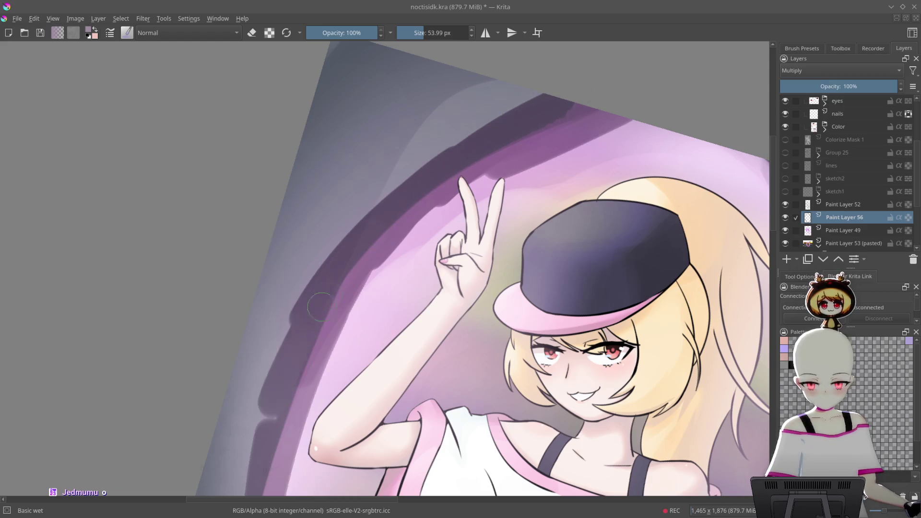
pyautogui.moveTo(326, 288); pyautogui.dragTo(268, 446)
pyautogui.moveTo(298, 297); pyautogui.dragTo(254, 470)
pyautogui.moveTo(466, 238)
pyautogui.mouseDown()
pyautogui.moveTo(584, 105)
pyautogui.moveTo(551, 195)
pyautogui.moveTo(480, 249)
pyautogui.mouseUp()
pyautogui.moveTo(345, 288); pyautogui.dragTo(298, 350)
pyautogui.moveTo(316, 259)
pyautogui.mouseDown()
pyautogui.moveTo(264, 365)
pyautogui.moveTo(240, 480)
pyautogui.mouseUp()
# - Add more dark shading strokes along the left rim and near the arm
pyautogui.moveTo(624, 192)
pyautogui.mouseDown()
pyautogui.moveTo(590, 127)
pyautogui.moveTo(534, 165)
pyautogui.mouseUp()
pyautogui.moveTo(268, 418); pyautogui.dragTo(319, 321)
pyautogui.moveTo(269, 461)
pyautogui.mouseDown()
pyautogui.moveTo(312, 316)
pyautogui.moveTo(384, 336)
pyautogui.mouseUp()
pyautogui.moveTo(432, 287)
pyautogui.mouseDown()
pyautogui.moveTo(504, 192)
pyautogui.moveTo(456, 167)
pyautogui.moveTo(427, 117)
pyautogui.moveTo(387, 259)
pyautogui.moveTo(503, 101)
pyautogui.mouseUp()
pyautogui.moveTo(360, 255); pyautogui.dragTo(331, 336)
pyautogui.moveTo(336, 269); pyautogui.dragTo(298, 431)
pyautogui.moveTo(480, 216)
pyautogui.mouseDown()
pyautogui.moveTo(570, 283)
pyautogui.moveTo(509, 189)
pyautogui.mouseUp()
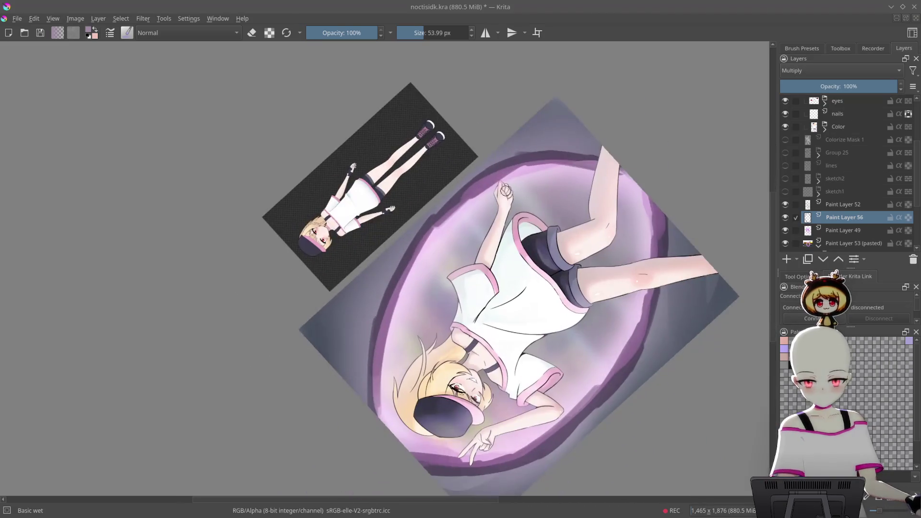
# - Darken the upper rim with purple strokes, then save noctisidk.kra
pyautogui.moveTo(404, 286)
pyautogui.mouseDown()
pyautogui.moveTo(488, 179)
pyautogui.moveTo(408, 121)
pyautogui.mouseUp()
pyautogui.moveTo(287, 298)
pyautogui.mouseDown()
pyautogui.moveTo(468, 65)
pyautogui.moveTo(398, 96)
pyautogui.mouseUp()
pyautogui.moveTo(289, 287)
pyautogui.mouseDown()
pyautogui.moveTo(582, 289)
pyautogui.moveTo(611, 174)
pyautogui.mouseUp()
pyautogui.hotkey('ctrl', 's')
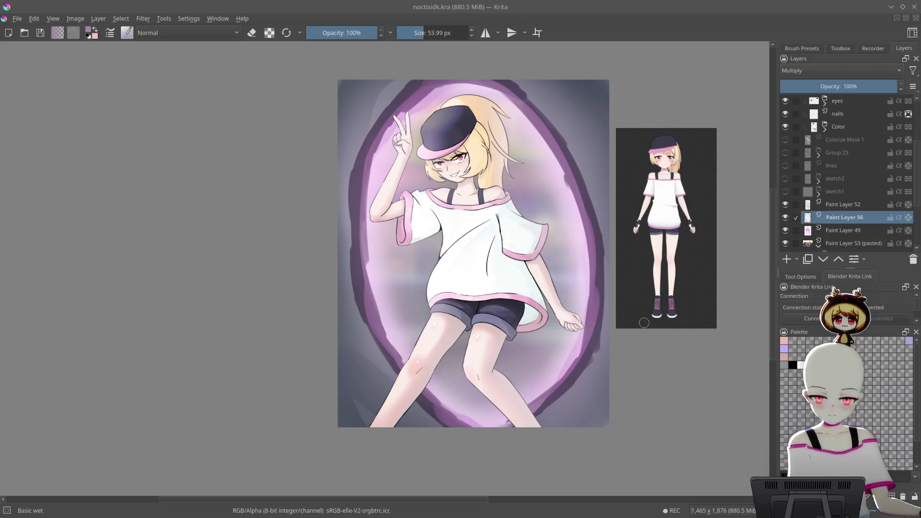
# - Undo the last rim stroke and start erasing the ring's dark outer edge near the legs
pyautogui.moveTo(630, 338)
pyautogui.mouseDown()
pyautogui.moveTo(609, 316)
pyautogui.moveTo(638, 263)
pyautogui.moveTo(589, 291)
pyautogui.moveTo(603, 260)
pyautogui.moveTo(588, 307)
pyautogui.mouseUp()
pyautogui.hotkey('ctrl', 'z')
pyautogui.moveTo(588, 240); pyautogui.dragTo(569, 352)
# - Reset and reposition the canvas view to review the image, then select Group 55
pyautogui.moveTo(619, 187); pyautogui.dragTo(613, 415)
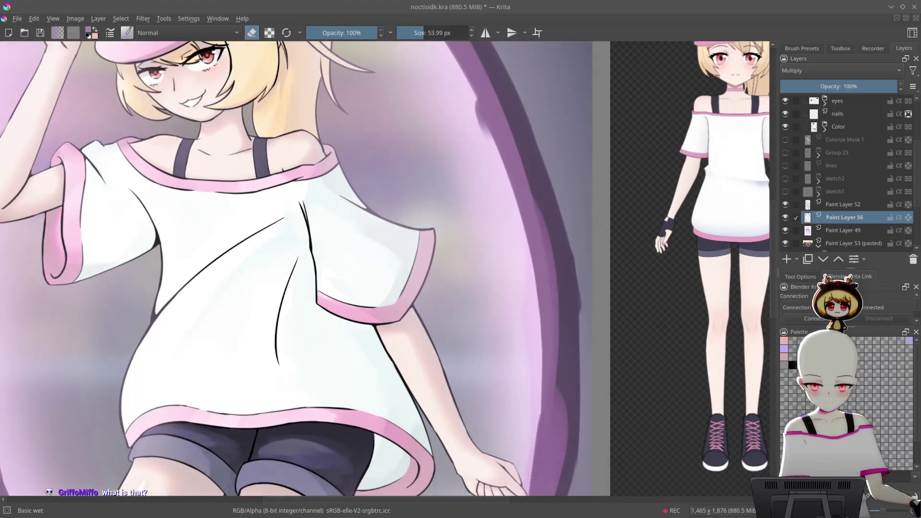
pyautogui.moveTo(581, 211); pyautogui.dragTo(249, 225)
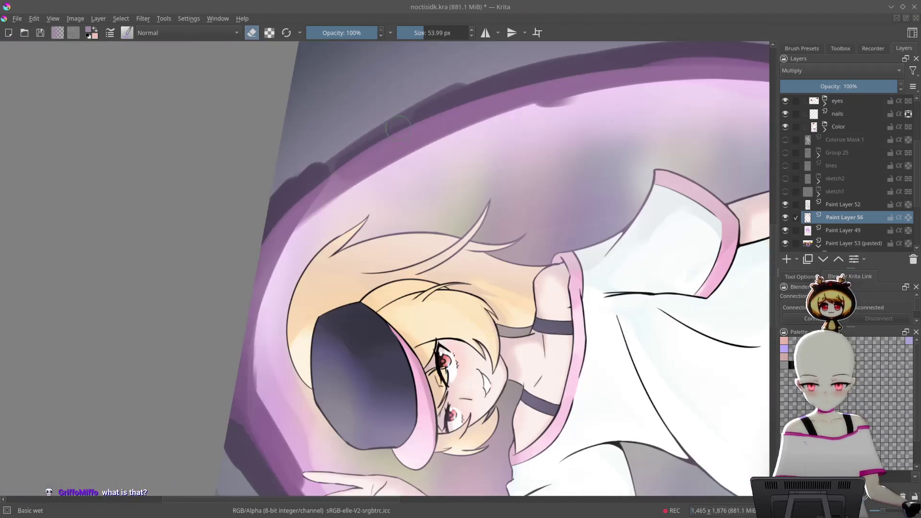
pyautogui.press('5')
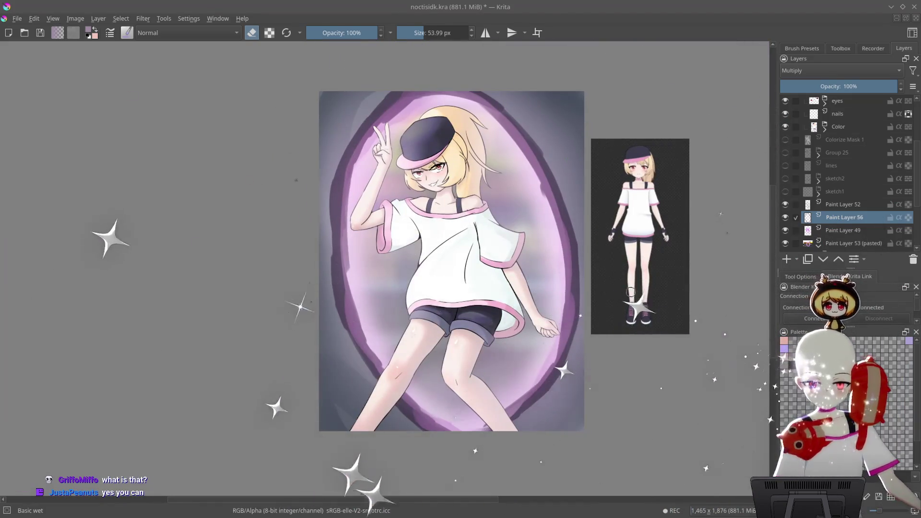
pyautogui.moveTo(626, 320)
pyautogui.mouseDown()
pyautogui.moveTo(664, 271)
pyautogui.moveTo(664, 300)
pyautogui.mouseUp()
pyautogui.moveTo(637, 225)
pyautogui.mouseDown()
pyautogui.moveTo(651, 275)
pyautogui.moveTo(667, 153)
pyautogui.moveTo(653, 312)
pyautogui.moveTo(627, 412)
pyautogui.moveTo(729, 216)
pyautogui.mouseUp()
pyautogui.scroll(3, 854, 118)
pyautogui.click(853, 103)
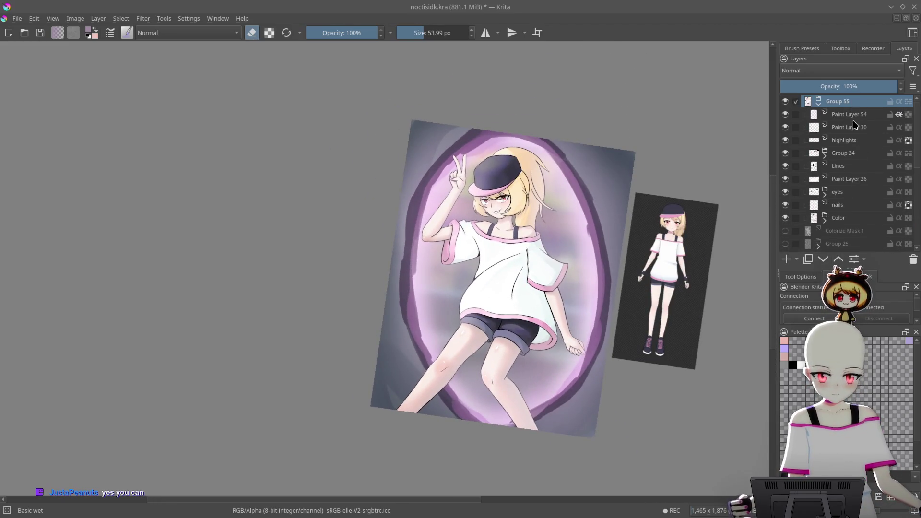
# - Add Paint Layer 57 and move it to the top of the layer stack
pyautogui.click(786, 258)
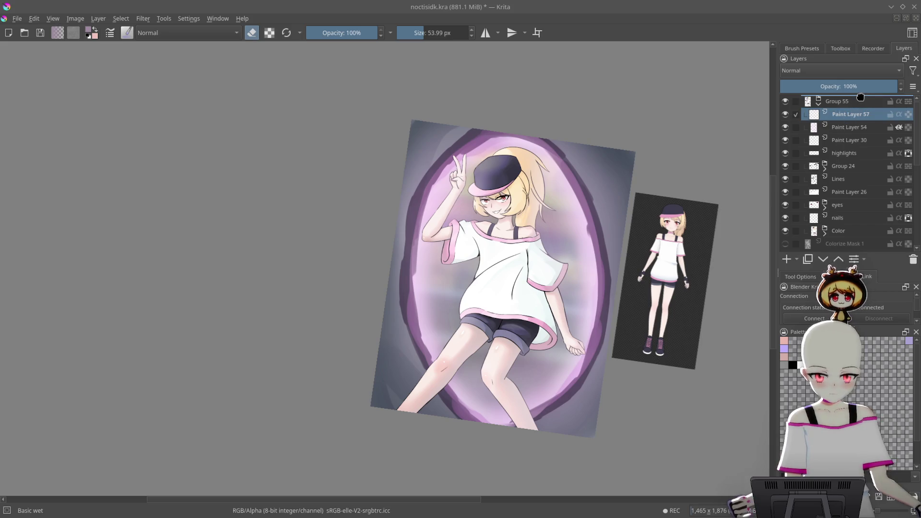
pyautogui.moveTo(860, 97); pyautogui.dragTo(859, 96)
pyautogui.scroll(4, 595, 216)
pyautogui.press('e')
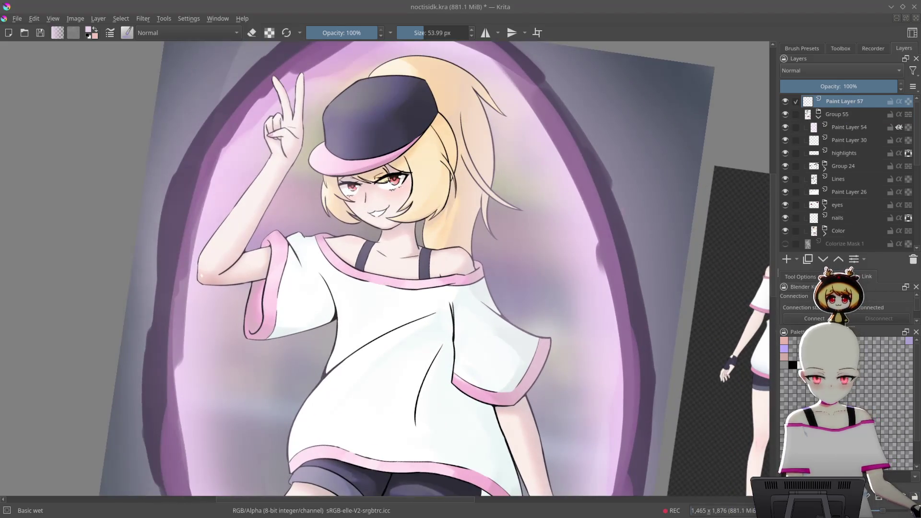
pyautogui.scroll(-3, 527, 172)
pyautogui.rightClick(548, 144)
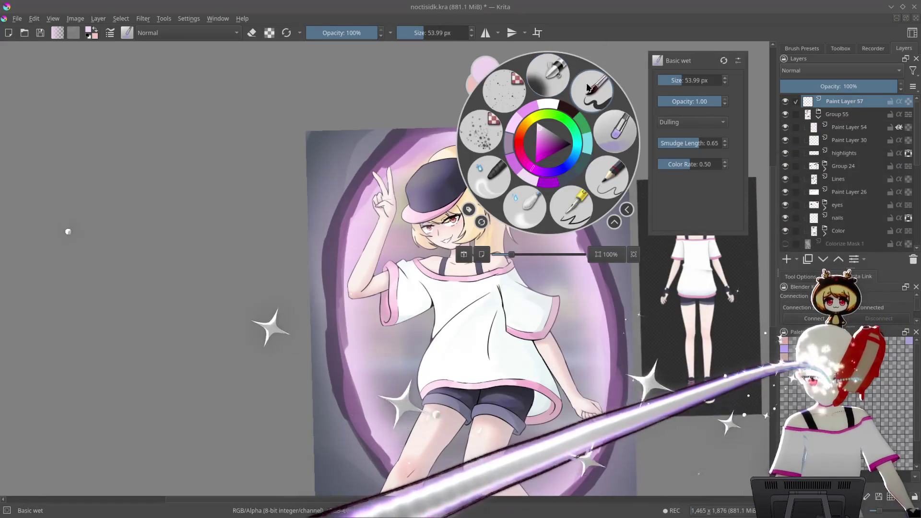
pyautogui.click(463, 86)
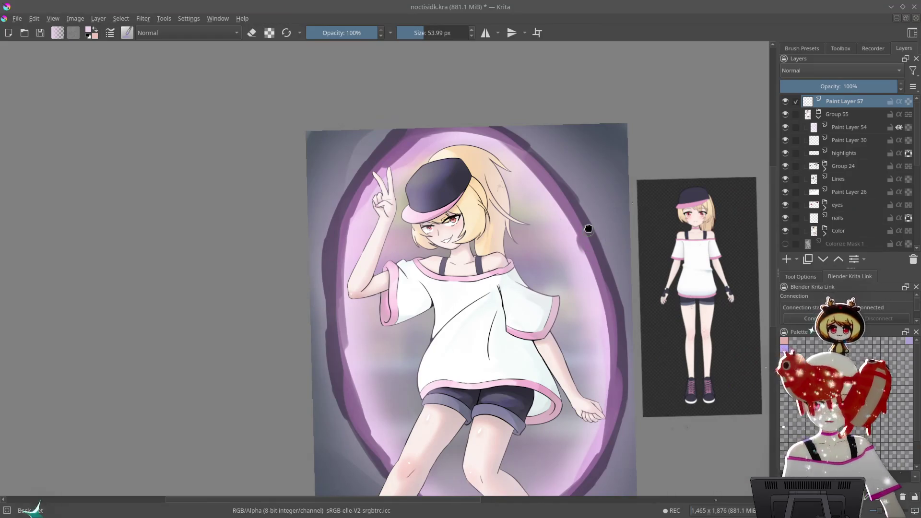
# - Draw a vertical brightening gradient over the upper canvas with the Gradient tool
pyautogui.moveTo(589, 230); pyautogui.dragTo(561, 222)
pyautogui.rightClick(560, 143)
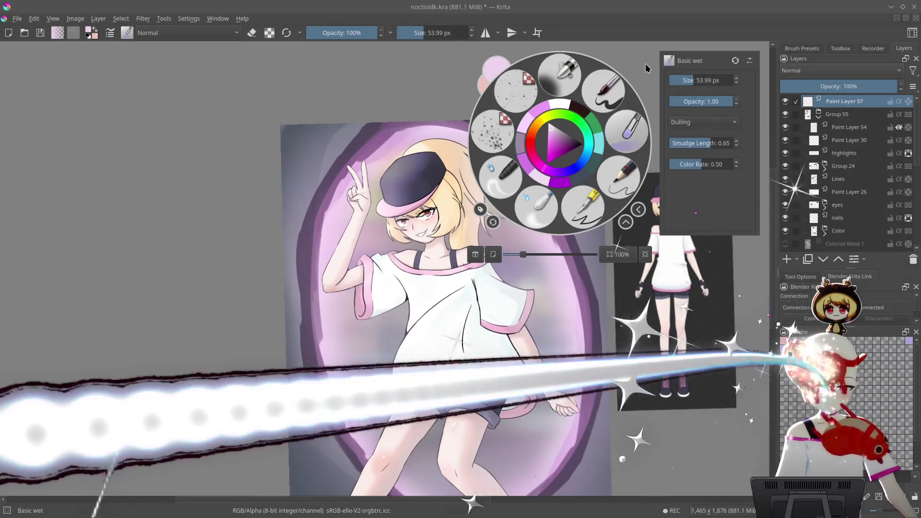
pyautogui.click(840, 48)
pyautogui.click(791, 142)
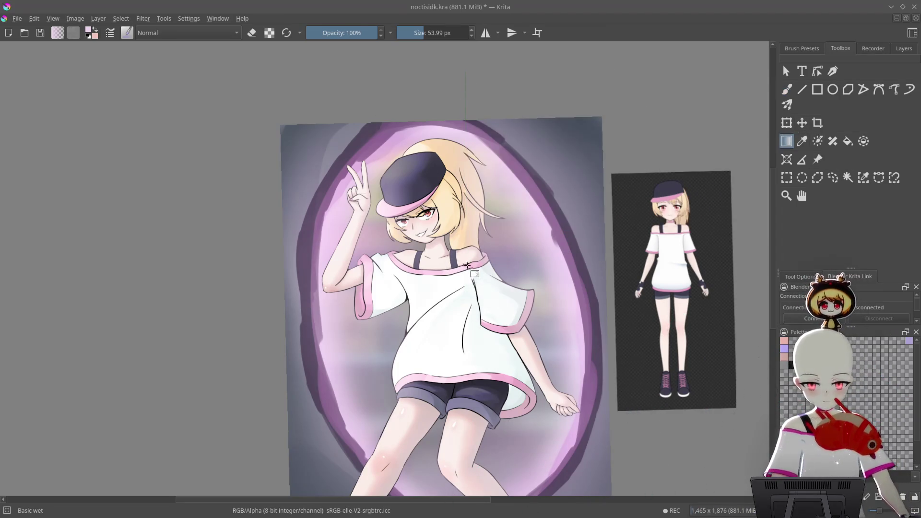
pyautogui.moveTo(467, 265); pyautogui.dragTo(467, 266)
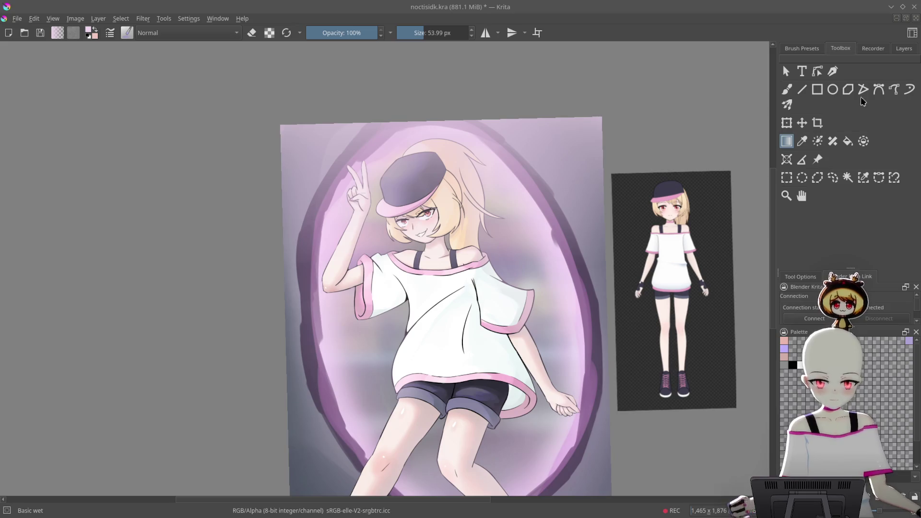
# - Set Paint Layer 57 to Screen blending at about 49% opacity
pyautogui.click(904, 48)
pyautogui.click(806, 48)
pyautogui.click(840, 48)
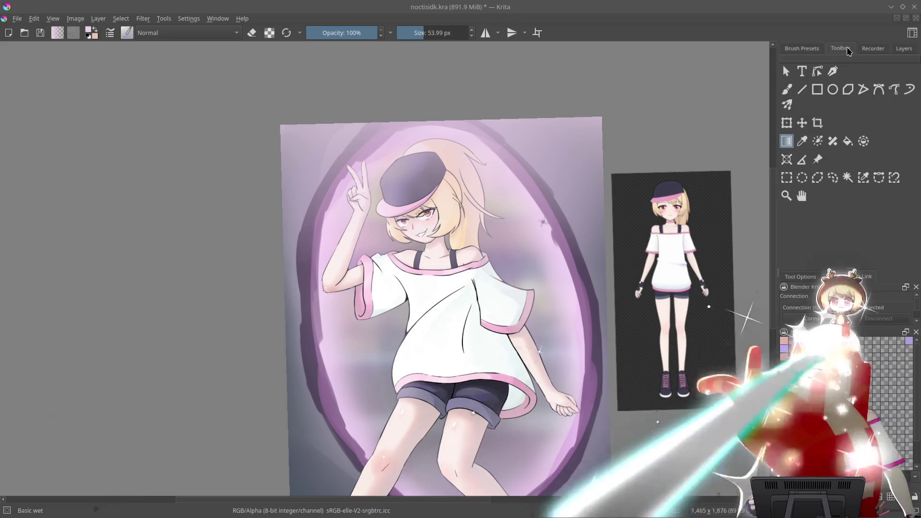
pyautogui.click(903, 48)
pyautogui.hotkey('alt', 'shift', 's')
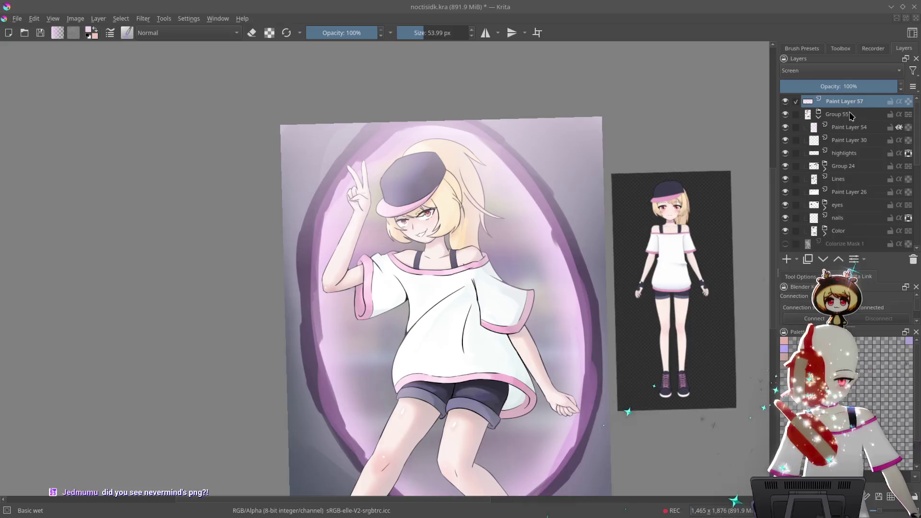
pyautogui.click(855, 87)
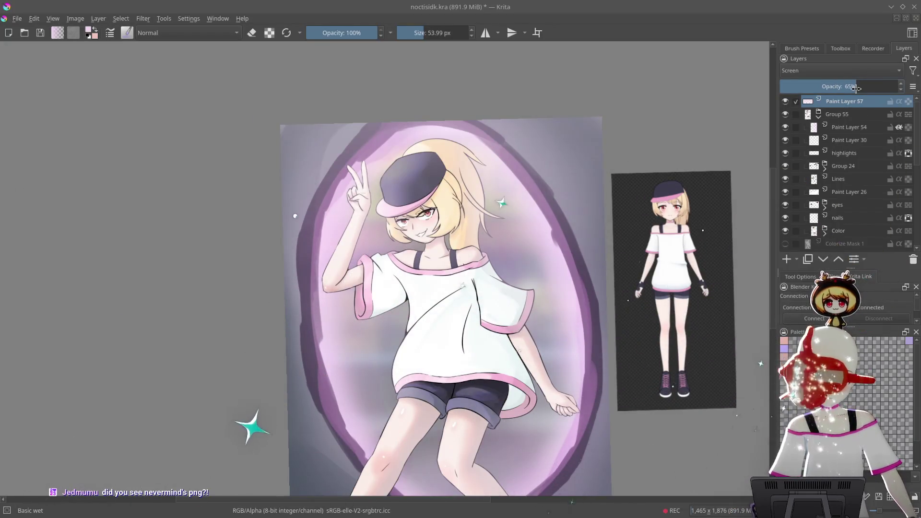
pyautogui.moveTo(856, 88); pyautogui.dragTo(843, 91)
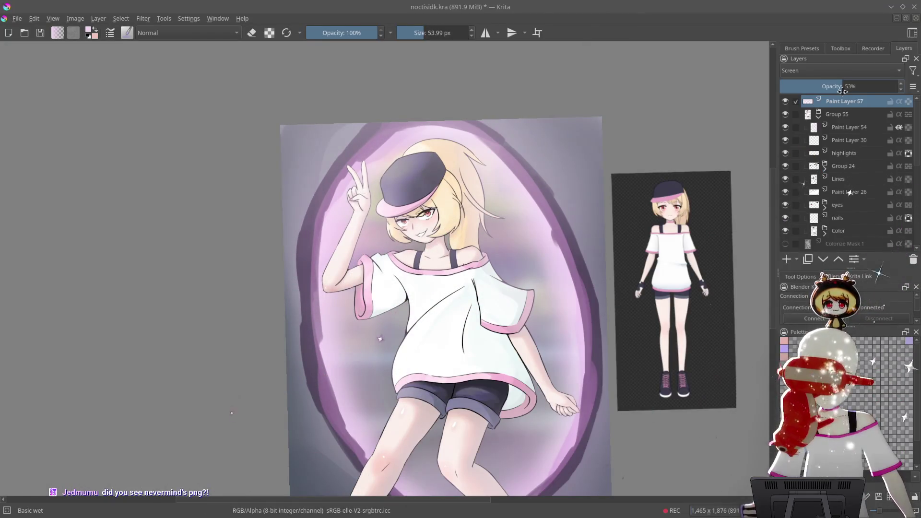
pyautogui.moveTo(837, 93)
pyautogui.mouseDown()
pyautogui.moveTo(676, 65)
pyautogui.moveTo(693, 99)
pyautogui.moveTo(691, 374)
pyautogui.mouseUp()
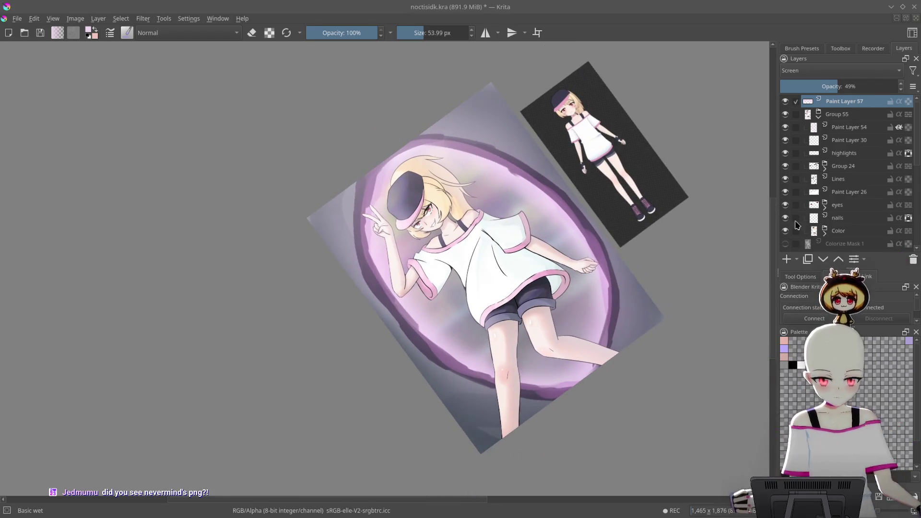
# - Add Paint Layer 58 and lay a grey wash over the shorts and legs
pyautogui.click(787, 259)
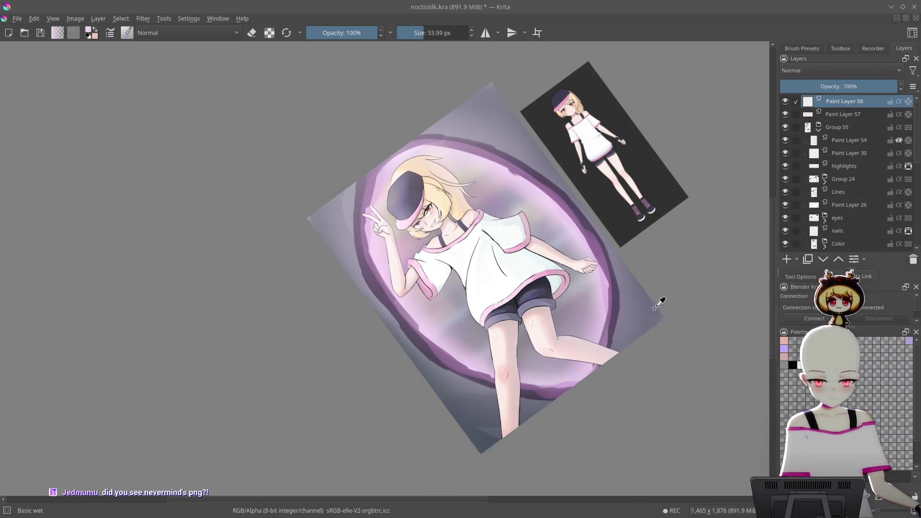
pyautogui.moveTo(622, 393); pyautogui.dragTo(636, 373)
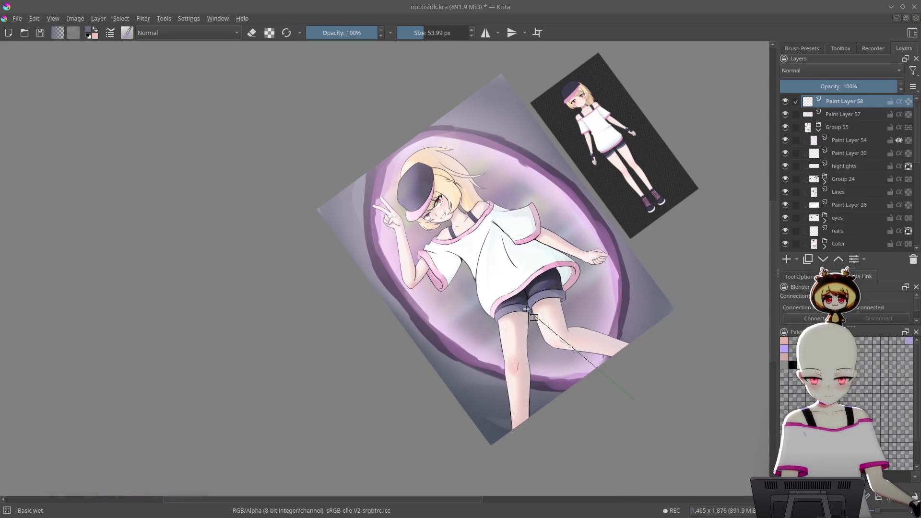
pyautogui.moveTo(539, 286); pyautogui.dragTo(635, 358)
pyautogui.hotkey('ctrl', 'z')
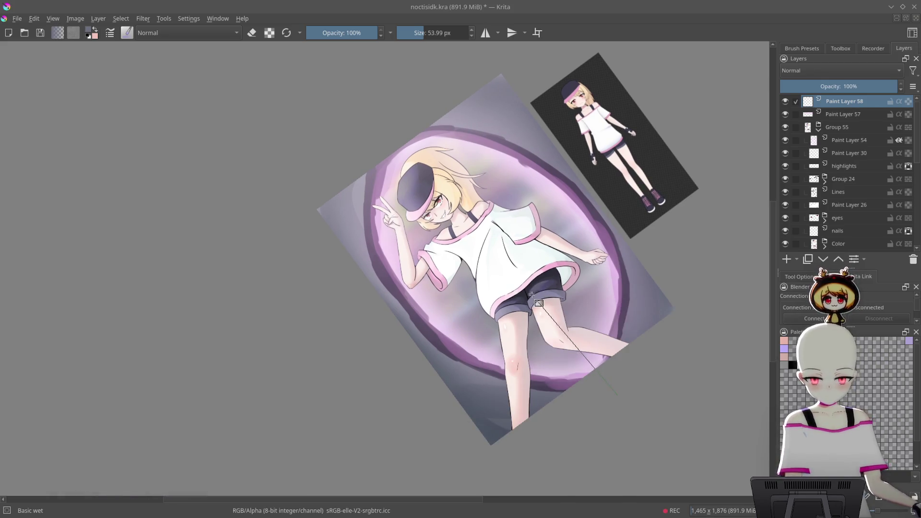
pyautogui.moveTo(532, 364); pyautogui.dragTo(636, 284)
pyautogui.hotkey('ctrl', 'z')
pyautogui.moveTo(611, 393); pyautogui.dragTo(592, 284)
pyautogui.hotkey('ctrl', 'z')
pyautogui.moveTo(578, 366); pyautogui.dragTo(603, 283)
pyautogui.hotkey('ctrl', 'z')
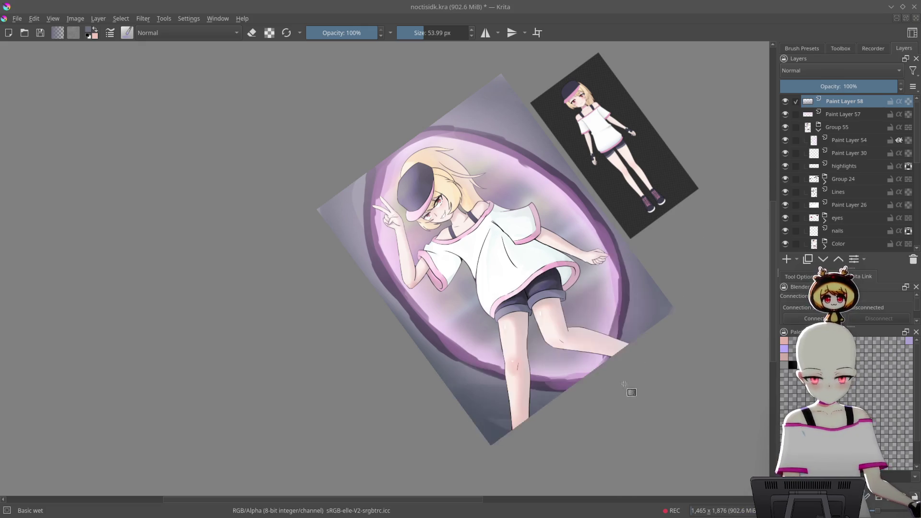
pyautogui.moveTo(542, 318); pyautogui.dragTo(562, 284)
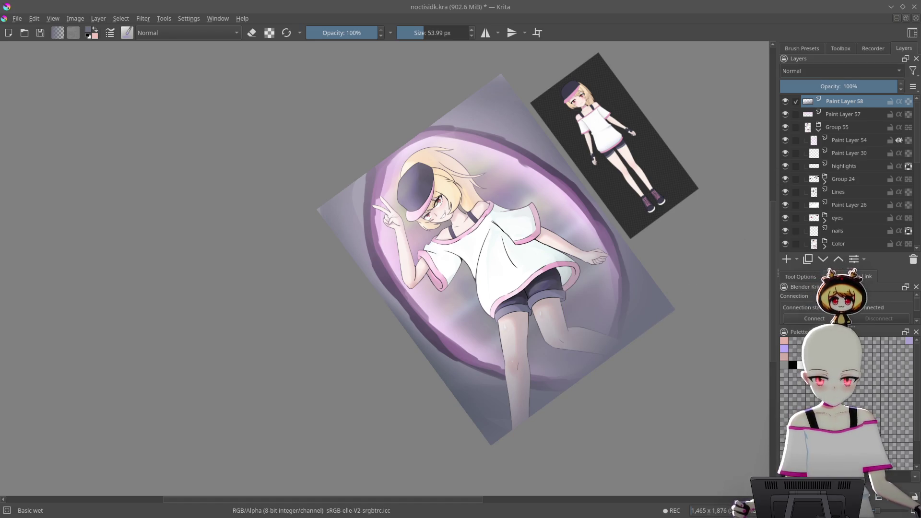
# - Set the wash layer to Multiply at 57% opacity and save the file
pyautogui.moveTo(699, 247)
pyautogui.mouseDown()
pyautogui.moveTo(685, 288)
pyautogui.moveTo(699, 264)
pyautogui.moveTo(699, 217)
pyautogui.moveTo(653, 216)
pyautogui.mouseUp()
pyautogui.click(851, 87)
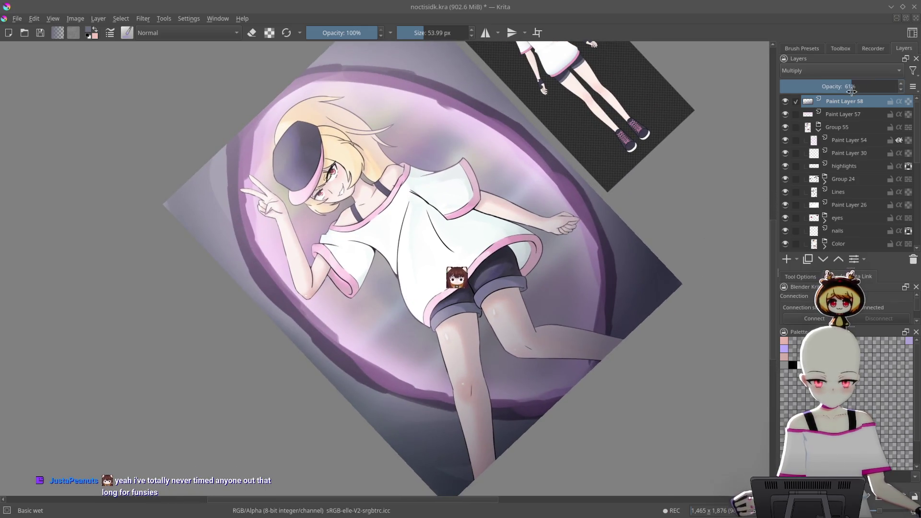
pyautogui.moveTo(852, 91); pyautogui.dragTo(843, 94)
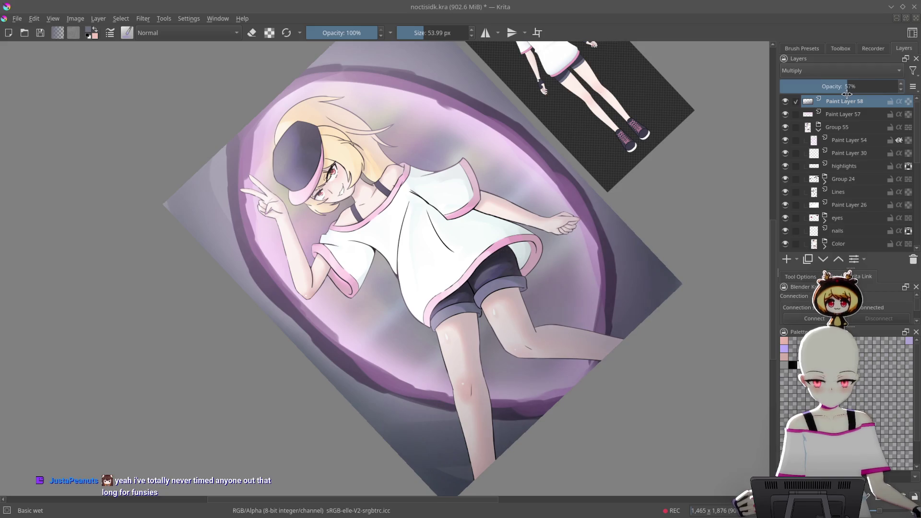
pyautogui.press('5')
pyautogui.moveTo(653, 365)
pyautogui.mouseDown()
pyautogui.moveTo(701, 191)
pyautogui.moveTo(706, 221)
pyautogui.mouseUp()
pyautogui.hotkey('ctrl', 's')
# - Straighten and reposition the canvas view, then select Paint Layer 54
pyautogui.press('5')
pyautogui.scroll(-3, 673, 357)
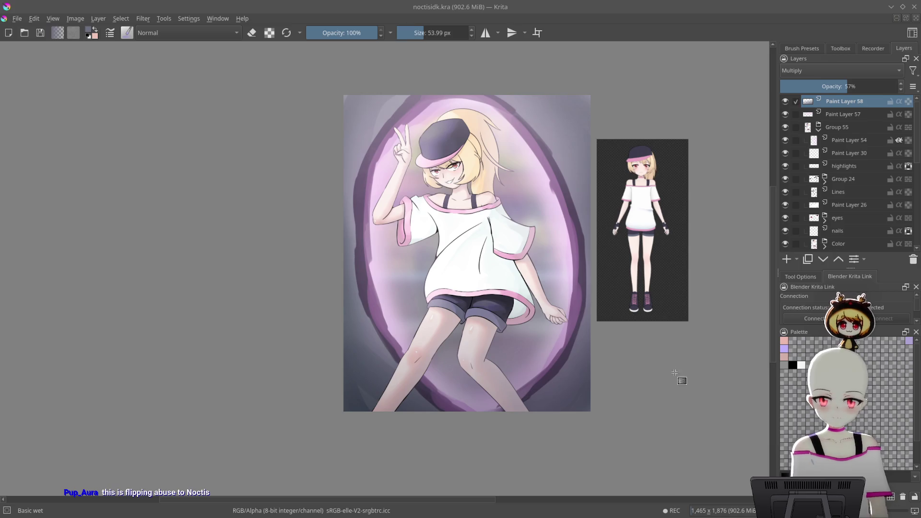
pyautogui.moveTo(632, 384)
pyautogui.mouseDown()
pyautogui.moveTo(659, 352)
pyautogui.moveTo(648, 418)
pyautogui.moveTo(689, 288)
pyautogui.moveTo(669, 189)
pyautogui.moveTo(662, 368)
pyautogui.mouseUp()
pyautogui.moveTo(610, 319)
pyautogui.mouseDown()
pyautogui.moveTo(661, 323)
pyautogui.moveTo(692, 249)
pyautogui.moveTo(676, 272)
pyautogui.mouseUp()
pyautogui.moveTo(688, 166)
pyautogui.mouseDown()
pyautogui.moveTo(664, 140)
pyautogui.moveTo(655, 153)
pyautogui.moveTo(614, 106)
pyautogui.moveTo(624, 172)
pyautogui.moveTo(615, 200)
pyautogui.mouseUp()
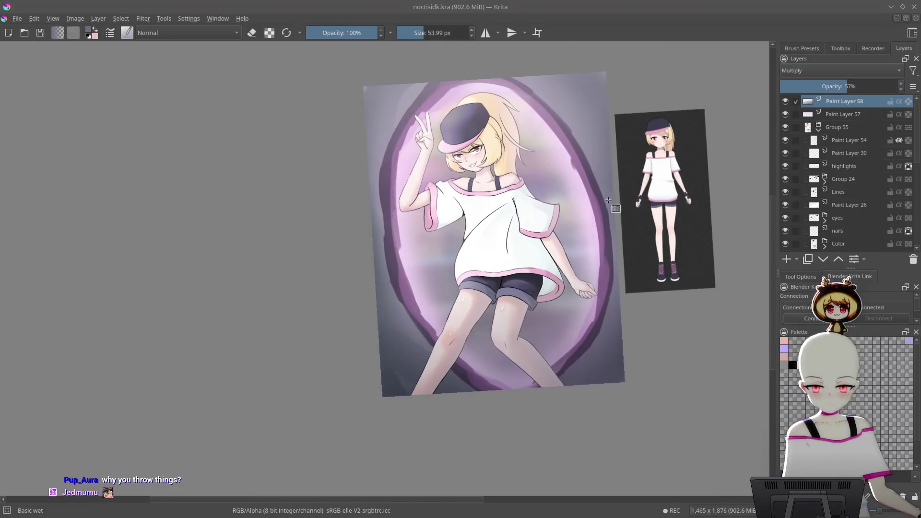
pyautogui.press('5')
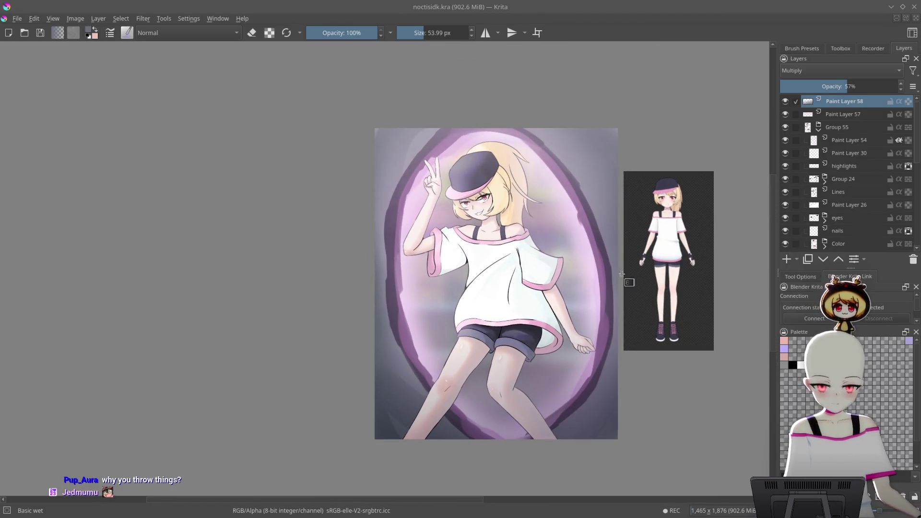
pyautogui.moveTo(628, 273); pyautogui.dragTo(613, 286)
pyautogui.click(856, 141)
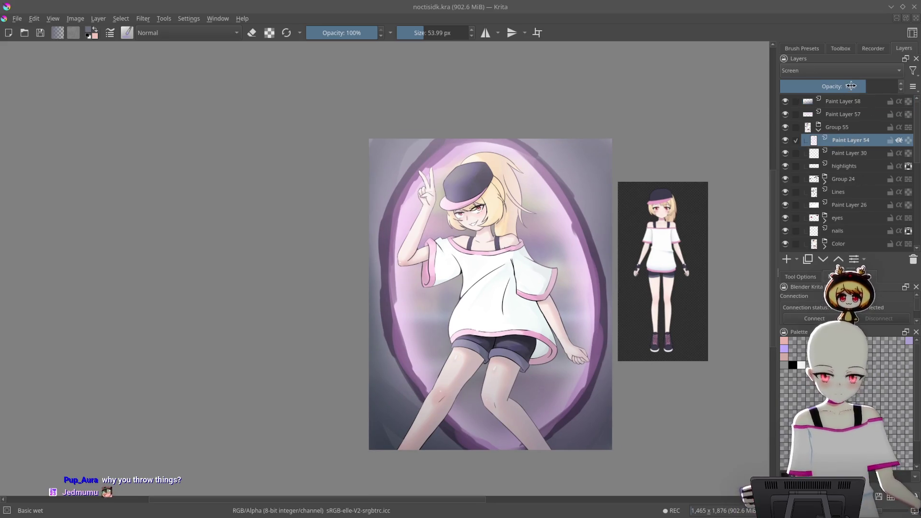
# - Lower Paint Layer 54 to 48% opacity and duplicate the Lines layer with Ctrl+J
pyautogui.moveTo(851, 85); pyautogui.dragTo(825, 90)
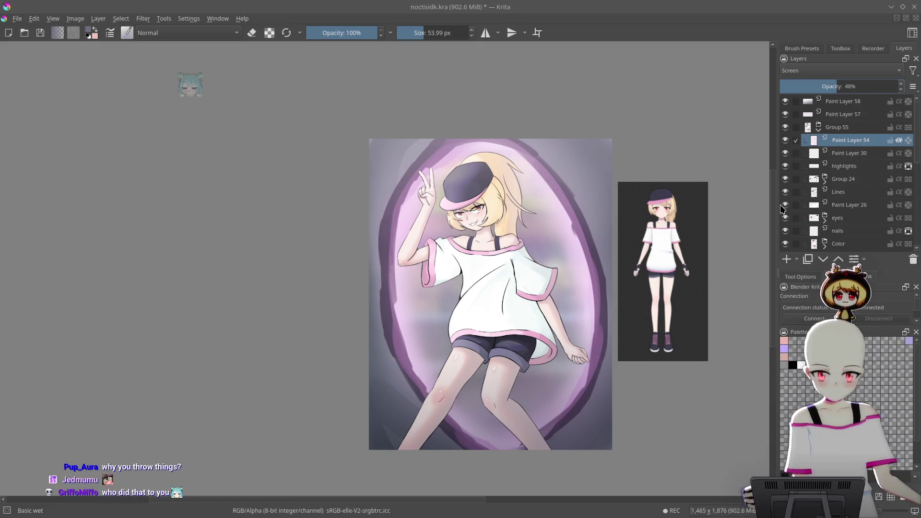
pyautogui.scroll(2, 582, 201)
pyautogui.scroll(2, 582, 200)
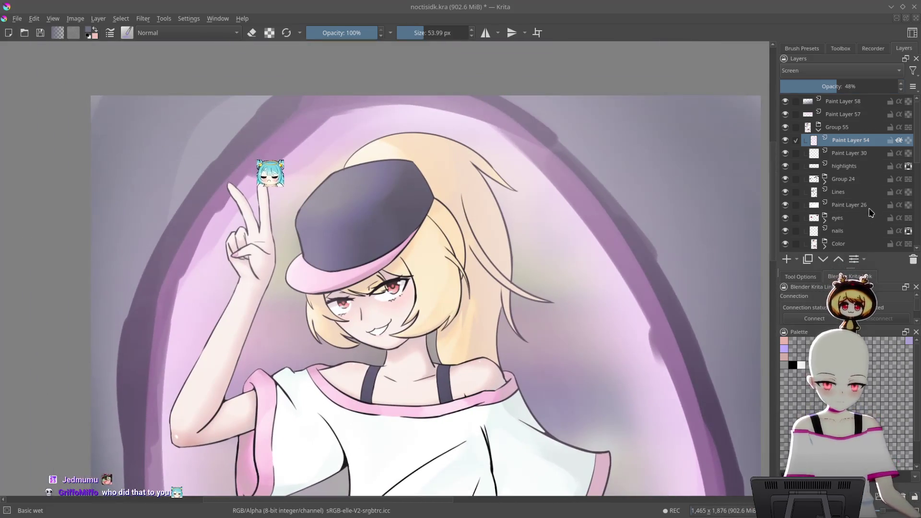
pyautogui.click(862, 194)
pyautogui.hotkey('ctrl', 'j')
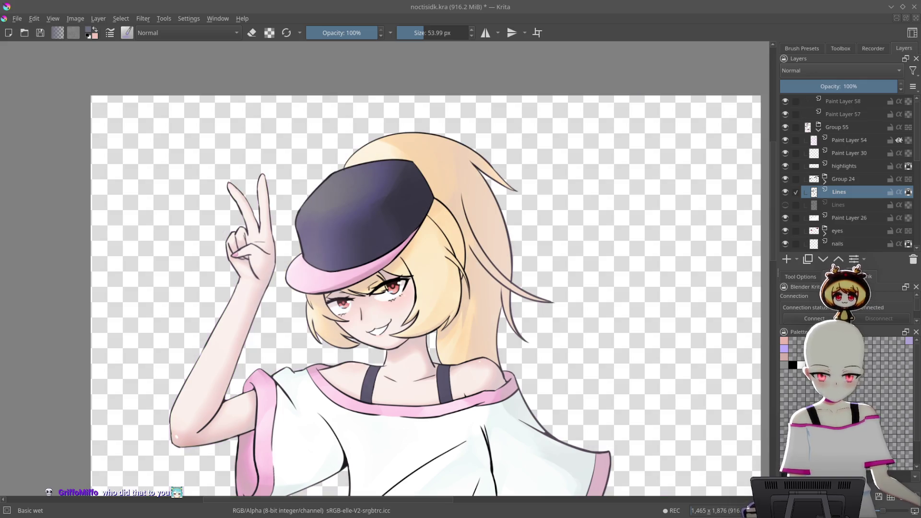
# - Switch to the Airbrush Soft preset and shrink it to about 274 px
pyautogui.scroll(2, 563, 253)
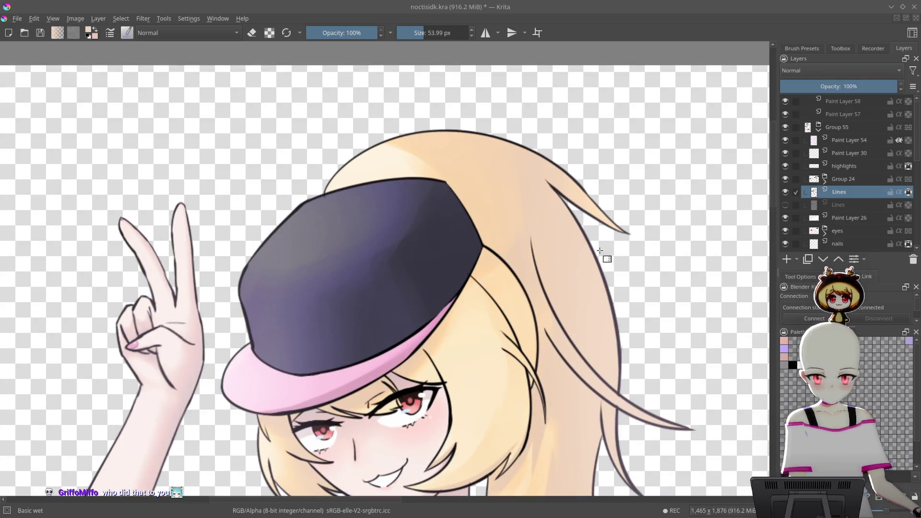
pyautogui.rightClick(560, 247)
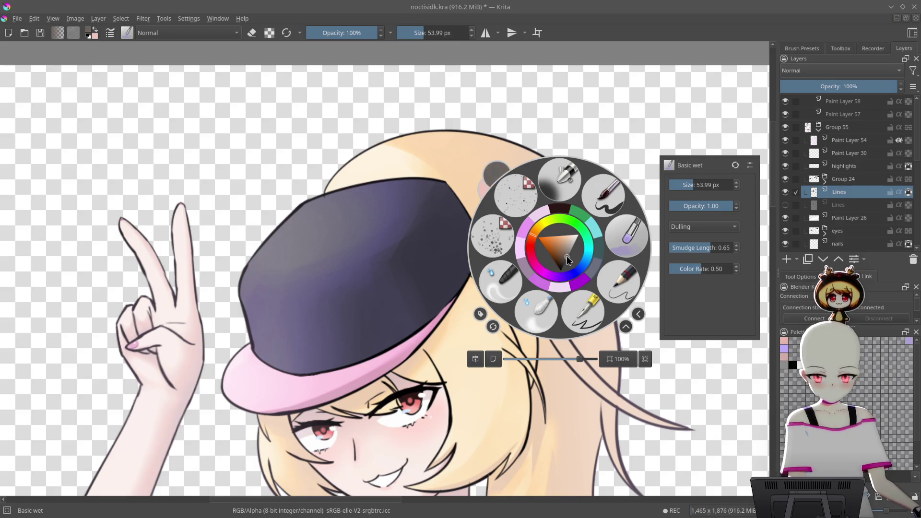
pyautogui.click(626, 235)
pyautogui.rightClick(559, 196)
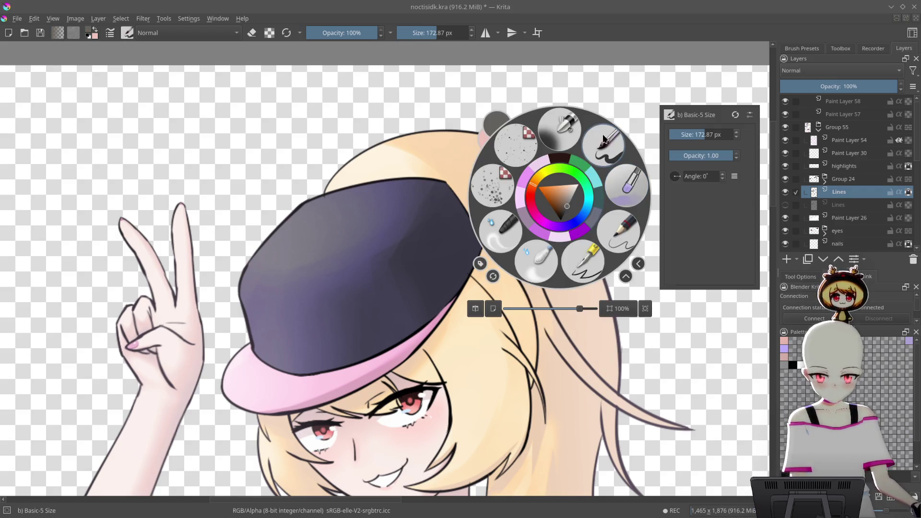
pyautogui.click(605, 140)
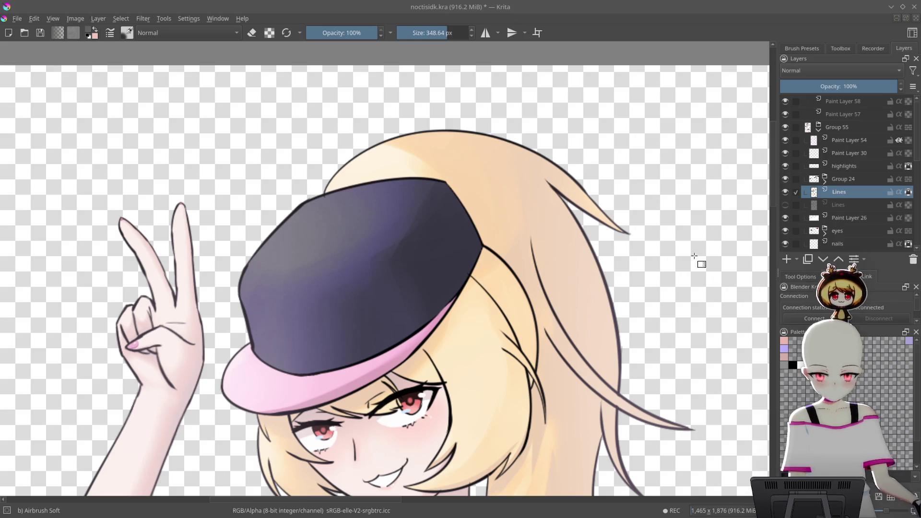
pyautogui.press('[')
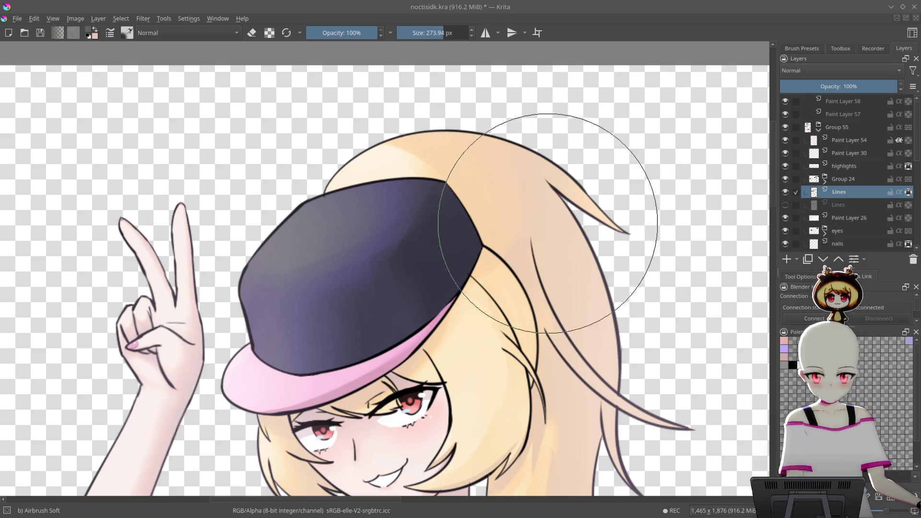
# - Pick a paint colour from the wheel and make the airbrush slightly smaller
pyautogui.moveTo(690, 288)
pyautogui.mouseDown()
pyautogui.moveTo(608, 194)
pyautogui.moveTo(567, 198)
pyautogui.mouseUp()
pyautogui.rightClick(605, 191)
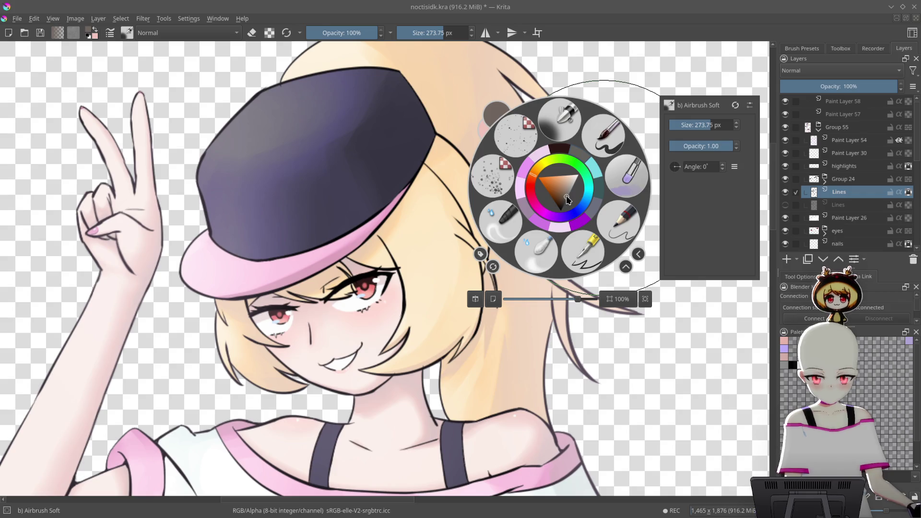
pyautogui.click(671, 144)
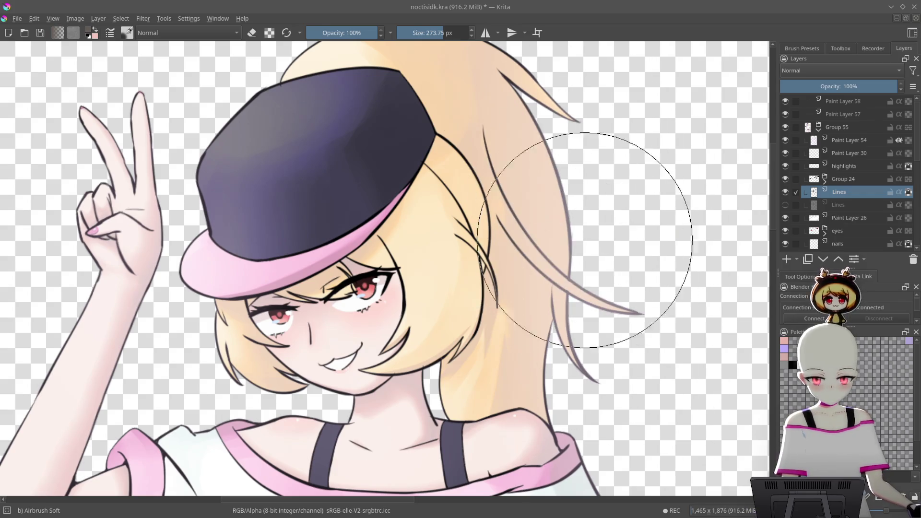
pyautogui.scroll(-2, 596, 175)
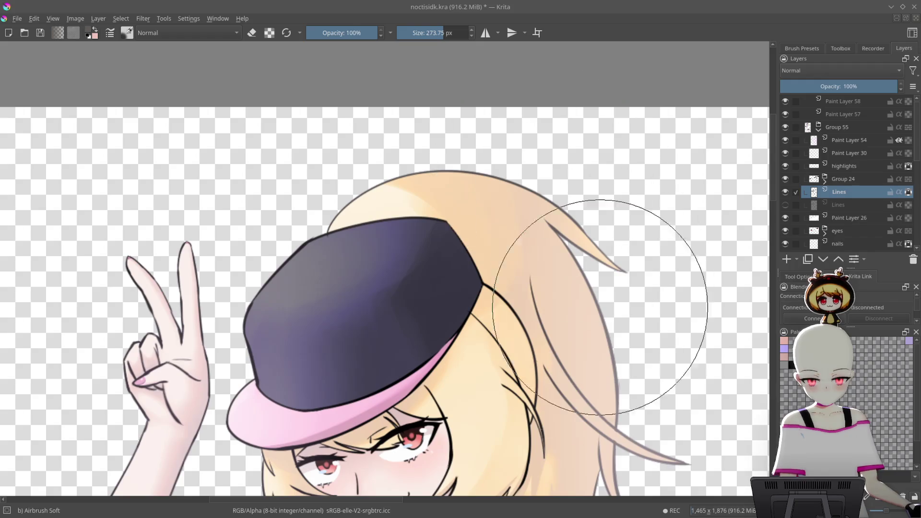
pyautogui.scroll(2, 616, 206)
pyautogui.moveTo(594, 139); pyautogui.dragTo(593, 125)
pyautogui.moveTo(527, 266)
pyautogui.mouseDown()
pyautogui.moveTo(546, 254)
pyautogui.moveTo(488, 191)
pyautogui.moveTo(472, 191)
pyautogui.mouseUp()
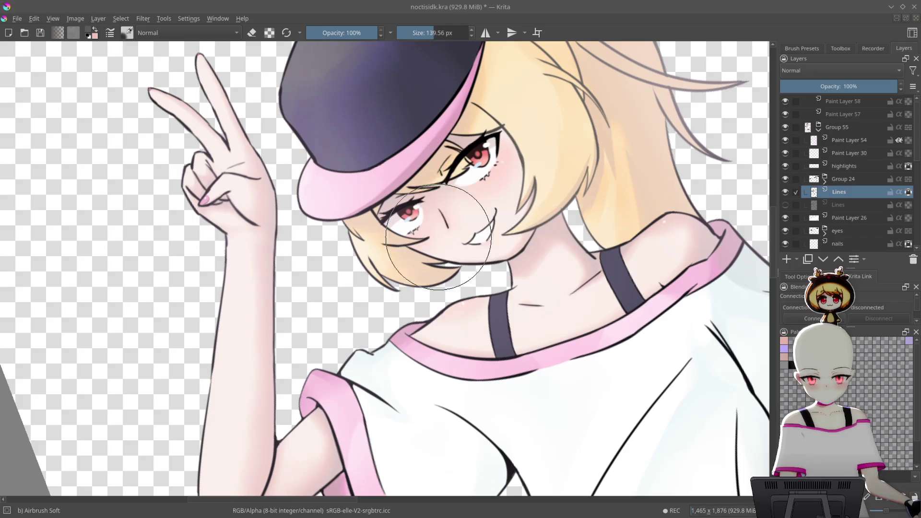
pyautogui.scroll(3, 488, 173)
pyautogui.press('[')
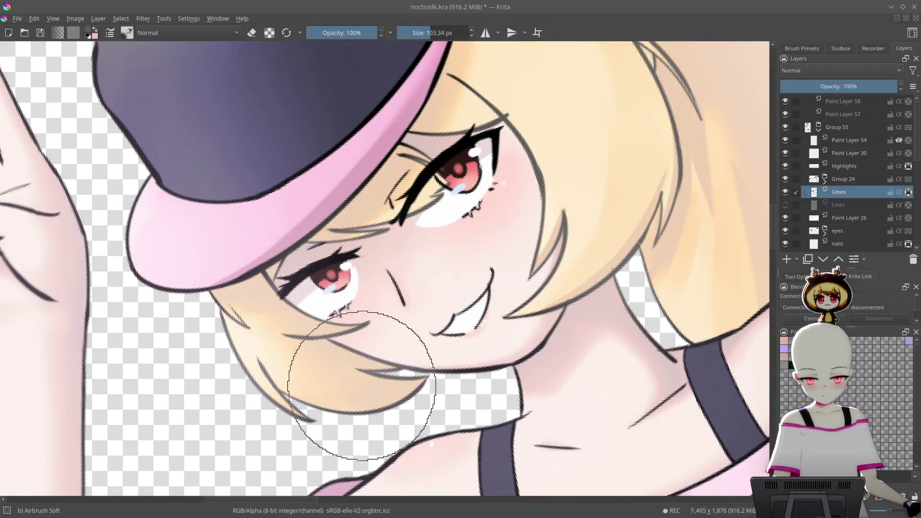
pyautogui.scroll(-5, 627, 272)
pyautogui.moveTo(590, 230); pyautogui.dragTo(627, 272)
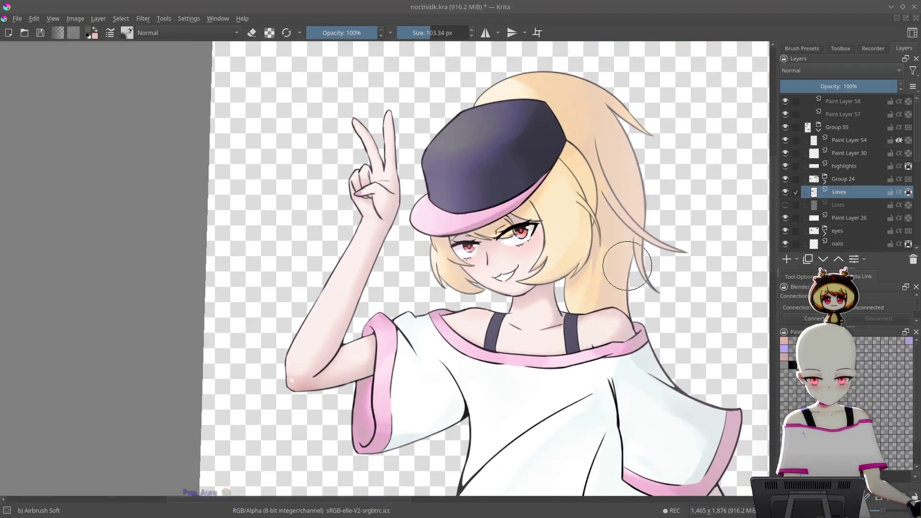
# - Shrink the airbrush to about 80 px and choose a dark brown colour
pyautogui.rightClick(649, 163)
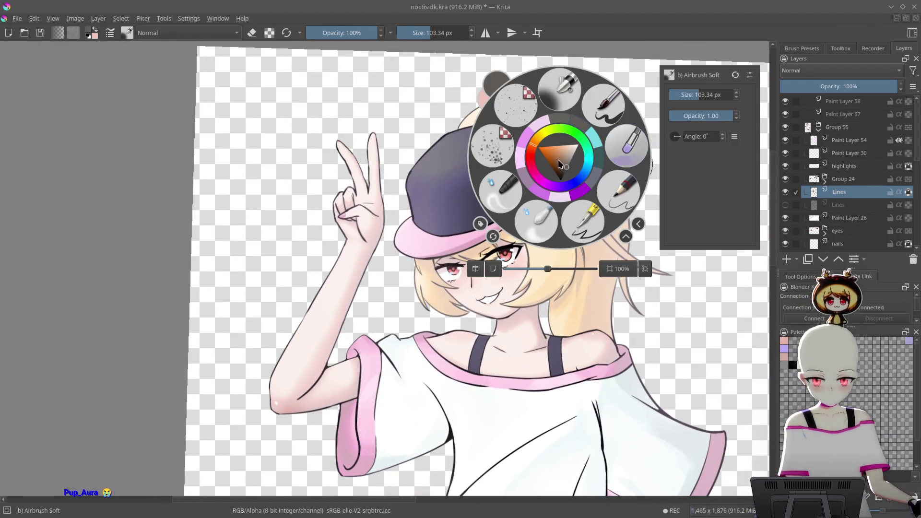
pyautogui.rightClick(660, 295)
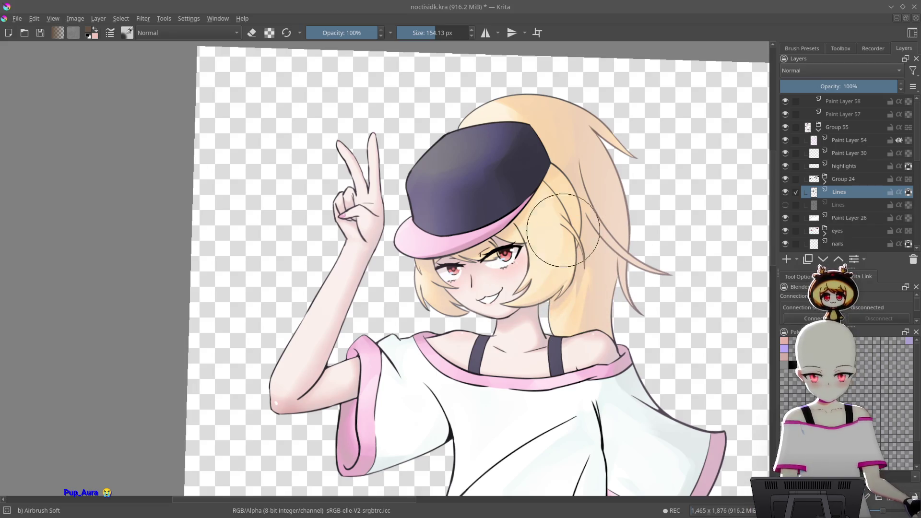
pyautogui.moveTo(576, 138); pyautogui.dragTo(562, 219)
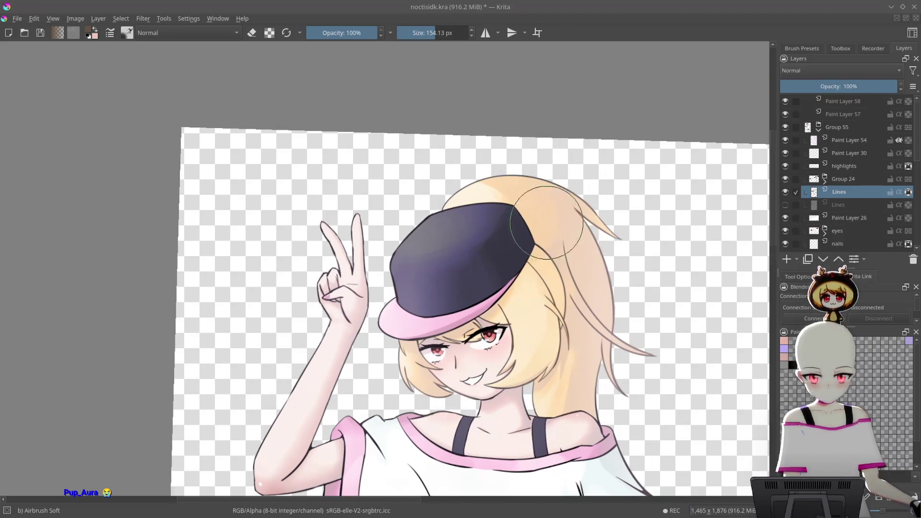
pyautogui.scroll(3, 561, 87)
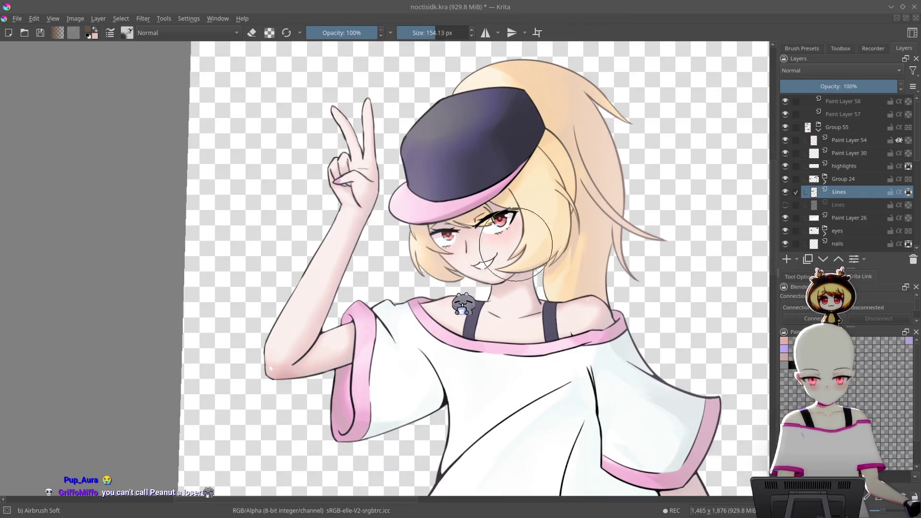
pyautogui.scroll(5, 453, 266)
pyautogui.scroll(-2, 456, 268)
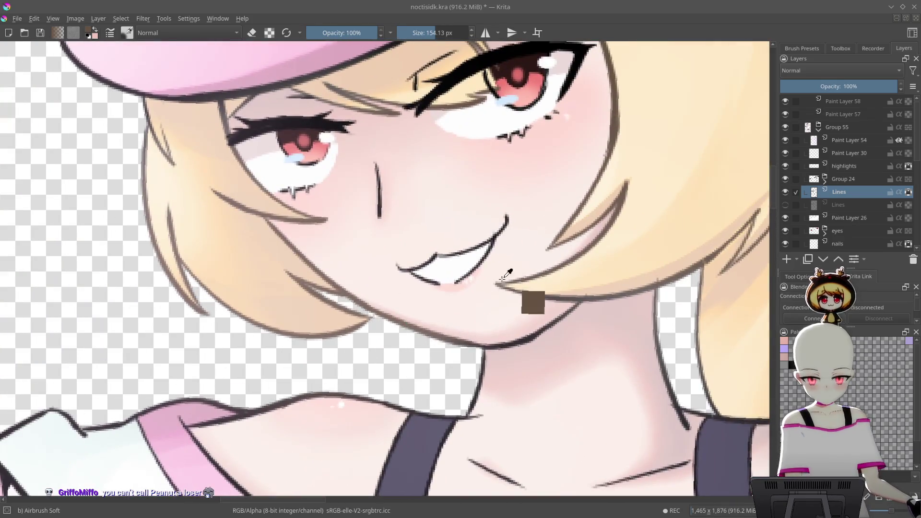
pyautogui.rightClick(461, 235)
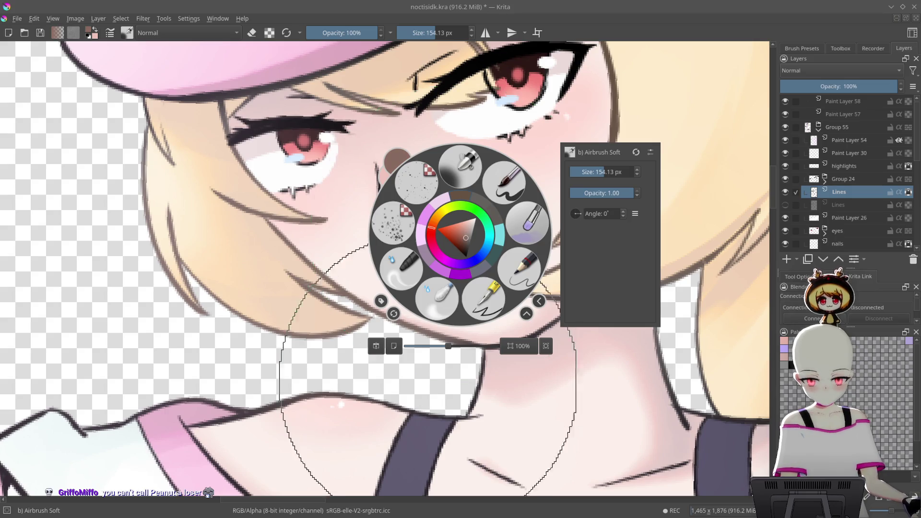
pyautogui.press('[')
pyautogui.press('[')
pyautogui.press('[')
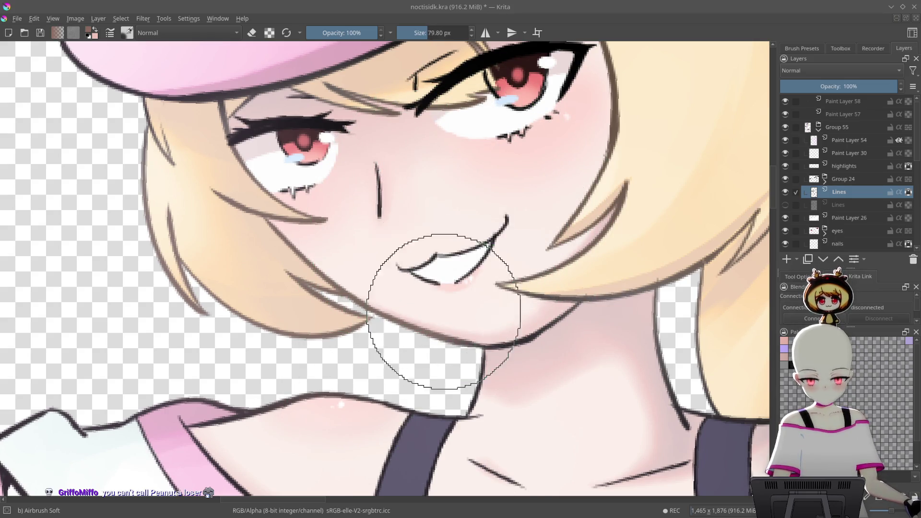
pyautogui.rightClick(561, 299)
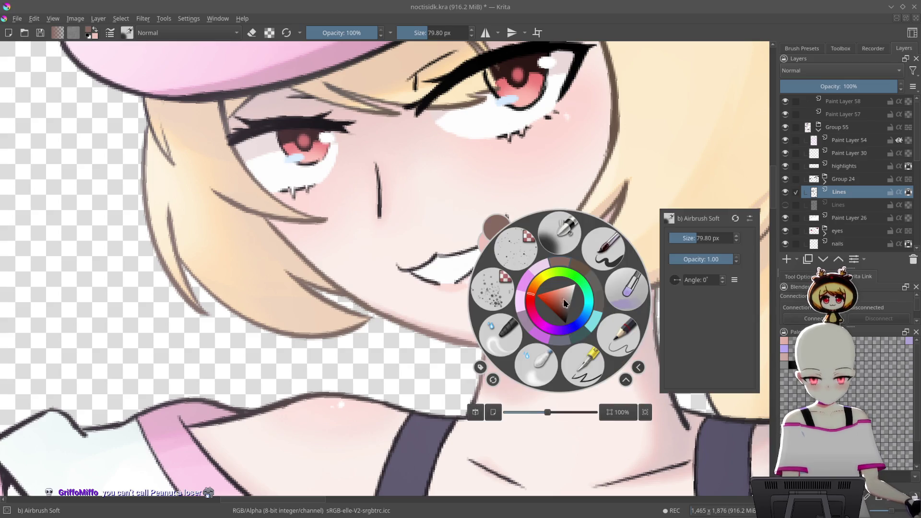
pyautogui.click(488, 353)
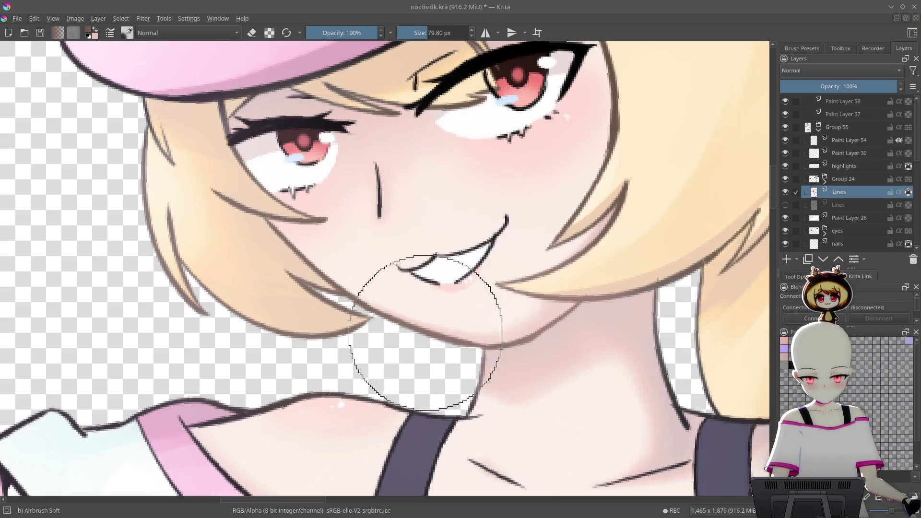
pyautogui.scroll(-5, 650, 358)
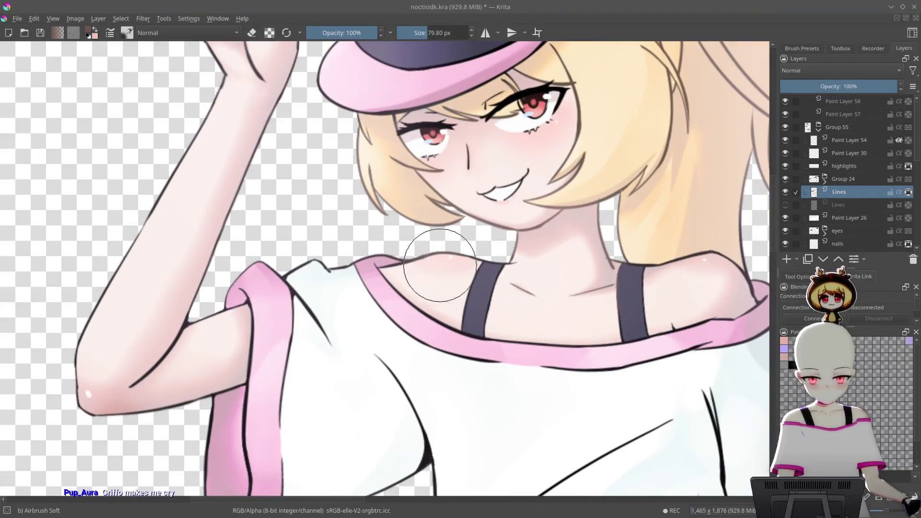
# - Enlarge the airbrush to about 139 px and shade the raised arm's elbow
pyautogui.moveTo(684, 270); pyautogui.dragTo(540, 281)
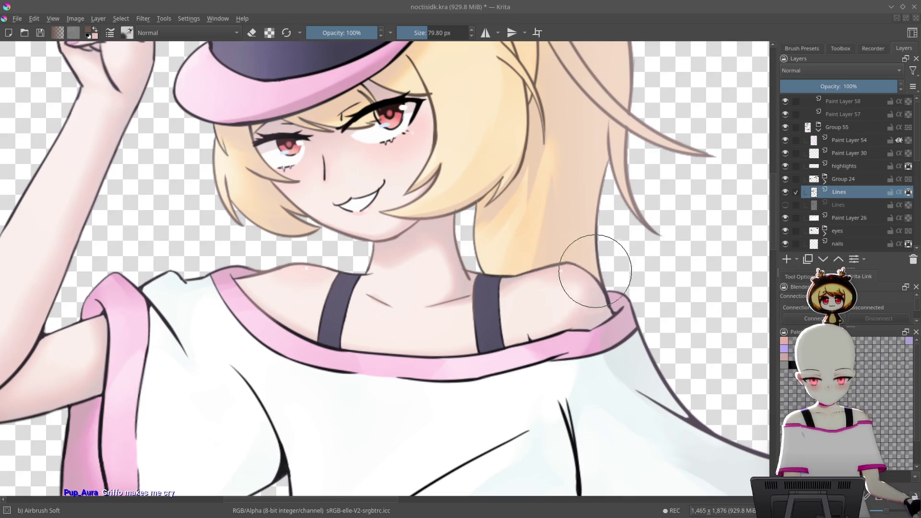
pyautogui.scroll(-3, 643, 274)
pyautogui.moveTo(393, 220); pyautogui.dragTo(536, 339)
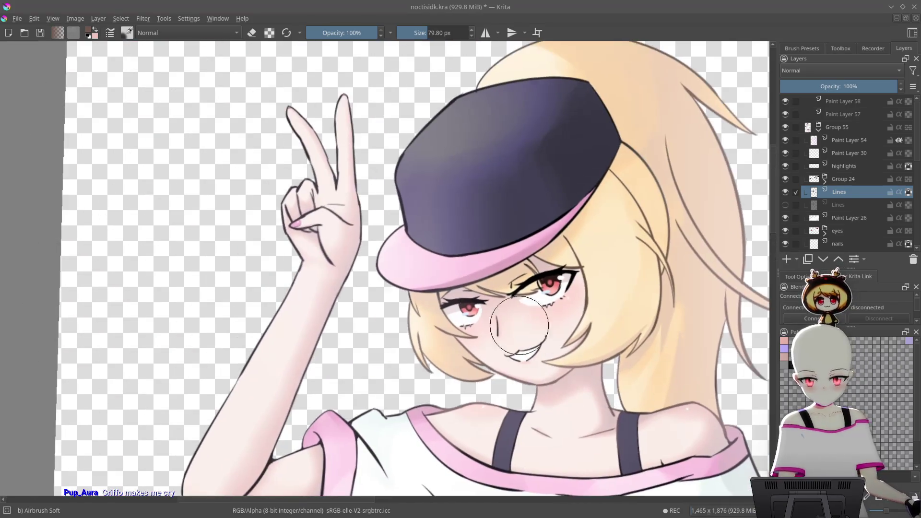
pyautogui.press(']')
pyautogui.press(']')
pyautogui.press(']')
pyautogui.moveTo(319, 298); pyautogui.dragTo(369, 206)
pyautogui.moveTo(288, 277)
pyautogui.mouseDown()
pyautogui.moveTo(257, 432)
pyautogui.moveTo(324, 389)
pyautogui.mouseUp()
# - Shrink the airbrush to about 83 px and frame the shirt and shorts, rotated counter-clockwise
pyautogui.moveTo(377, 372); pyautogui.dragTo(415, 310)
pyautogui.press('[')
pyautogui.press('[')
pyautogui.press('[')
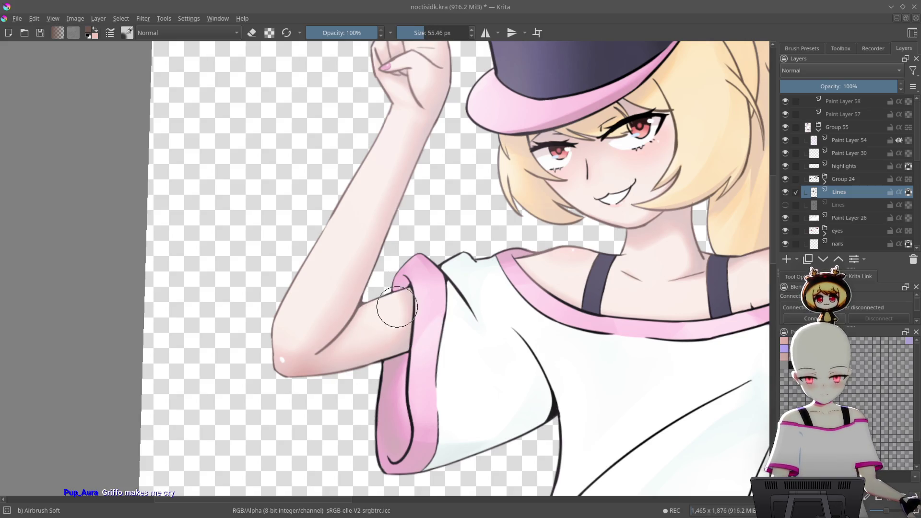
pyautogui.scroll(-3, 477, 390)
pyautogui.scroll(3, 555, 259)
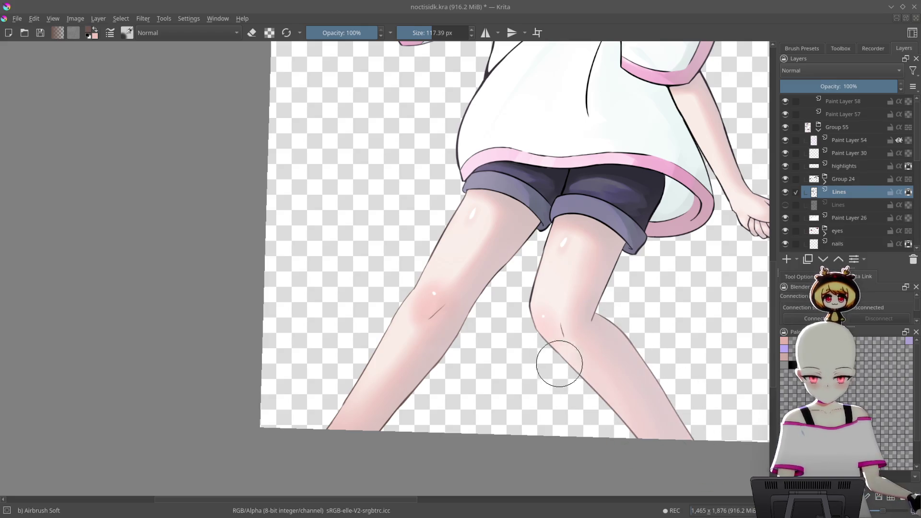
pyautogui.moveTo(565, 298)
pyautogui.mouseDown()
pyautogui.moveTo(548, 397)
pyautogui.moveTo(669, 344)
pyautogui.mouseUp()
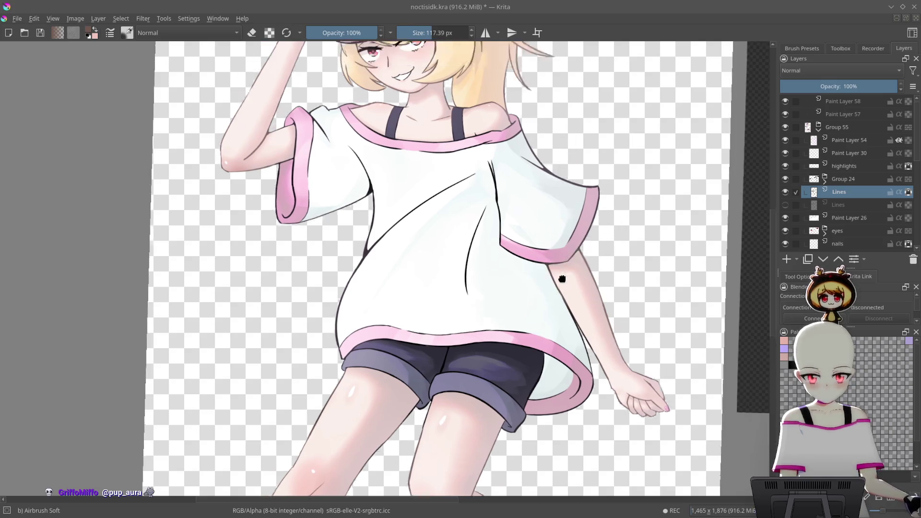
pyautogui.scroll(5, 563, 263)
pyautogui.press('4')
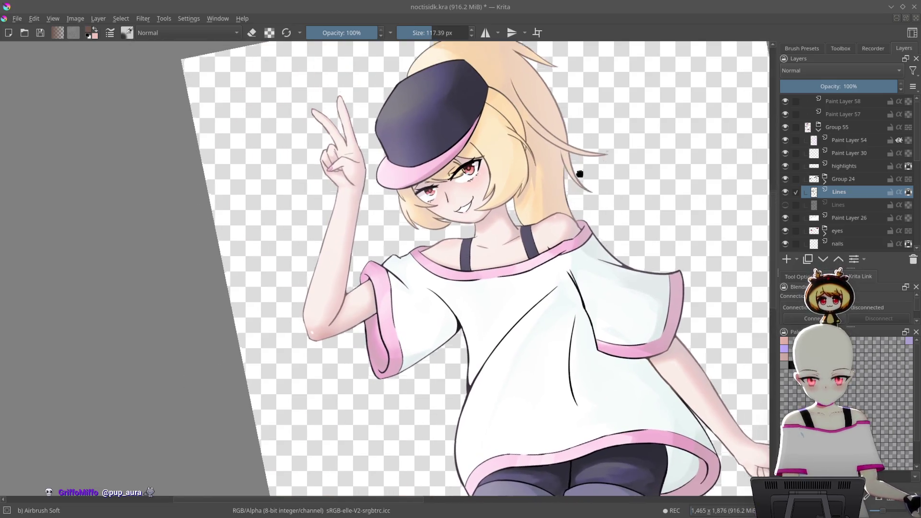
pyautogui.scroll(5, 390, 381)
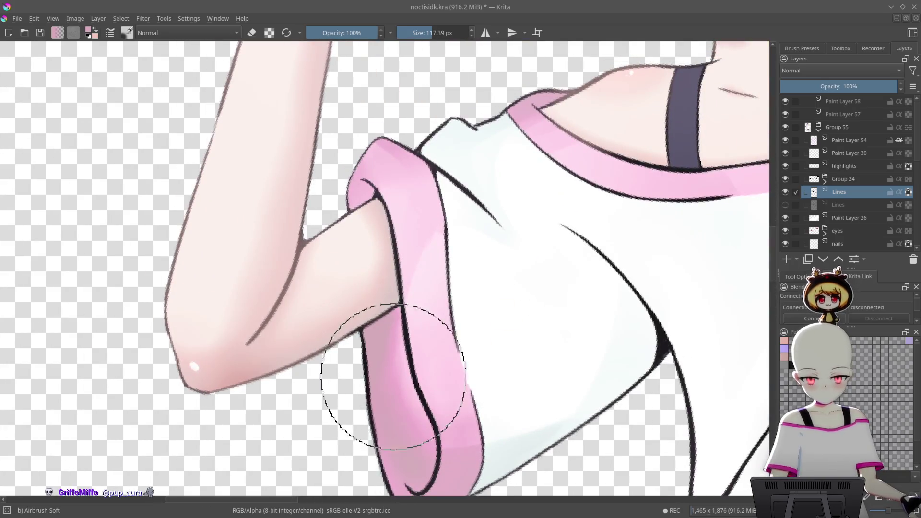
pyautogui.rightClick(442, 306)
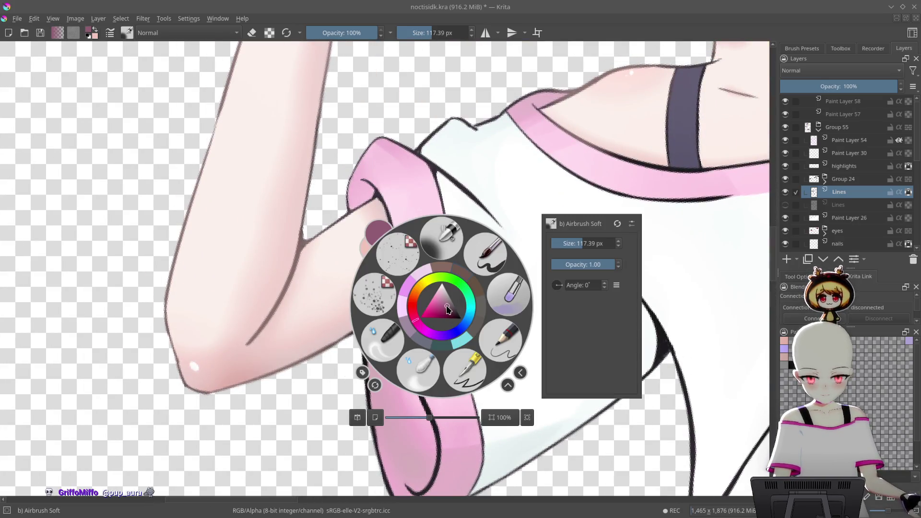
pyautogui.click(488, 411)
pyautogui.scroll(-3, 539, 412)
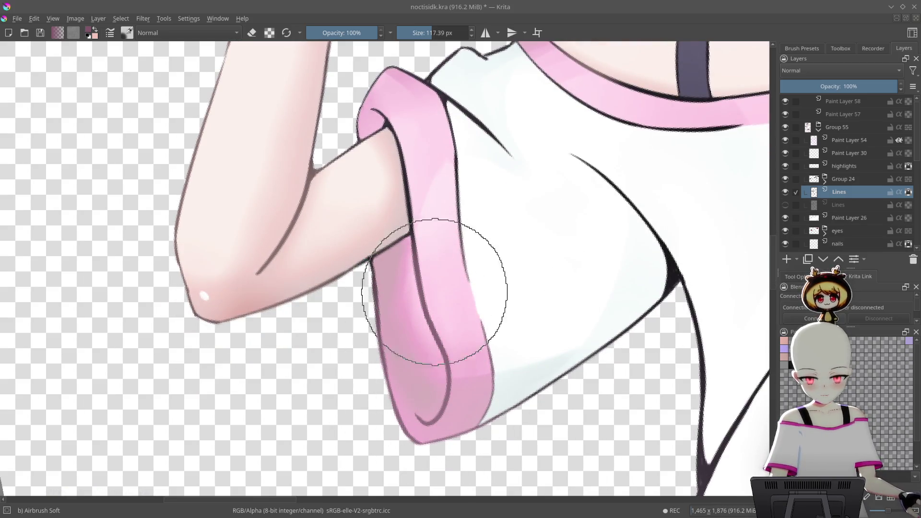
pyautogui.scroll(3, 422, 307)
pyautogui.moveTo(415, 207); pyautogui.dragTo(360, 226)
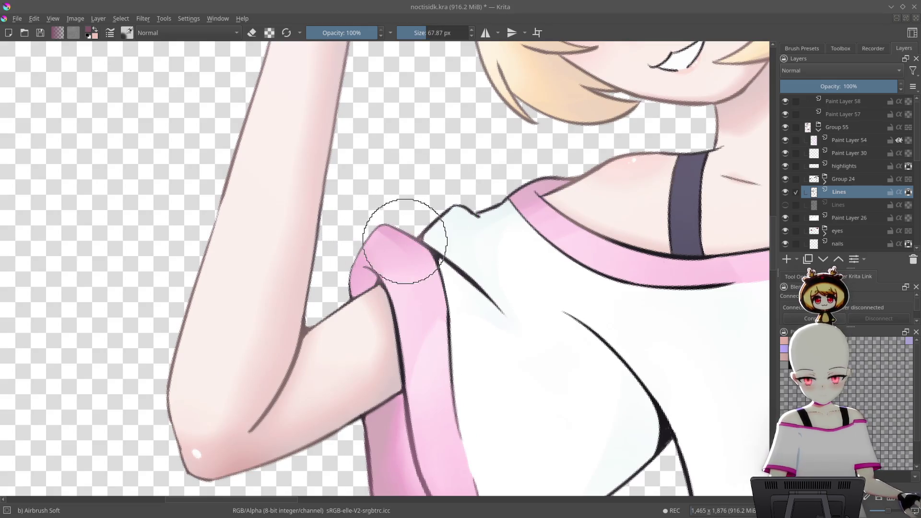
pyautogui.scroll(-3, 533, 220)
pyautogui.scroll(-3, 534, 219)
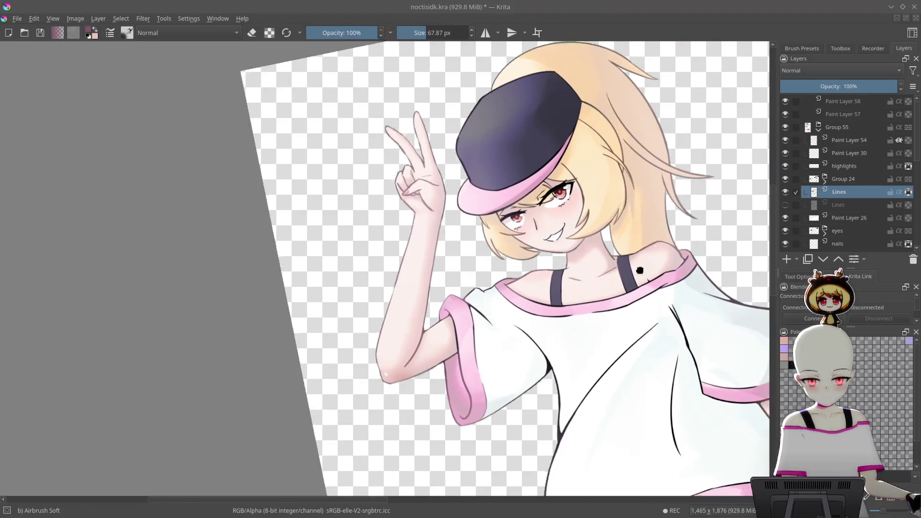
pyautogui.scroll(5, 446, 292)
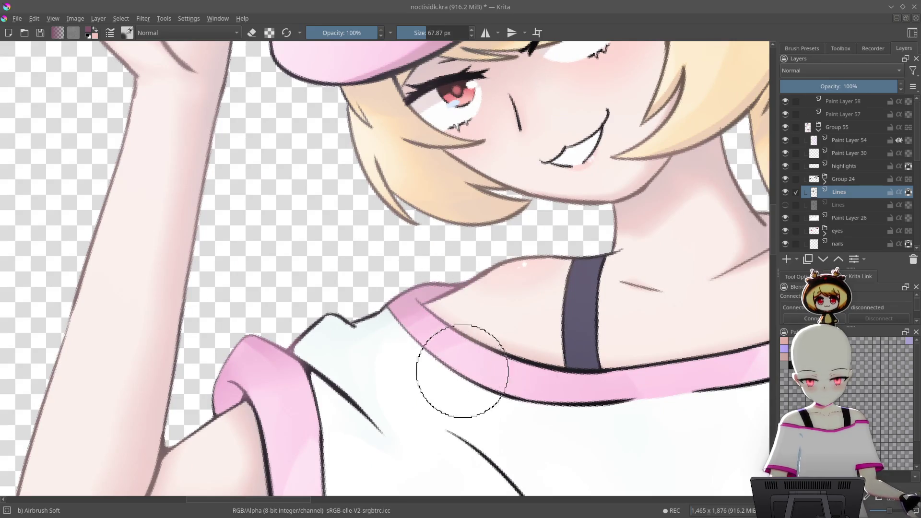
pyautogui.moveTo(596, 380); pyautogui.dragTo(448, 327)
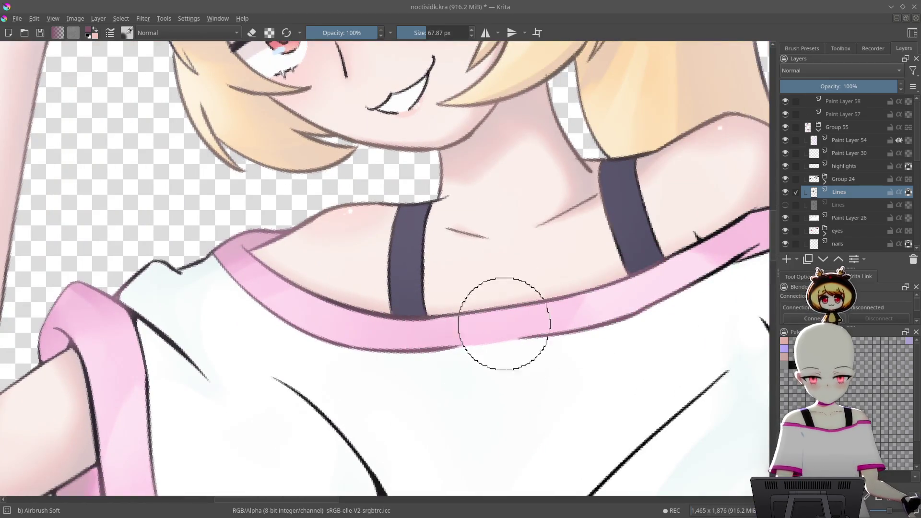
pyautogui.moveTo(655, 290); pyautogui.dragTo(456, 313)
pyautogui.scroll(-3, 641, 195)
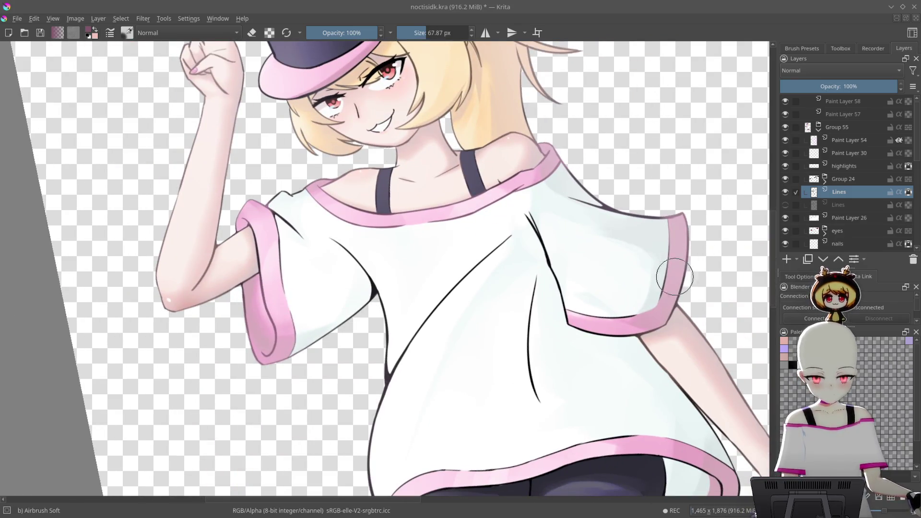
pyautogui.moveTo(625, 266)
pyautogui.mouseDown()
pyautogui.moveTo(613, 136)
pyautogui.moveTo(594, 138)
pyautogui.moveTo(431, 318)
pyautogui.mouseUp()
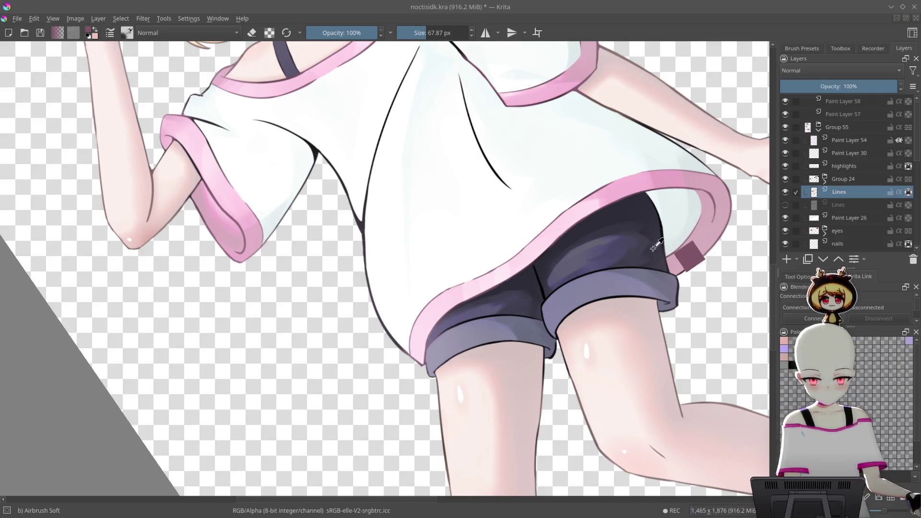
# - Pick a dark navy colour, then zoom out to the head with a tilted view
pyautogui.rightClick(676, 238)
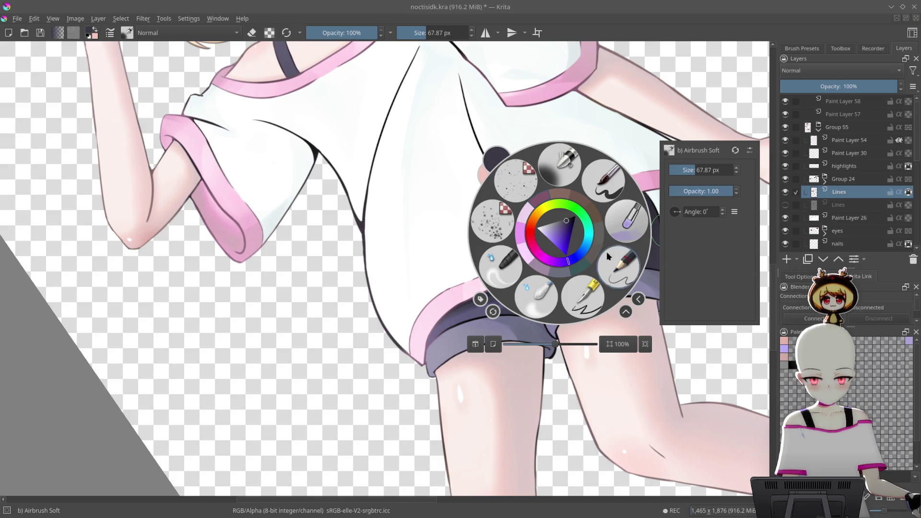
pyautogui.click(417, 396)
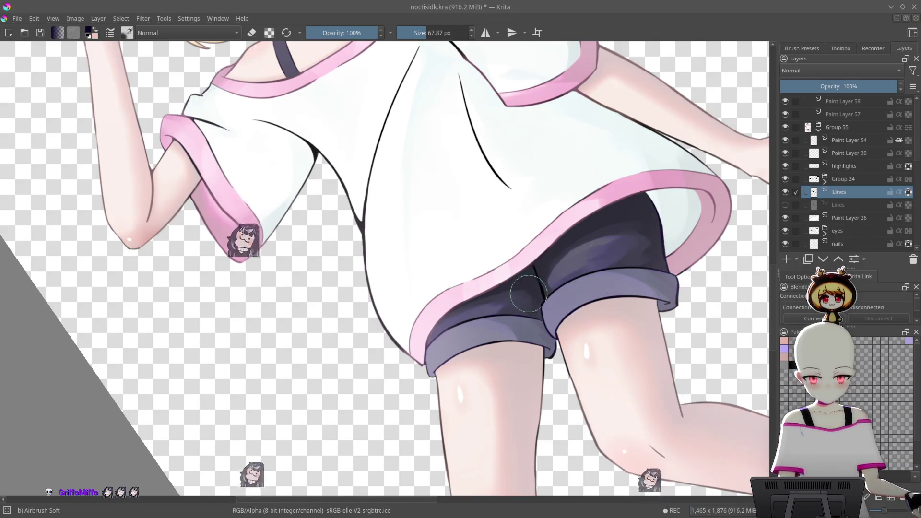
pyautogui.moveTo(655, 225)
pyautogui.mouseDown()
pyautogui.moveTo(619, 345)
pyautogui.moveTo(590, 379)
pyautogui.moveTo(584, 291)
pyautogui.moveTo(450, 168)
pyautogui.mouseUp()
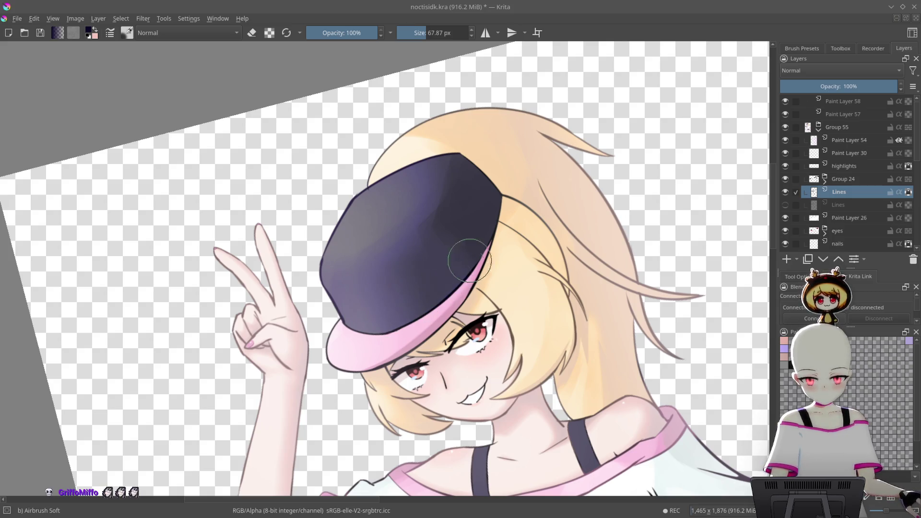
# - Choose a light highlight colour and airbrush along the pink brim edge, out to its left end
pyautogui.rightClick(443, 226)
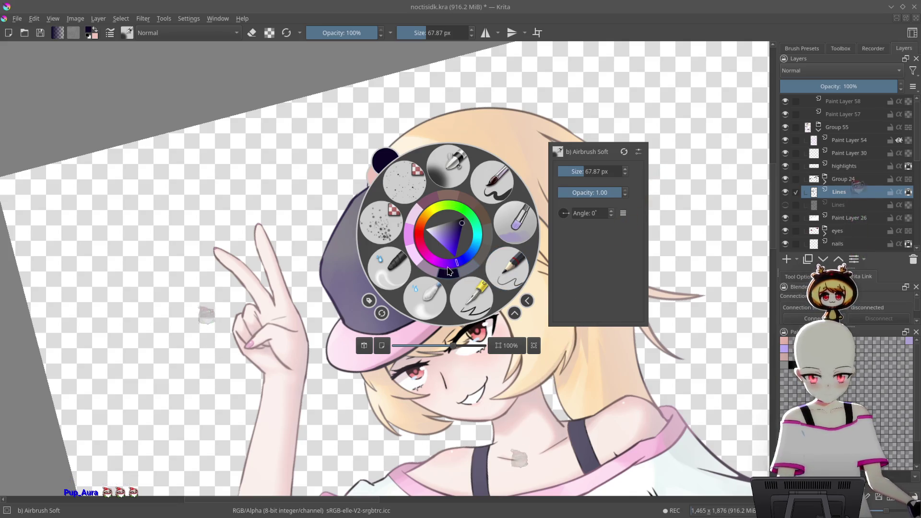
pyautogui.rightClick(432, 271)
pyautogui.moveTo(435, 270); pyautogui.dragTo(496, 190)
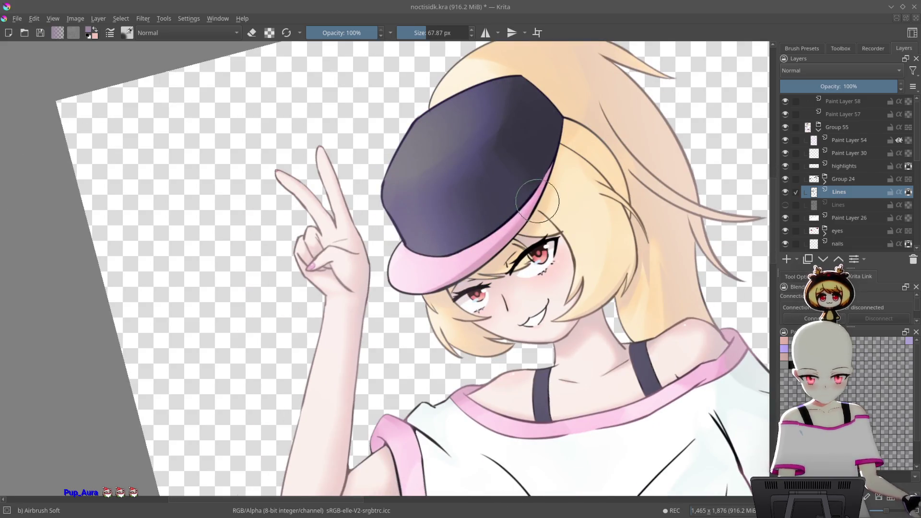
pyautogui.scroll(5, 553, 202)
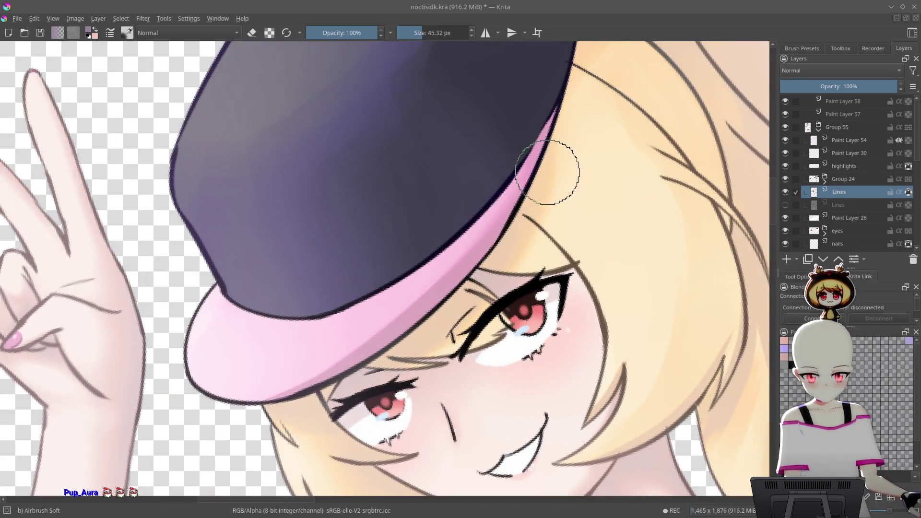
pyautogui.rightClick(519, 194)
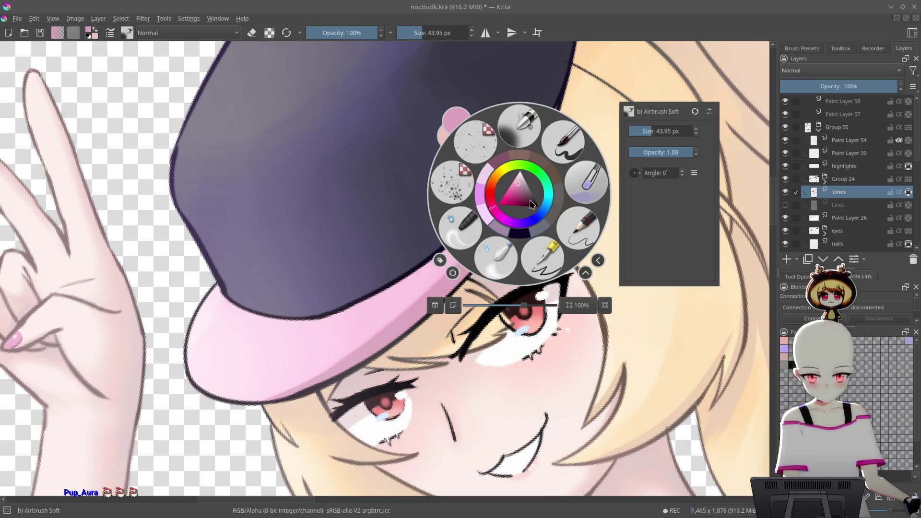
pyautogui.rightClick(416, 301)
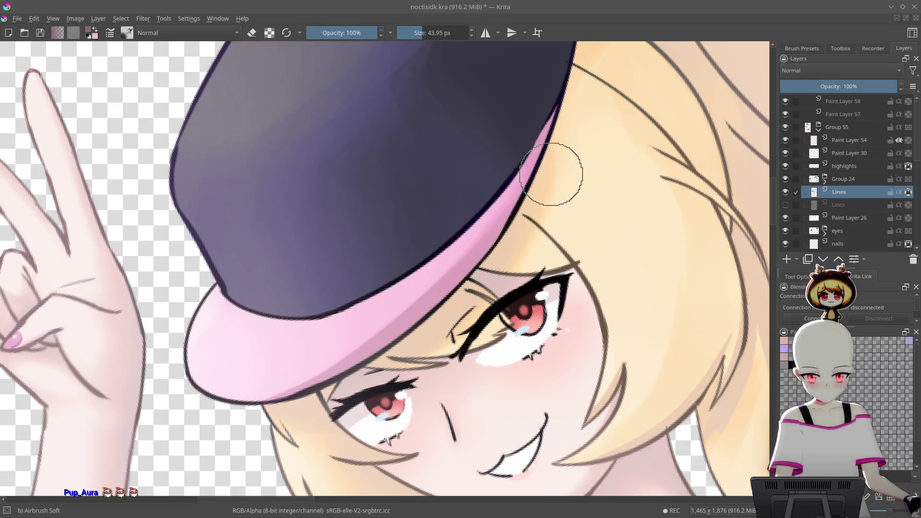
pyautogui.moveTo(551, 160); pyautogui.dragTo(470, 267)
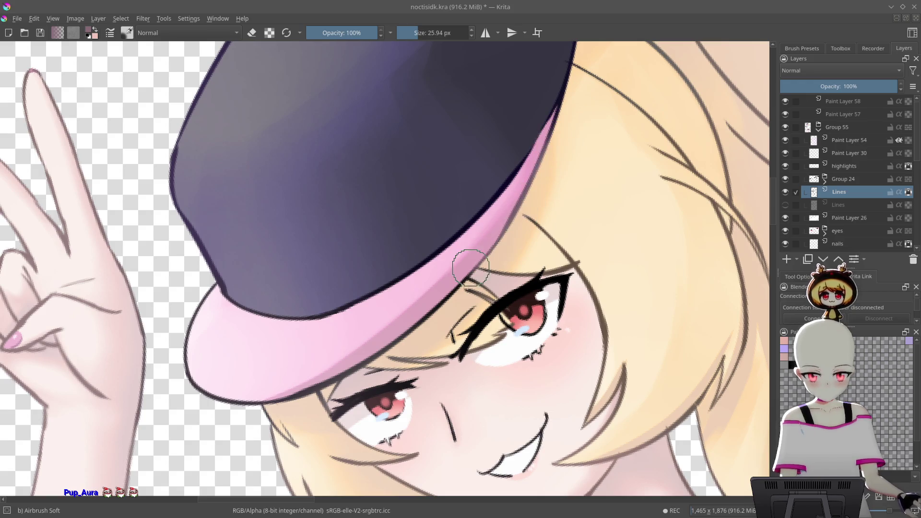
pyautogui.moveTo(417, 315); pyautogui.dragTo(366, 351)
pyautogui.moveTo(279, 390); pyautogui.dragTo(189, 334)
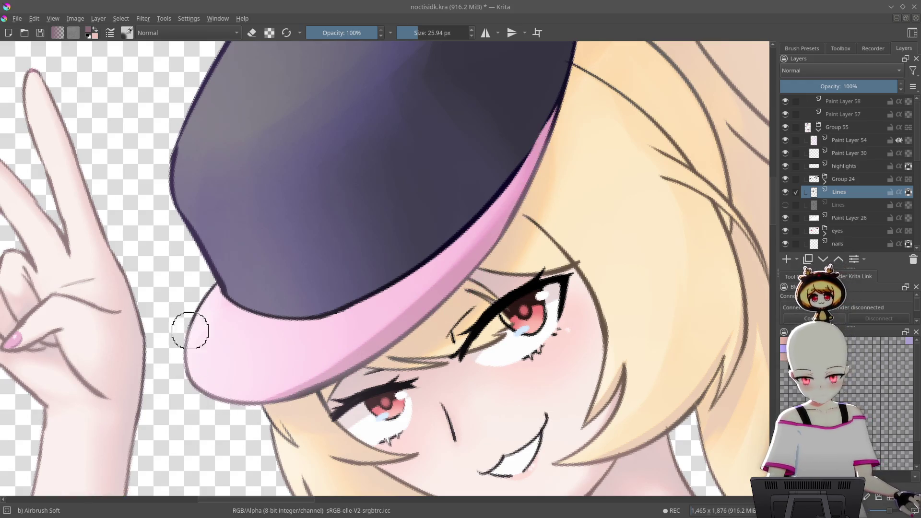
pyautogui.moveTo(202, 292)
pyautogui.mouseDown()
pyautogui.moveTo(524, 308)
pyautogui.moveTo(584, 161)
pyautogui.moveTo(528, 206)
pyautogui.moveTo(571, 217)
pyautogui.moveTo(581, 186)
pyautogui.moveTo(464, 199)
pyautogui.moveTo(528, 182)
pyautogui.moveTo(599, 146)
pyautogui.moveTo(604, 110)
pyautogui.mouseUp()
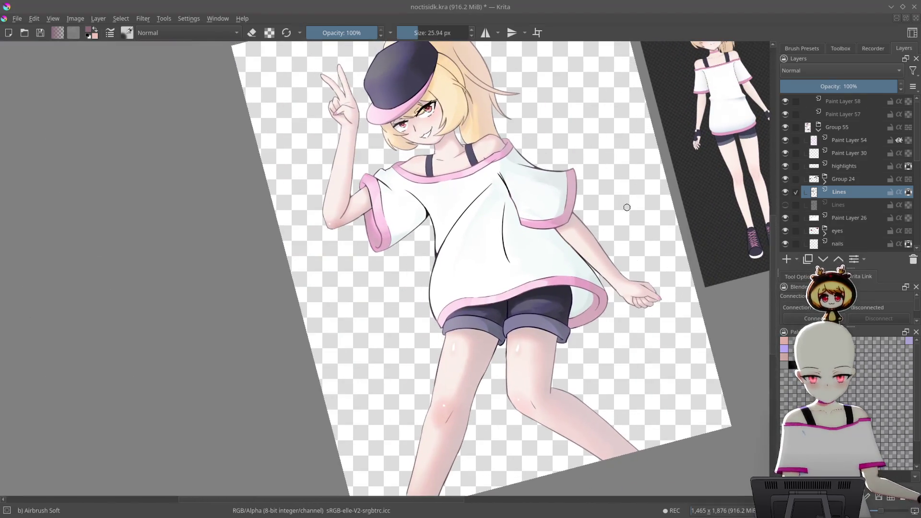
# - Reset the view rotation, zoom in on the shirt, and pick a dark blue from the pop-up palette
pyautogui.press('5')
pyautogui.moveTo(603, 232); pyautogui.dragTo(602, 200)
pyautogui.rightClick(511, 229)
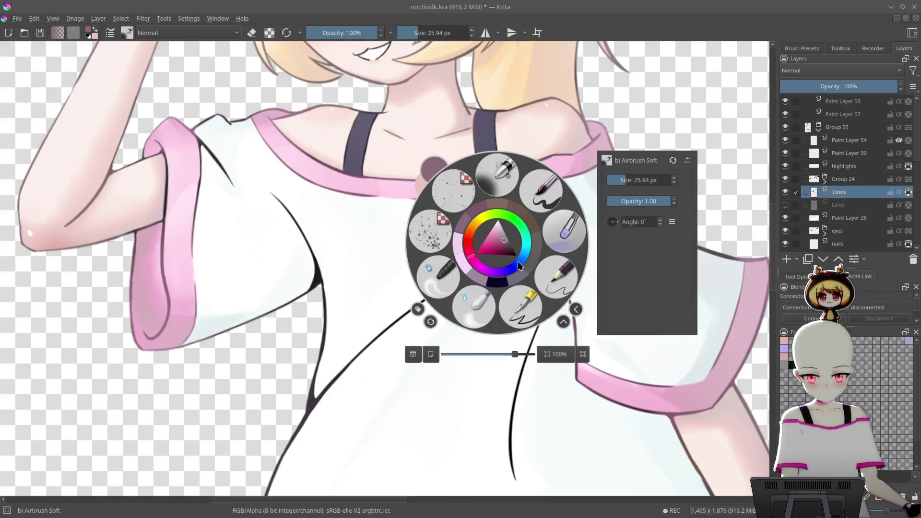
pyautogui.click(518, 264)
pyautogui.click(500, 239)
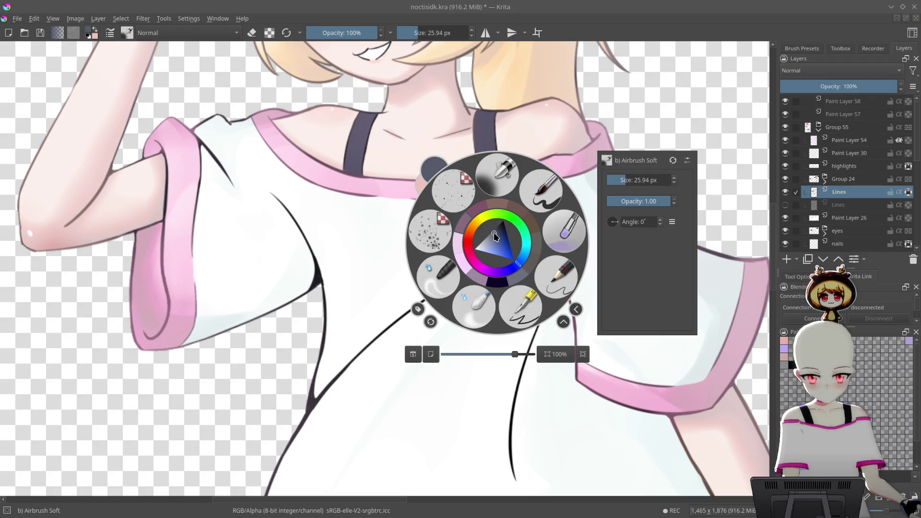
pyautogui.click(331, 395)
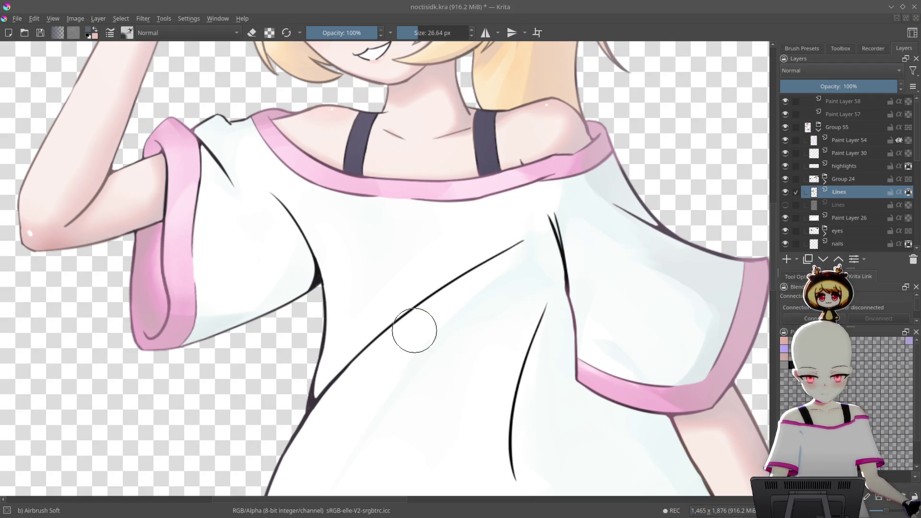
# - Airbrush over the diagonal shirt fold line to soften it, then bring the face and neckline into view
pyautogui.moveTo(477, 272)
pyautogui.mouseDown()
pyautogui.moveTo(336, 386)
pyautogui.moveTo(359, 325)
pyautogui.moveTo(414, 242)
pyautogui.mouseUp()
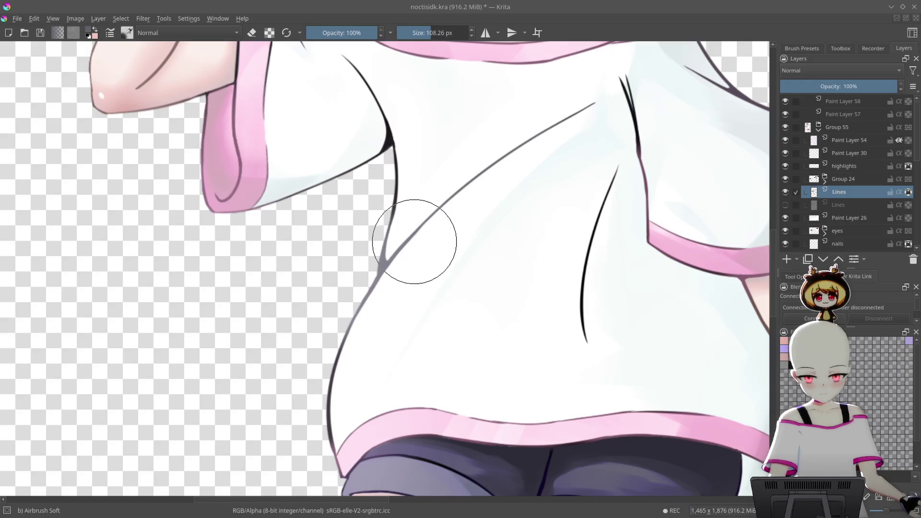
pyautogui.rightClick(455, 202)
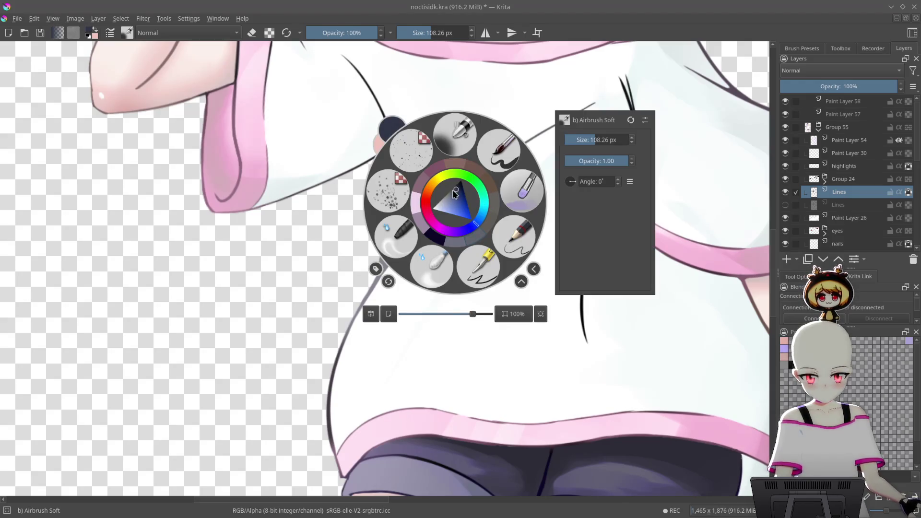
pyautogui.click(358, 378)
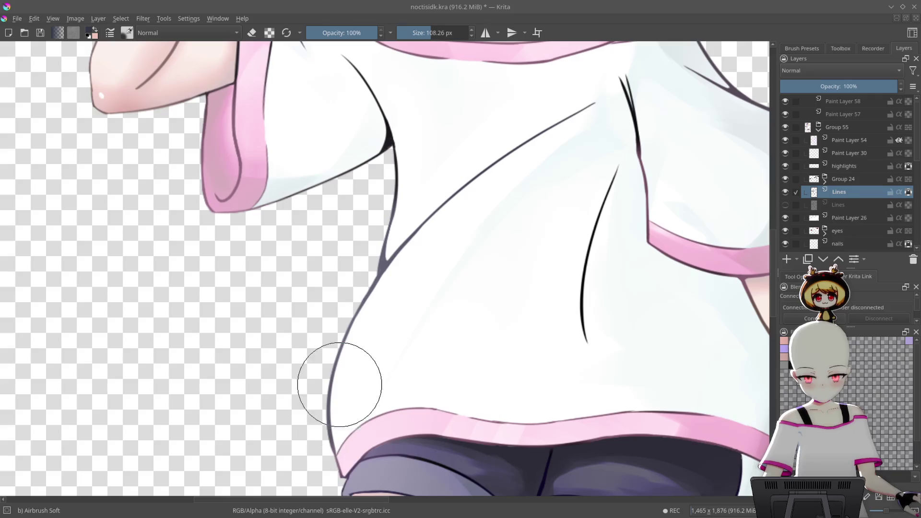
pyautogui.moveTo(637, 154); pyautogui.dragTo(554, 233)
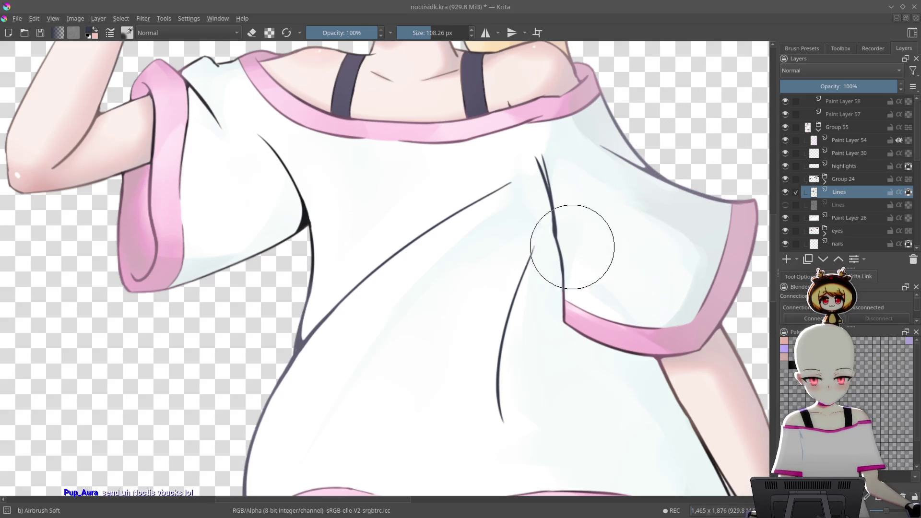
pyautogui.moveTo(631, 128); pyautogui.dragTo(572, 272)
pyautogui.moveTo(628, 230); pyautogui.dragTo(634, 257)
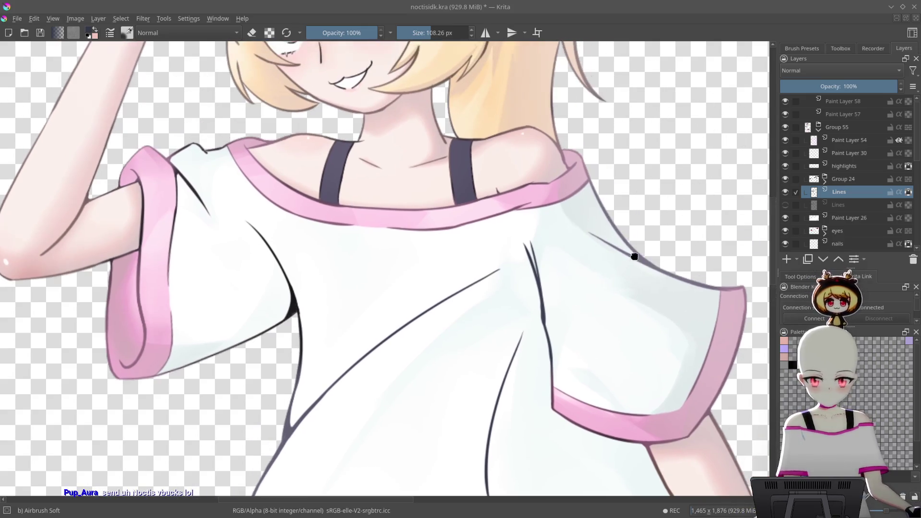